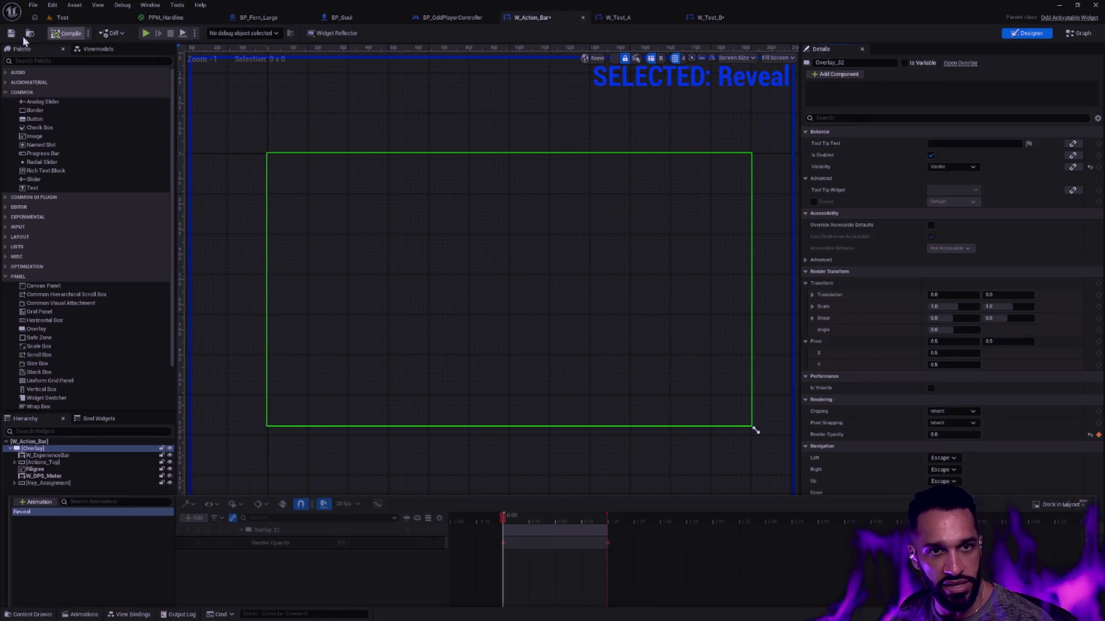
- In W_Action_Bar's graph, add a Play Animation node driven by Event On Activated
{"action": "left_click", "coordinate": [1077, 34]}
{"action": "left_click_drag", "start_coordinate": [427, 241], "coordinate": [481, 243]}
{"action": "type", "text": "play animation"}
{"action": "key", "text": "Return"}
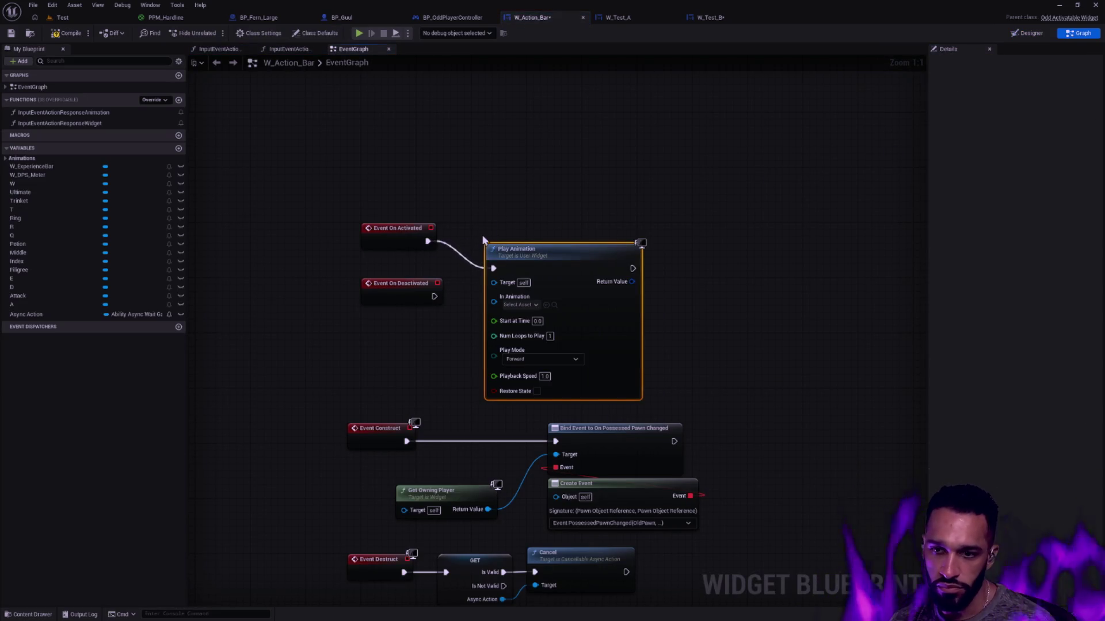
{"action": "left_click_drag", "start_coordinate": [544, 256], "coordinate": [550, 228]}
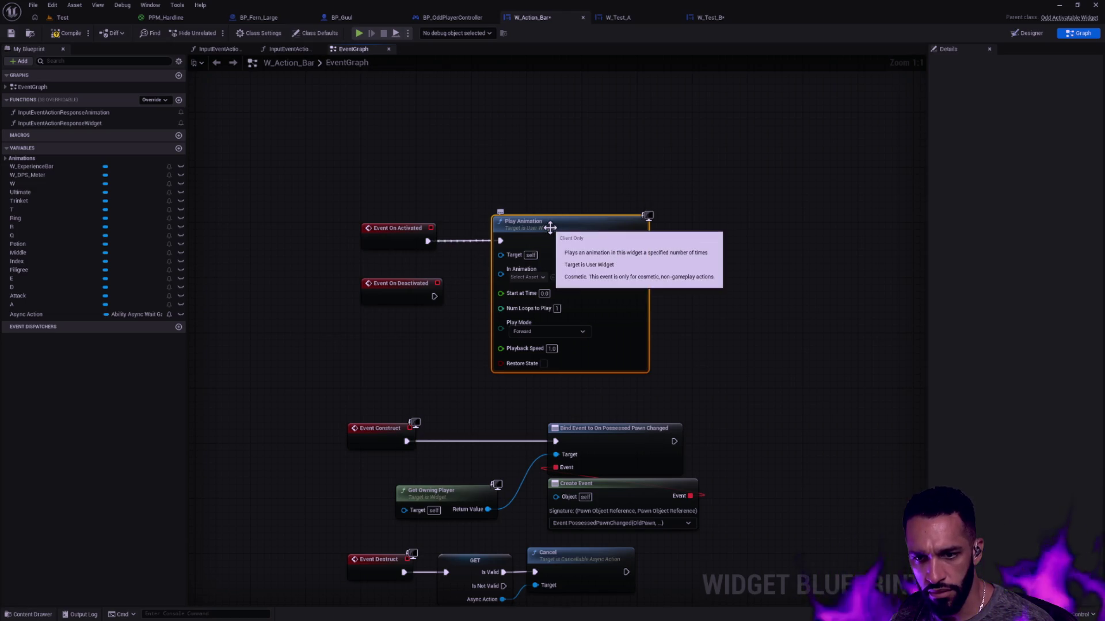
{"action": "mouse_move", "coordinate": [564, 227]}
{"action": "left_mouse_down"}
{"action": "mouse_move", "coordinate": [606, 177]}
{"action": "mouse_move", "coordinate": [722, 133]}
{"action": "mouse_move", "coordinate": [668, 87]}
{"action": "left_mouse_up"}
- Duplicate the Play Animation node and wire the copy to Event On Deactivated
{"action": "key", "text": "ctrl+d"}
{"action": "mouse_move", "coordinate": [725, 147]}
{"action": "left_mouse_down"}
{"action": "mouse_move", "coordinate": [637, 272]}
{"action": "mouse_move", "coordinate": [631, 259]}
{"action": "left_mouse_up"}
{"action": "mouse_move", "coordinate": [434, 296]}
{"action": "left_mouse_down"}
{"action": "mouse_move", "coordinate": [452, 303]}
{"action": "mouse_move", "coordinate": [584, 276]}
{"action": "left_mouse_up"}
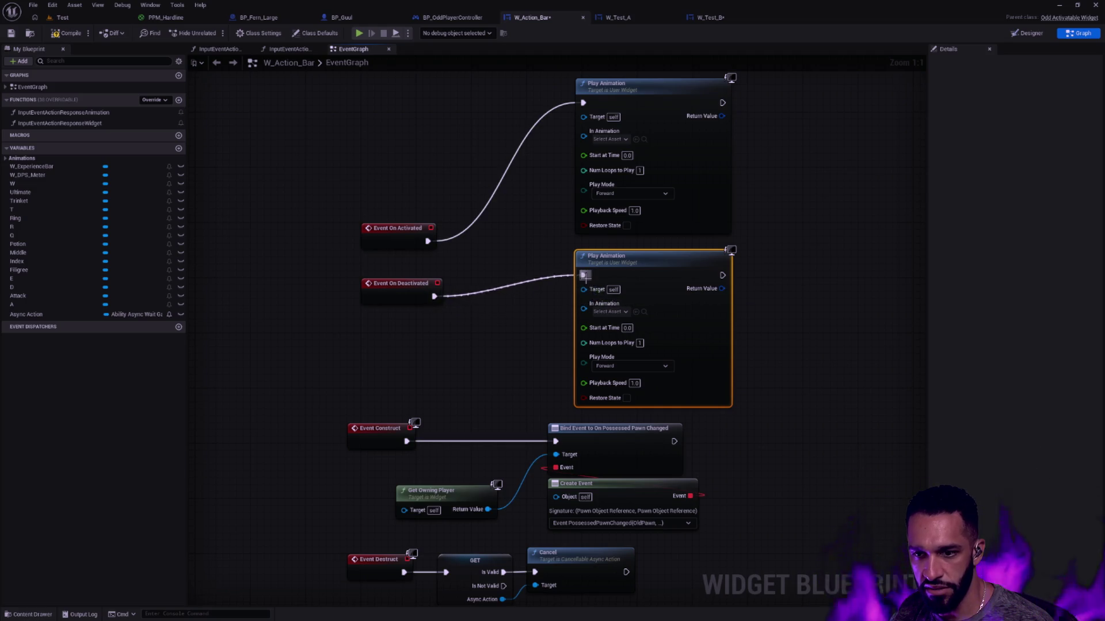
{"action": "left_click", "coordinate": [625, 313]}
{"action": "left_click", "coordinate": [625, 314]}
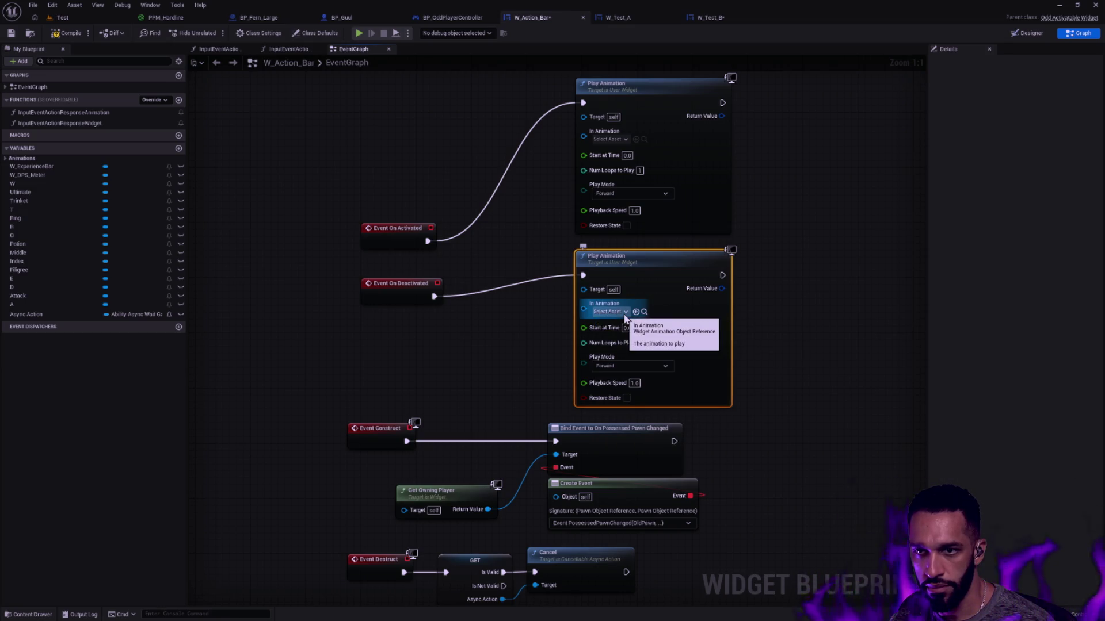
{"action": "left_click", "coordinate": [1022, 34]}
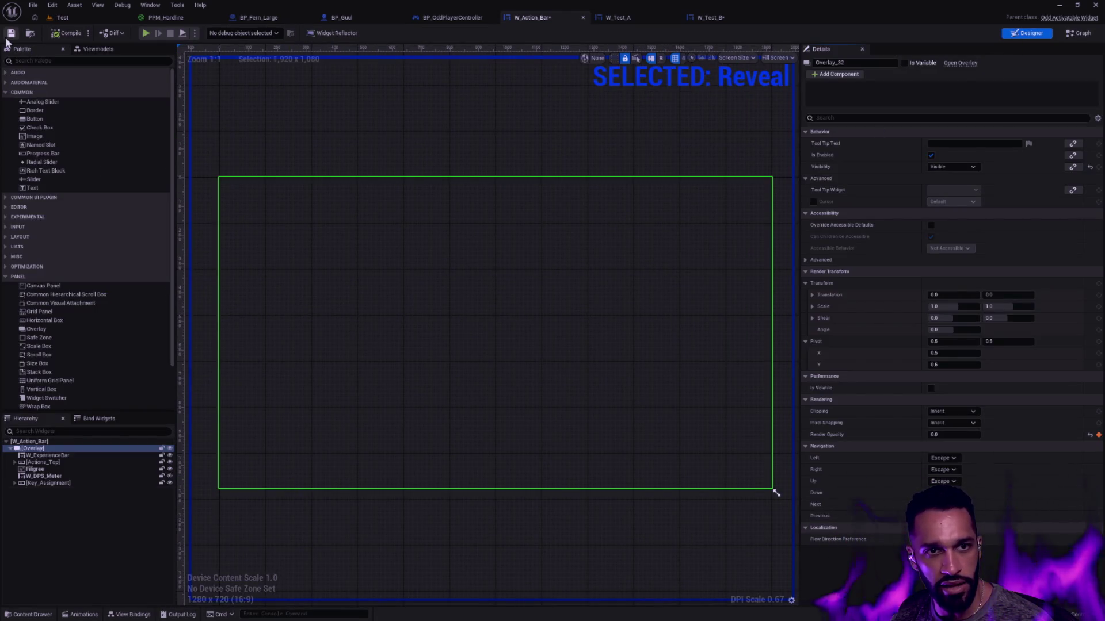
- Glance at W_Test_B, then check W_Action_Bar's In Animation options in the graph
{"action": "left_click", "coordinate": [712, 18]}
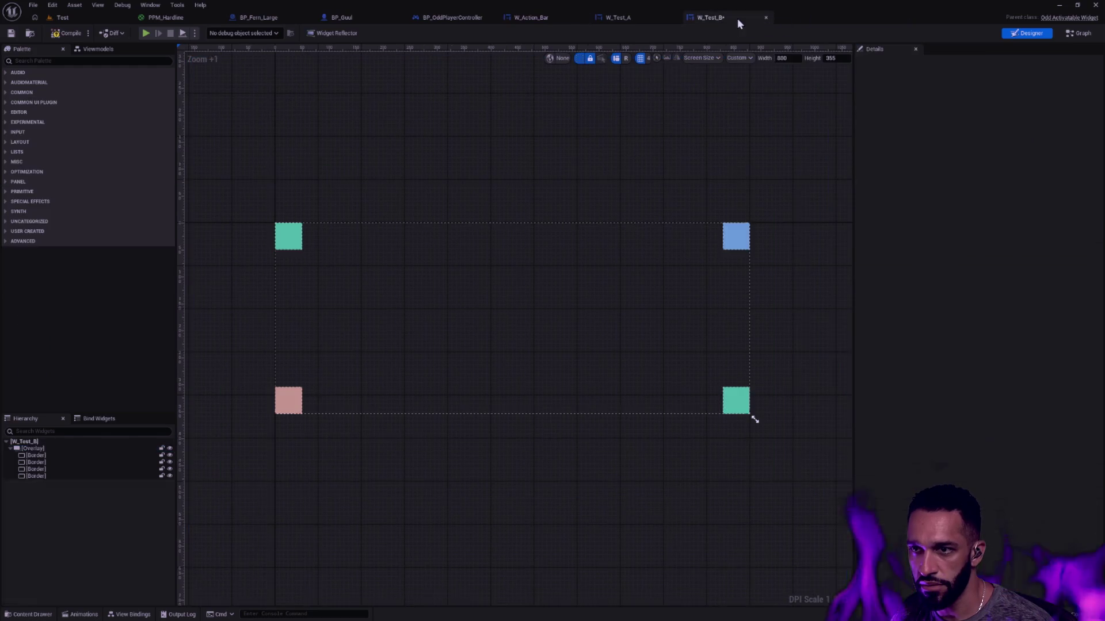
{"action": "left_click", "coordinate": [522, 17]}
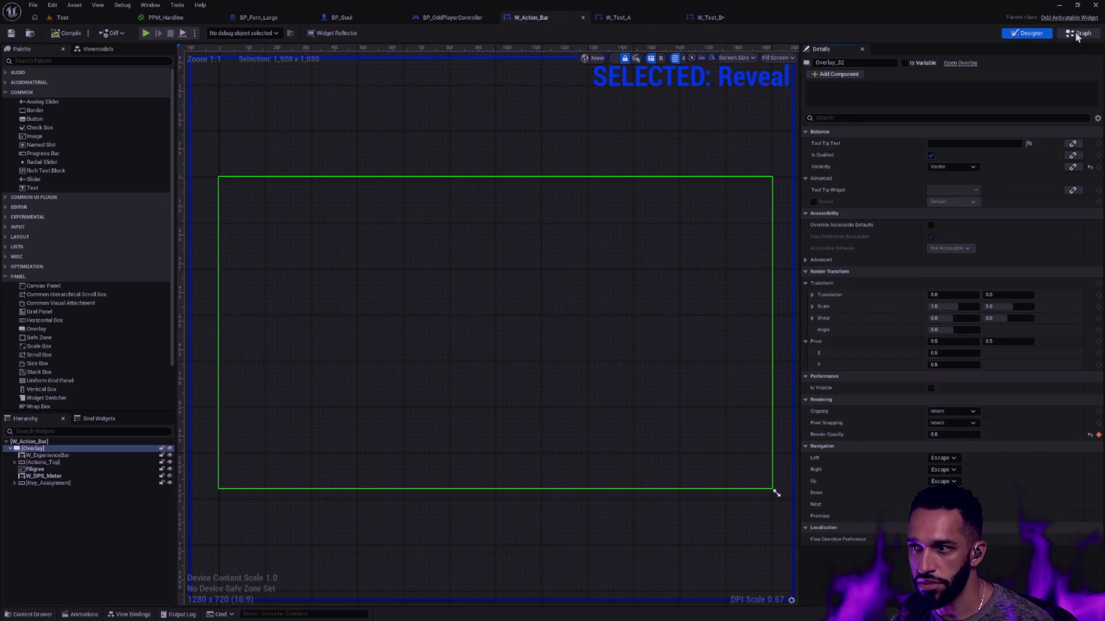
{"action": "double_click", "coordinate": [583, 198]}
{"action": "left_click", "coordinate": [620, 144]}
{"action": "left_click", "coordinate": [620, 144]}
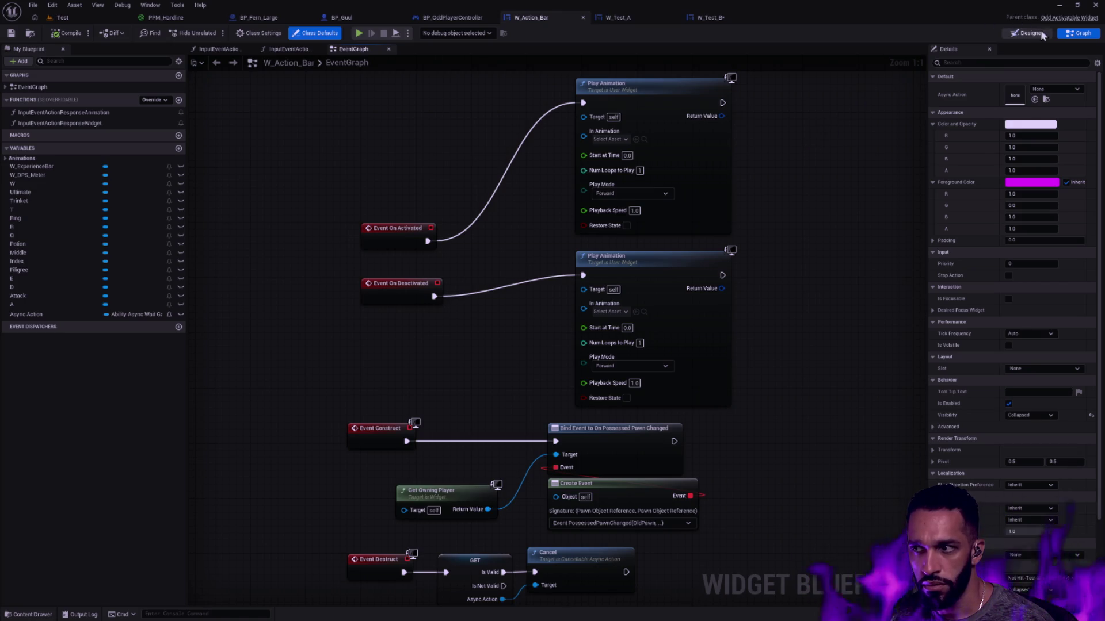
{"action": "key", "text": "shift+F12"}
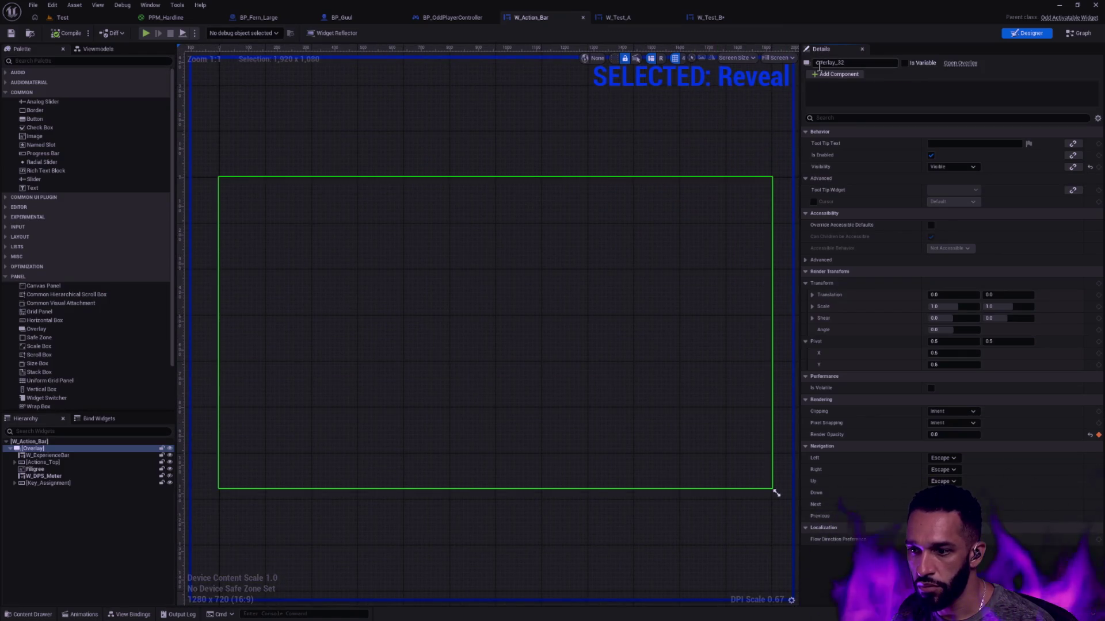
- Review the Reveal animation on Overlay_32's Render Opacity, then return to the event graph
{"action": "left_click", "coordinate": [80, 614]}
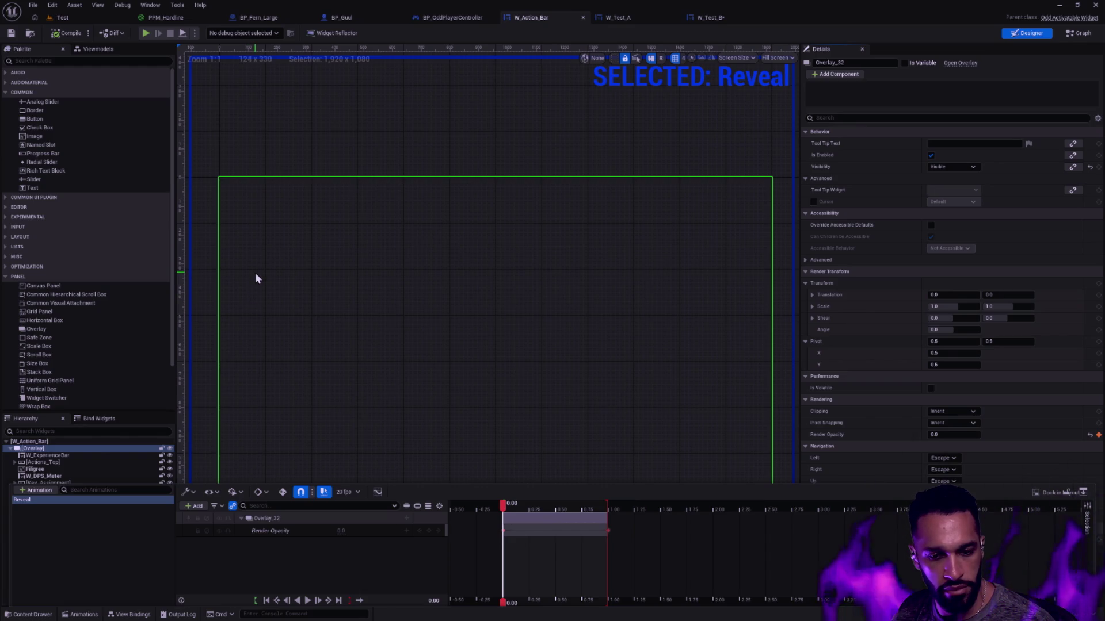
{"action": "left_click", "coordinate": [295, 143]}
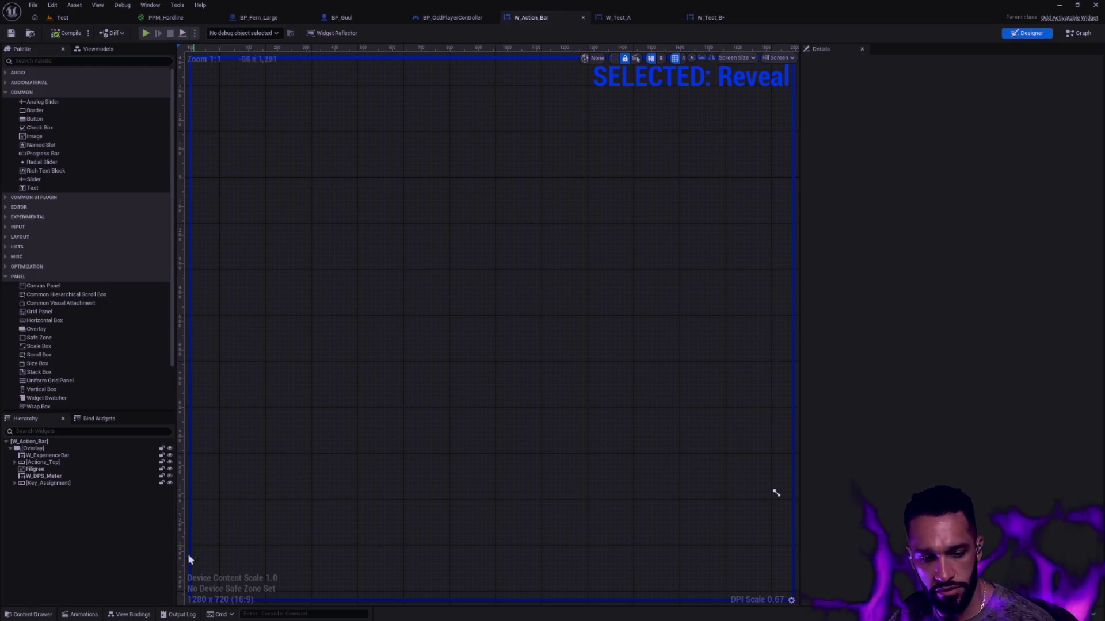
{"action": "left_click", "coordinate": [84, 616]}
{"action": "left_click", "coordinate": [61, 502]}
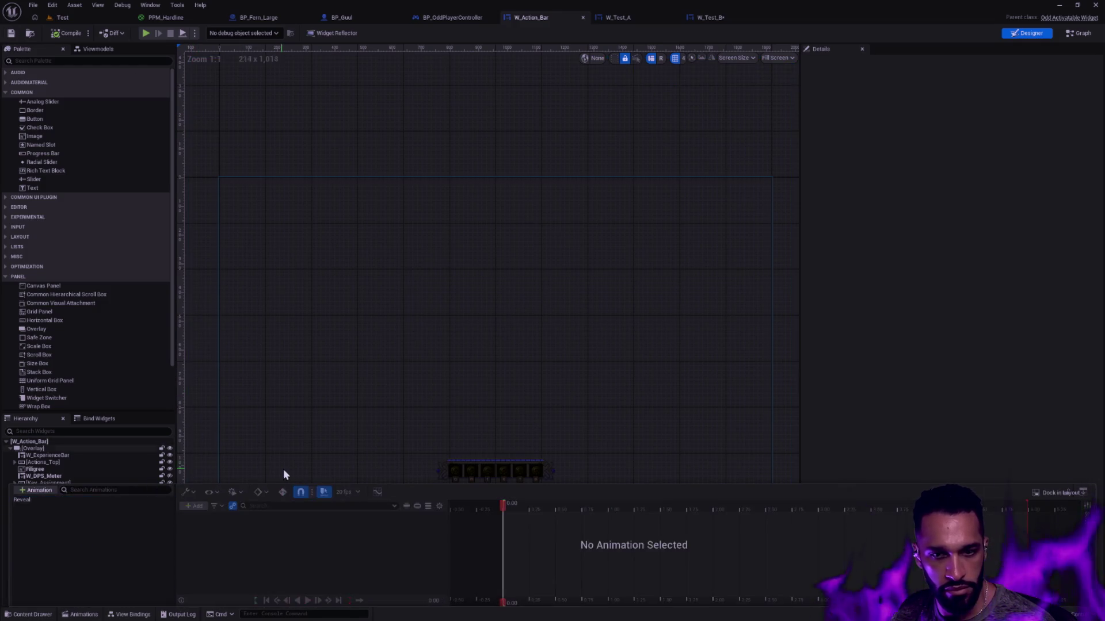
{"action": "left_click", "coordinate": [281, 469]}
{"action": "left_click", "coordinate": [1079, 33]}
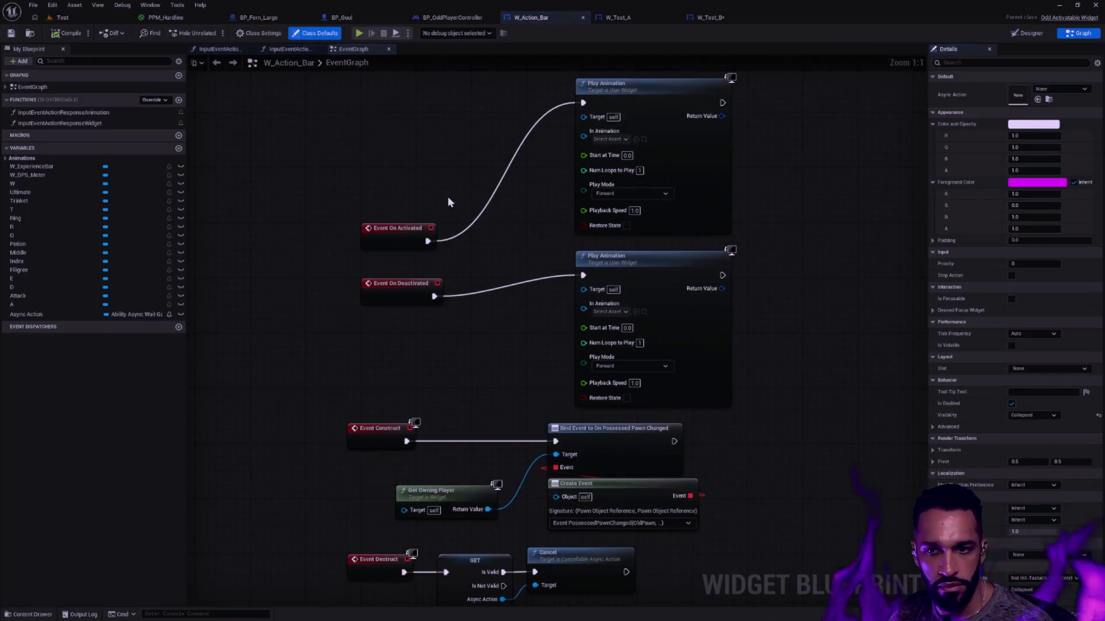
- Add a Reveal animation getter and connect it to both Play Animation nodes' In Animation pins
{"action": "right_click", "coordinate": [365, 240]}
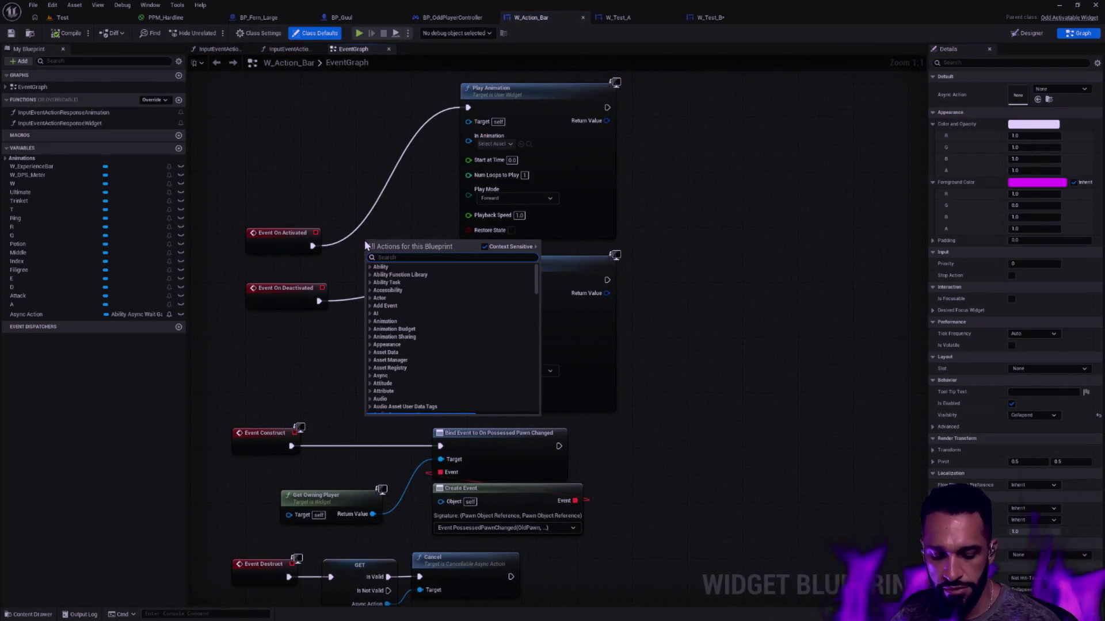
{"action": "type", "text": "reveal"}
{"action": "key", "text": "Return"}
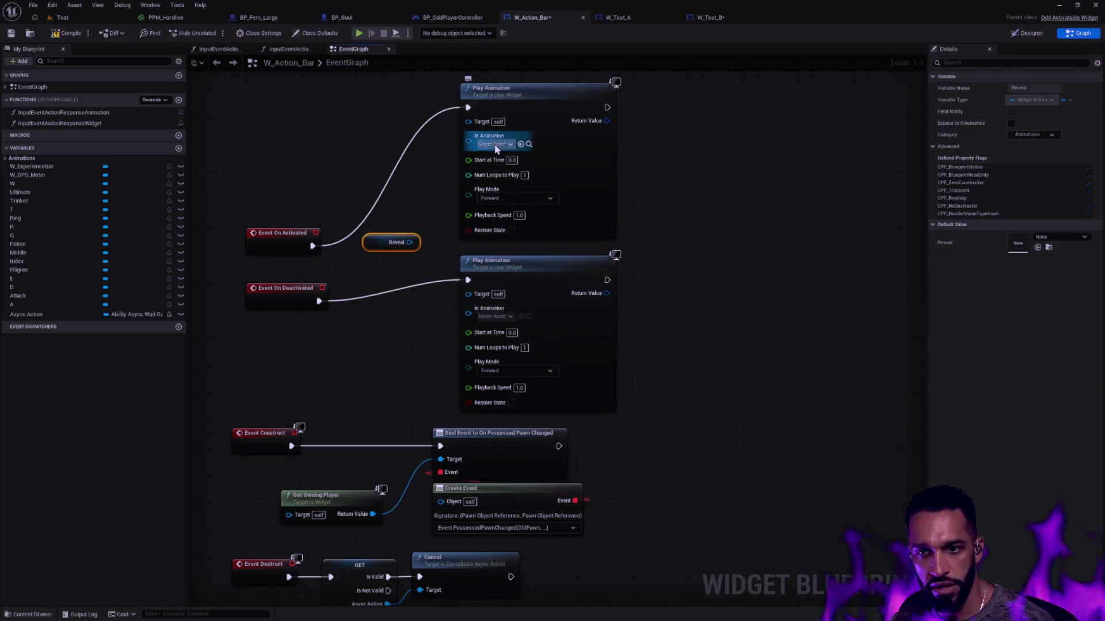
{"action": "left_click_drag", "start_coordinate": [408, 242], "coordinate": [468, 141]}
{"action": "mouse_move", "coordinate": [409, 243]}
{"action": "left_mouse_down"}
{"action": "mouse_move", "coordinate": [451, 334]}
{"action": "mouse_move", "coordinate": [466, 312]}
{"action": "left_mouse_up"}
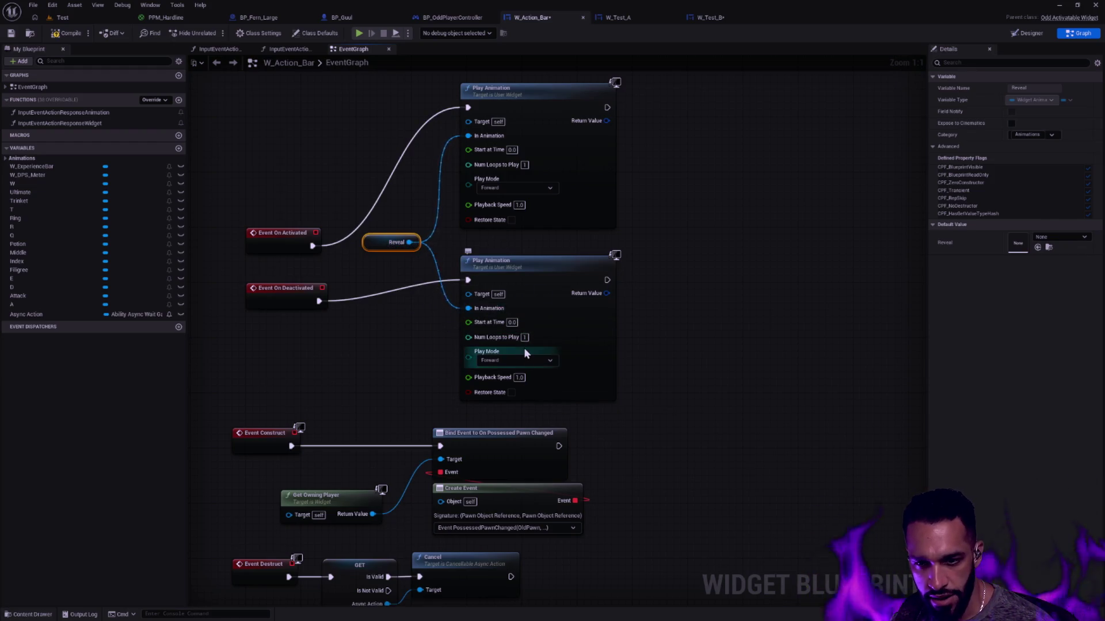
- Set the deactivation Play Animation's Play Mode to Reverse and straighten the connections
{"action": "left_click", "coordinate": [516, 361]}
{"action": "left_click", "coordinate": [518, 382]}
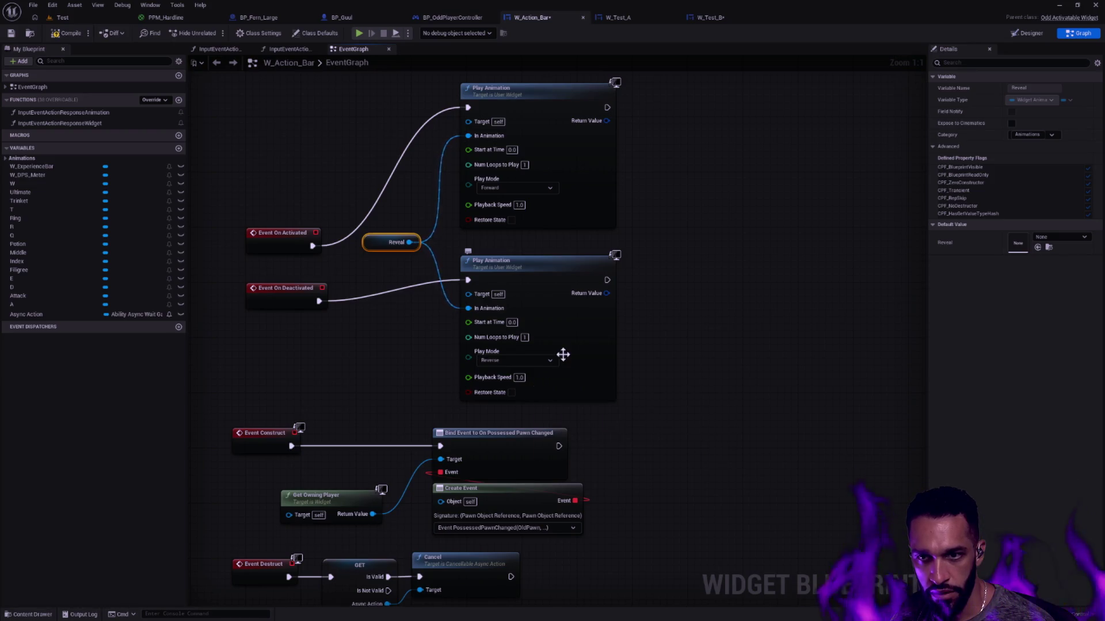
{"action": "left_click_drag", "start_coordinate": [279, 345], "coordinate": [628, 133]}
{"action": "key", "text": "q"}
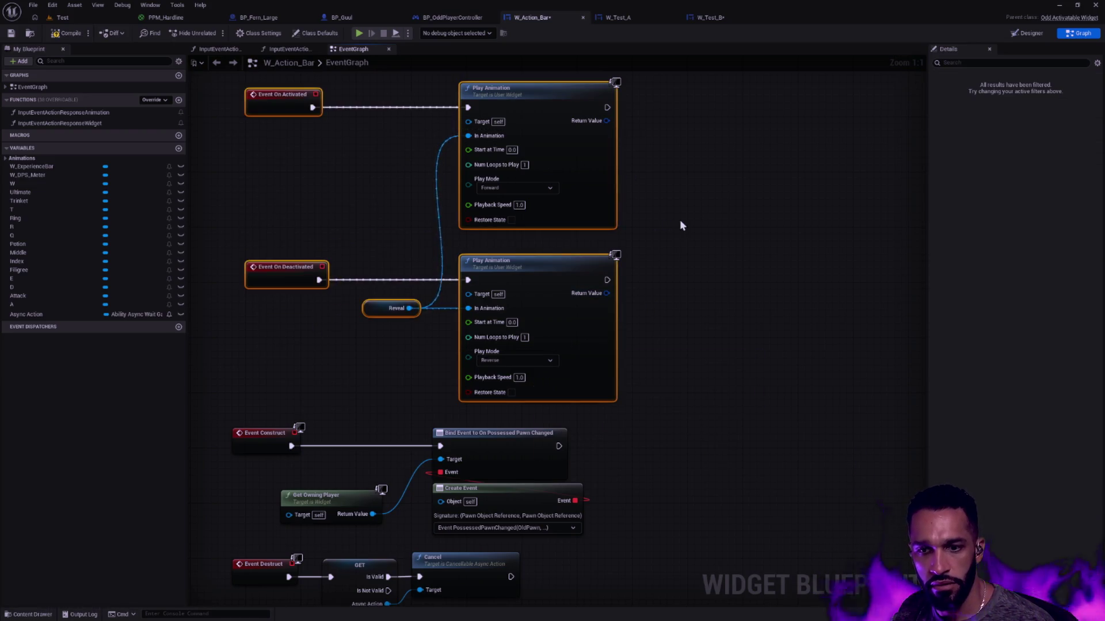
{"action": "left_click", "coordinate": [679, 219]}
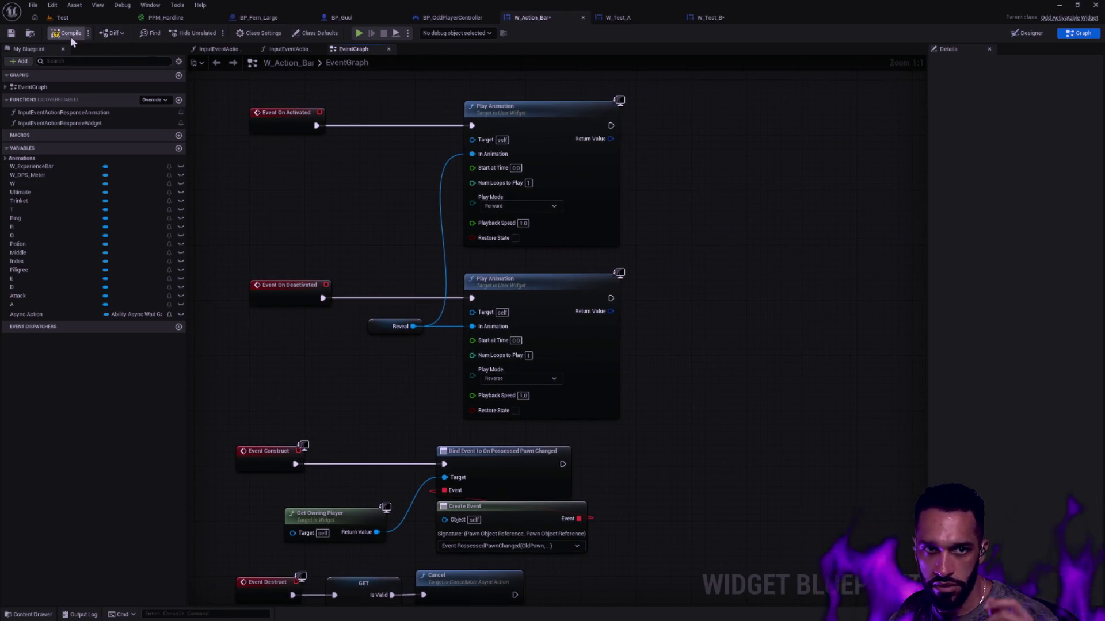
{"action": "left_click", "coordinate": [461, 18]}
- In BP_OddPlayerController, change Add to Layer's Widget Class from W Test A to W_Action_Bar and save
{"action": "mouse_move", "coordinate": [497, 199]}
{"action": "left_mouse_down"}
{"action": "mouse_move", "coordinate": [722, 219]}
{"action": "mouse_move", "coordinate": [687, 209]}
{"action": "left_mouse_up"}
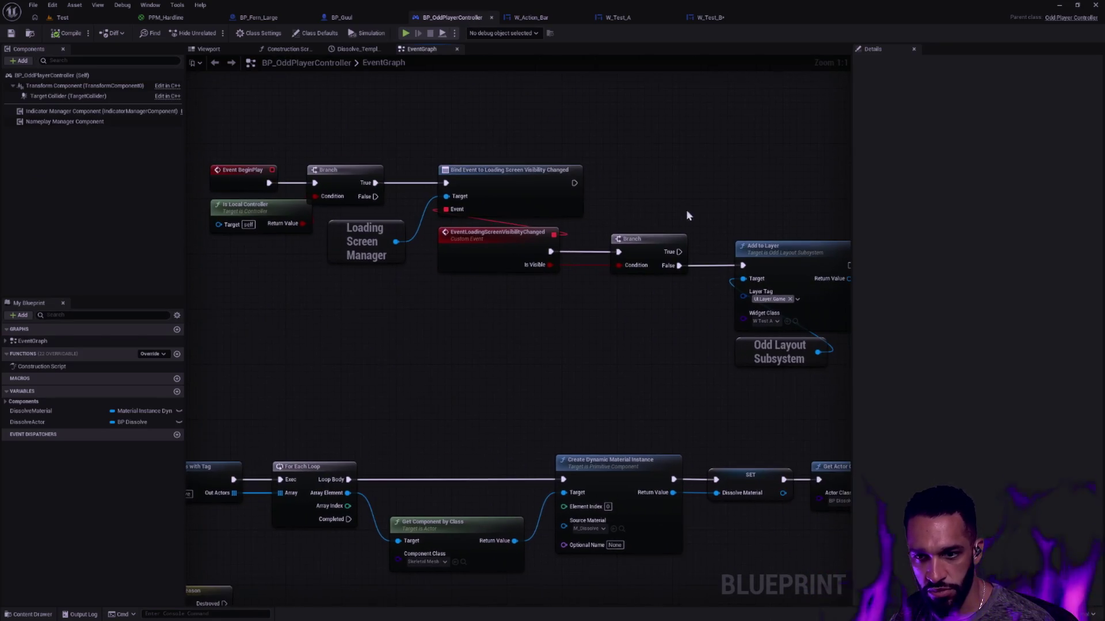
{"action": "left_click", "coordinate": [664, 170]}
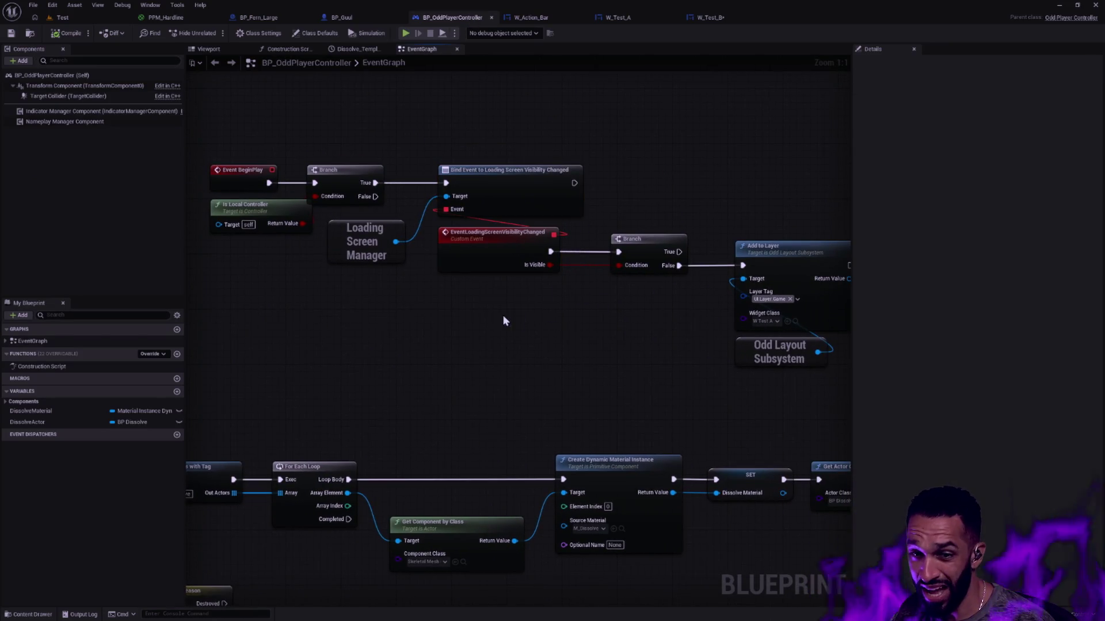
{"action": "mouse_move", "coordinate": [503, 296]}
{"action": "left_mouse_down"}
{"action": "mouse_move", "coordinate": [529, 301]}
{"action": "mouse_move", "coordinate": [562, 236]}
{"action": "mouse_move", "coordinate": [608, 212]}
{"action": "left_mouse_up"}
{"action": "left_click", "coordinate": [725, 188]}
{"action": "left_click_drag", "start_coordinate": [712, 255], "coordinate": [530, 230]}
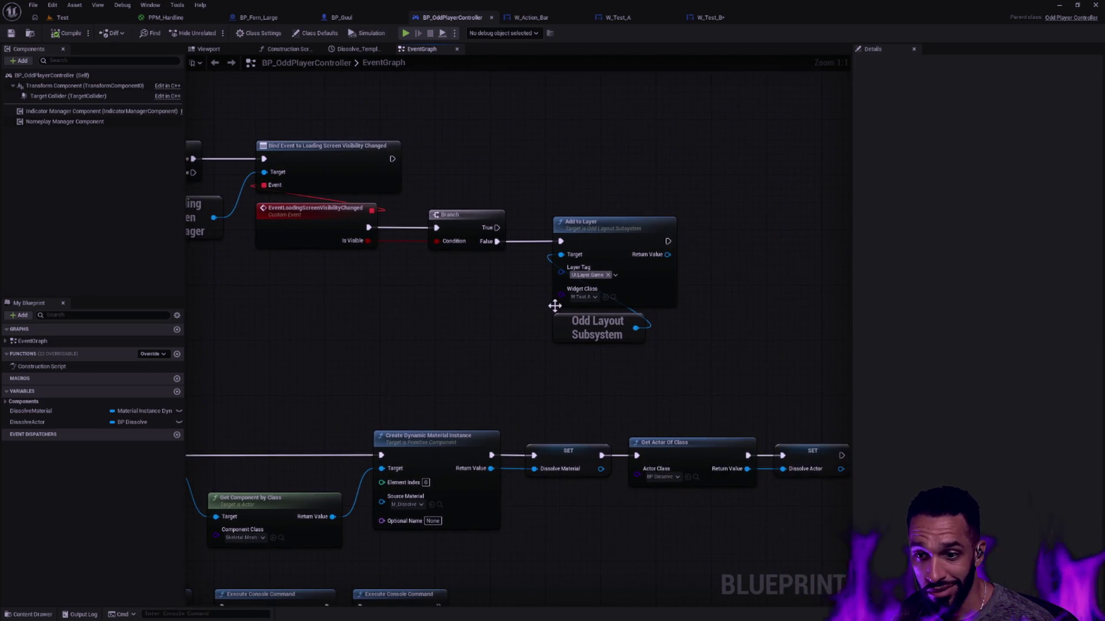
{"action": "left_click", "coordinate": [583, 297]}
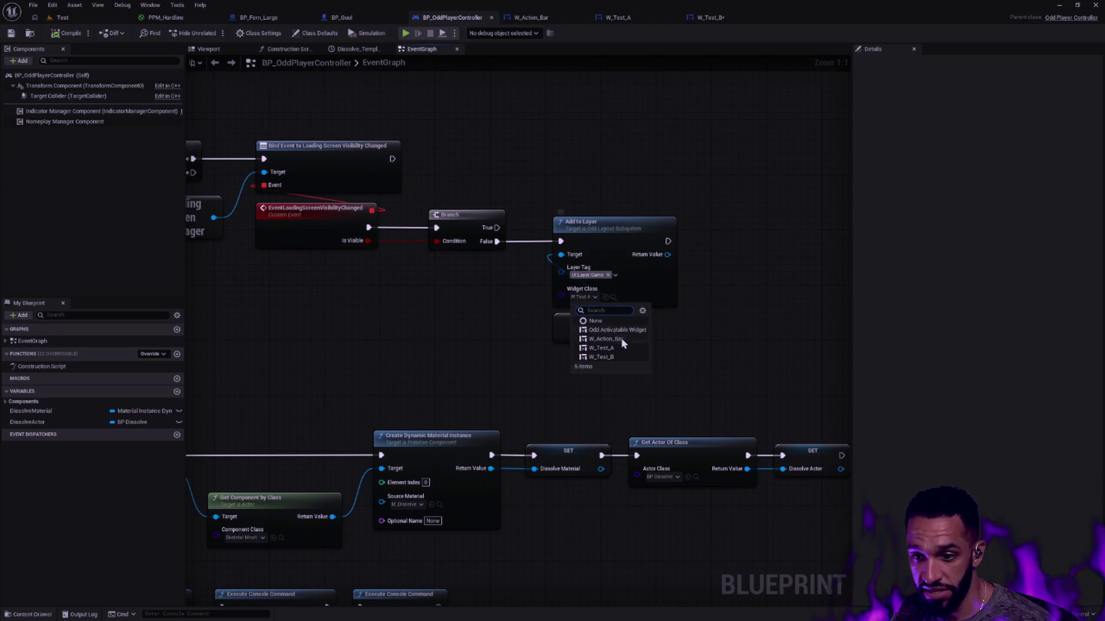
{"action": "left_click", "coordinate": [646, 362]}
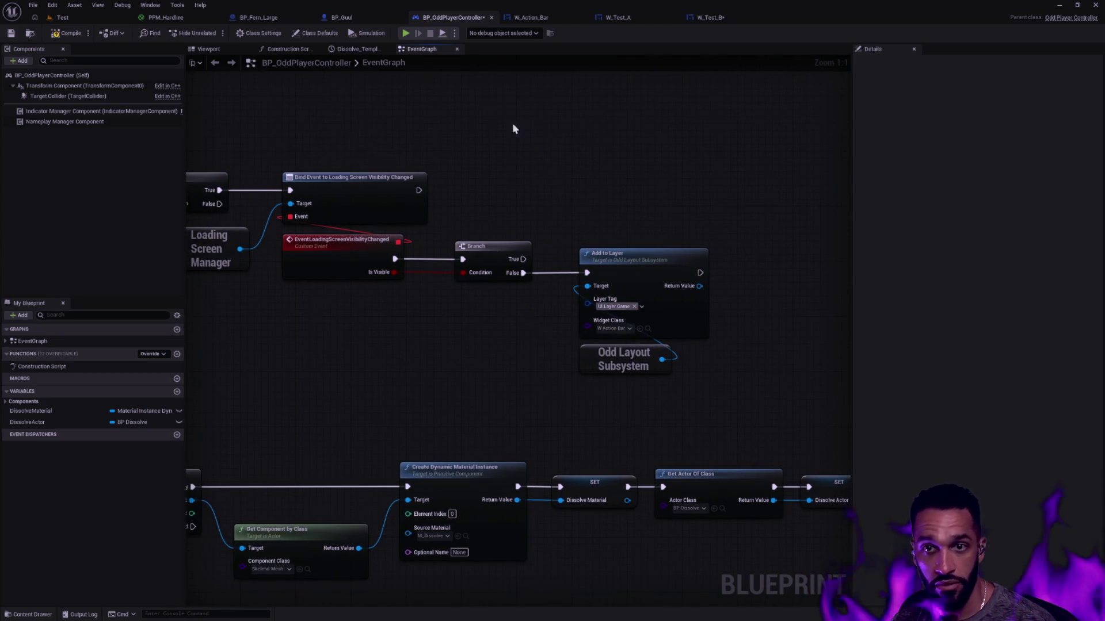
{"action": "left_click", "coordinate": [12, 35]}
{"action": "left_click", "coordinate": [81, 17]}
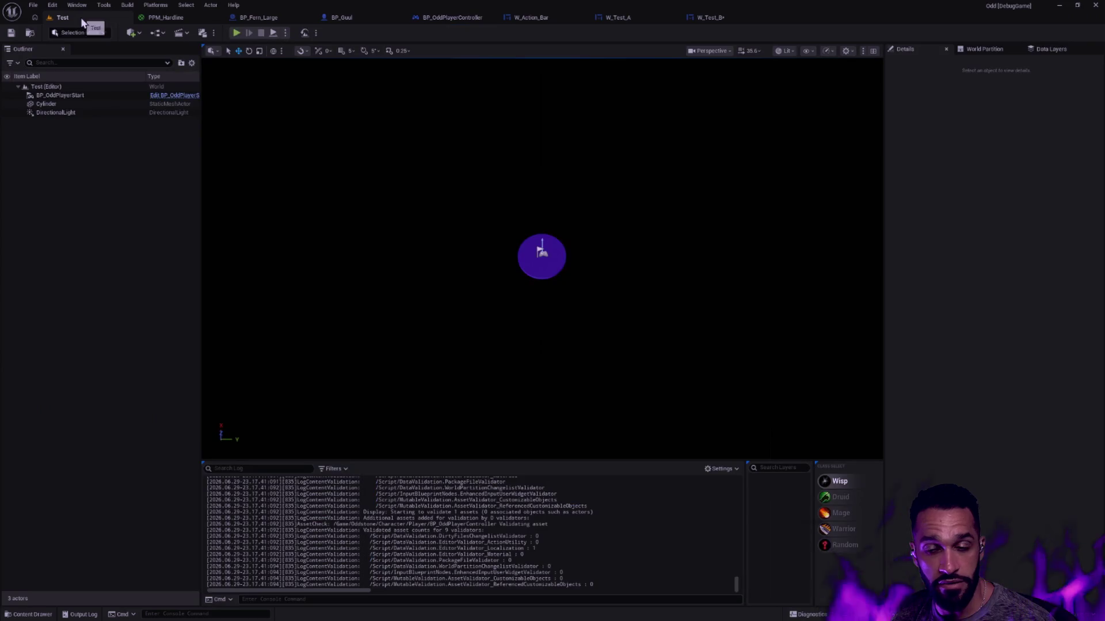
- Play the Test level in the editor twice to see the action bar along the bottom
{"action": "left_click", "coordinate": [237, 33]}
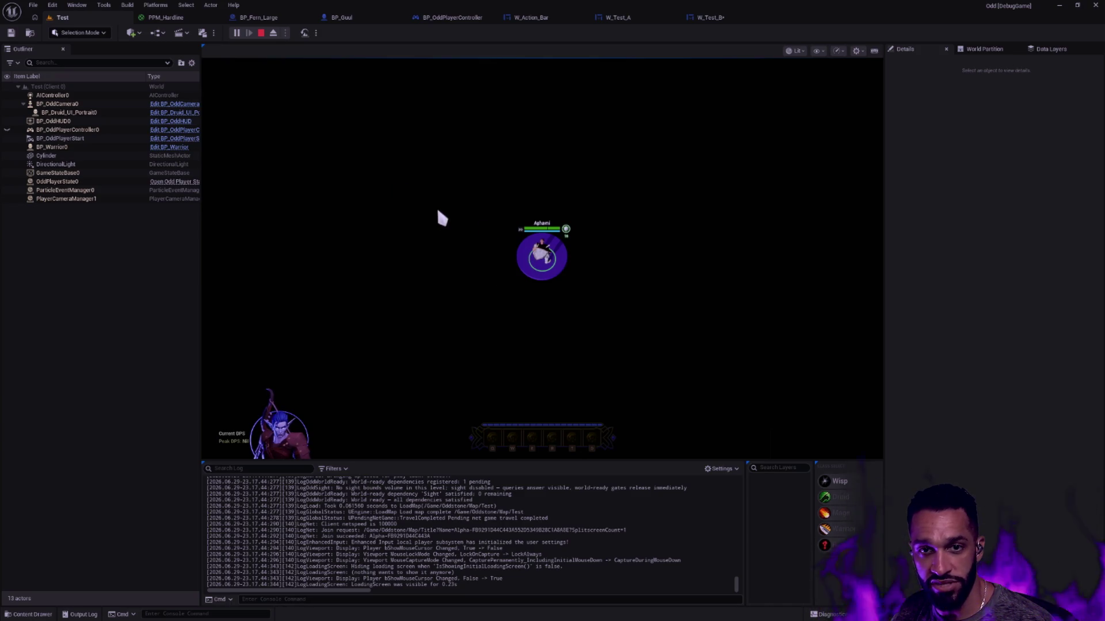
{"action": "key", "text": "Escape"}
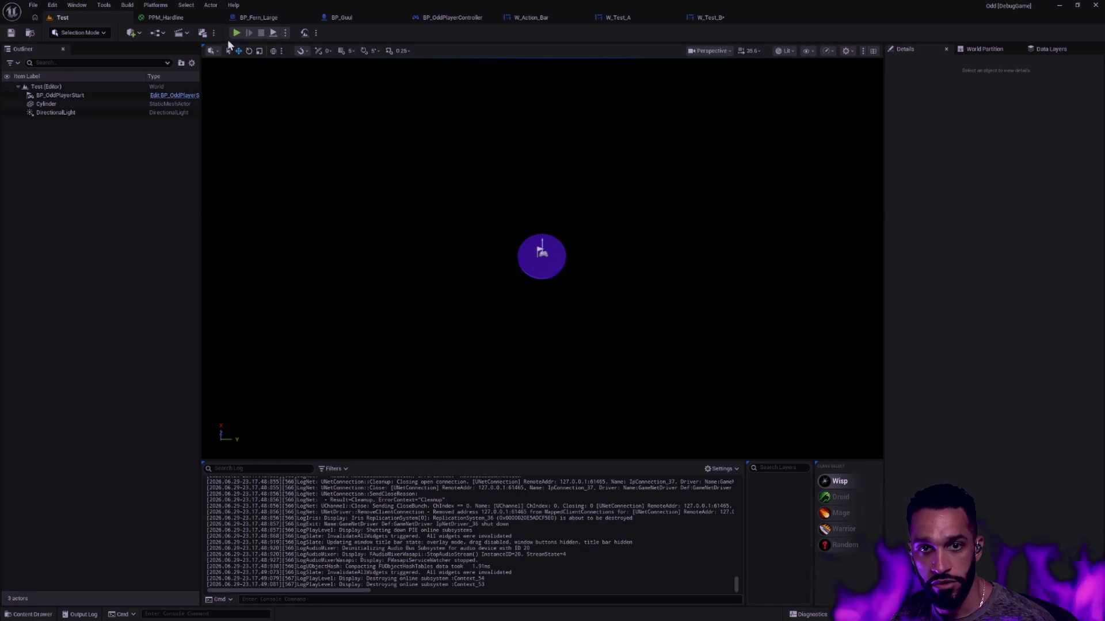
{"action": "key", "text": "alt+p"}
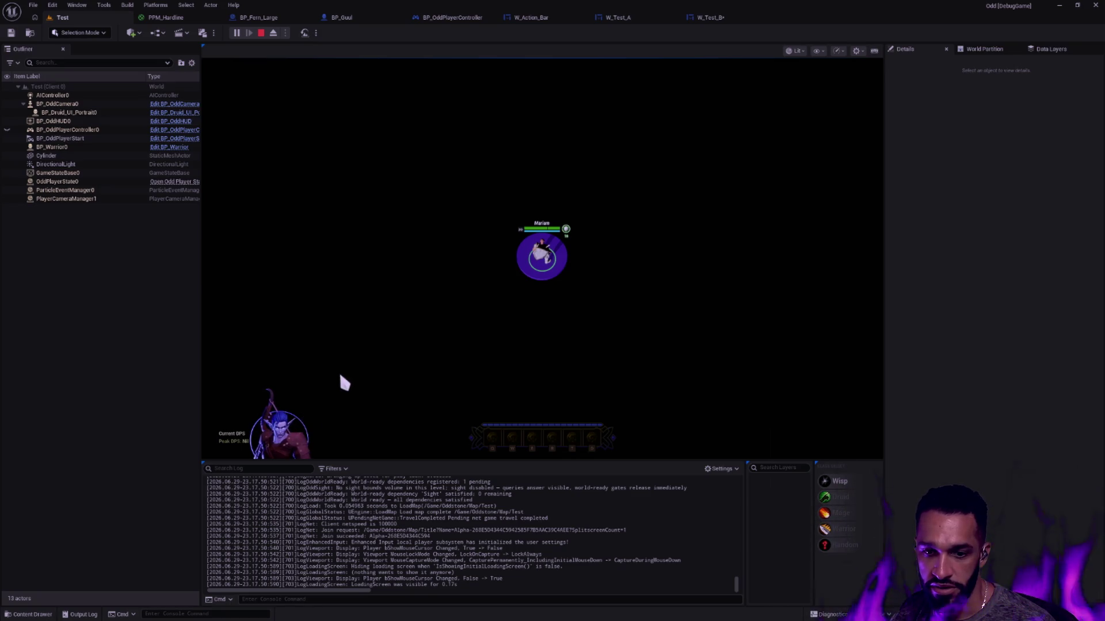
{"action": "key", "text": "Escape"}
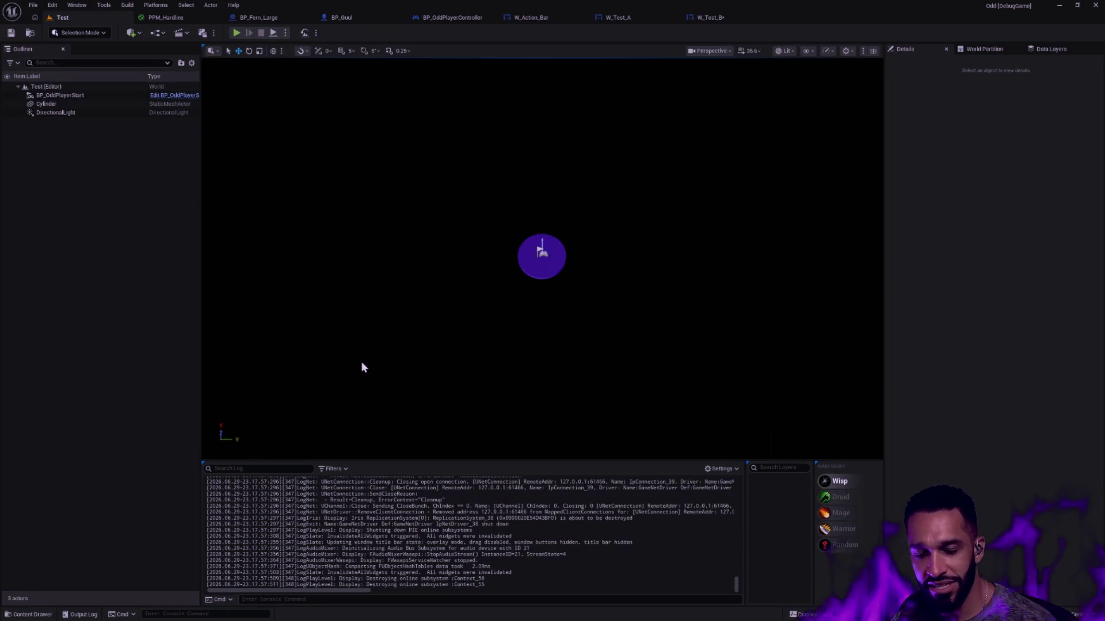
- Open BP_OddCamera and view its components in the Viewport
{"action": "key", "text": "ctrl+p"}
{"action": "type", "text": "oddCamera"}
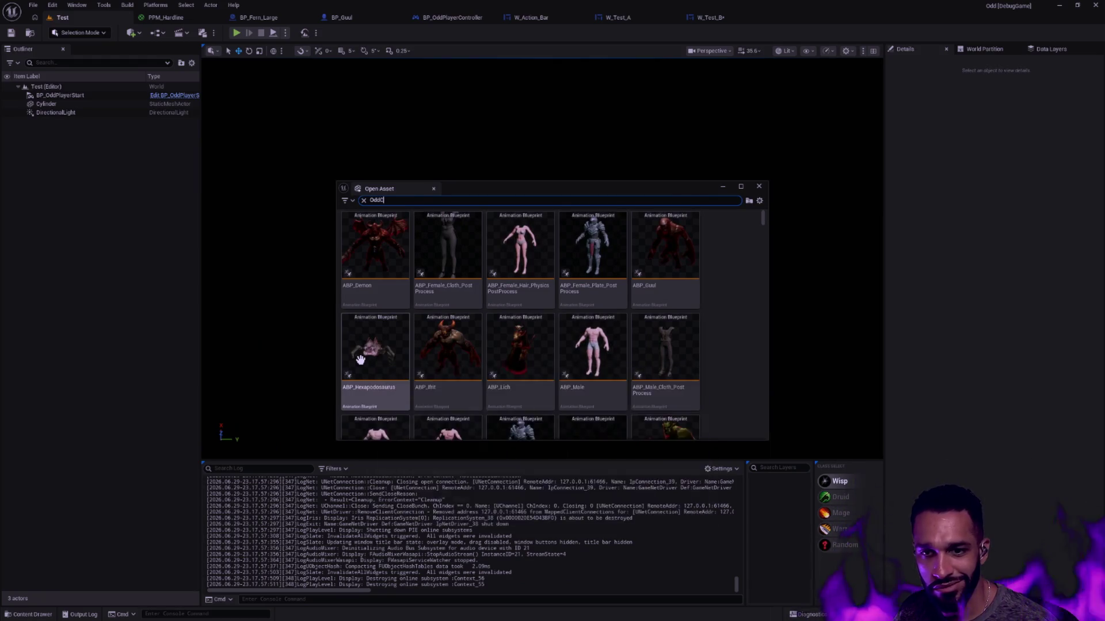
{"action": "double_click", "coordinate": [408, 298]}
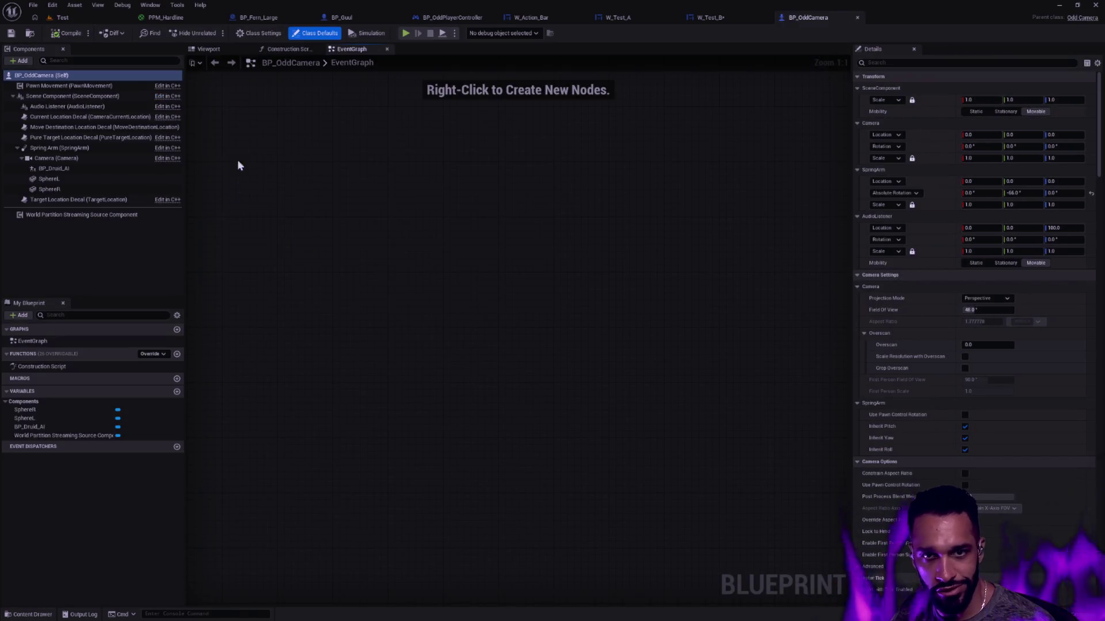
{"action": "left_click", "coordinate": [210, 50]}
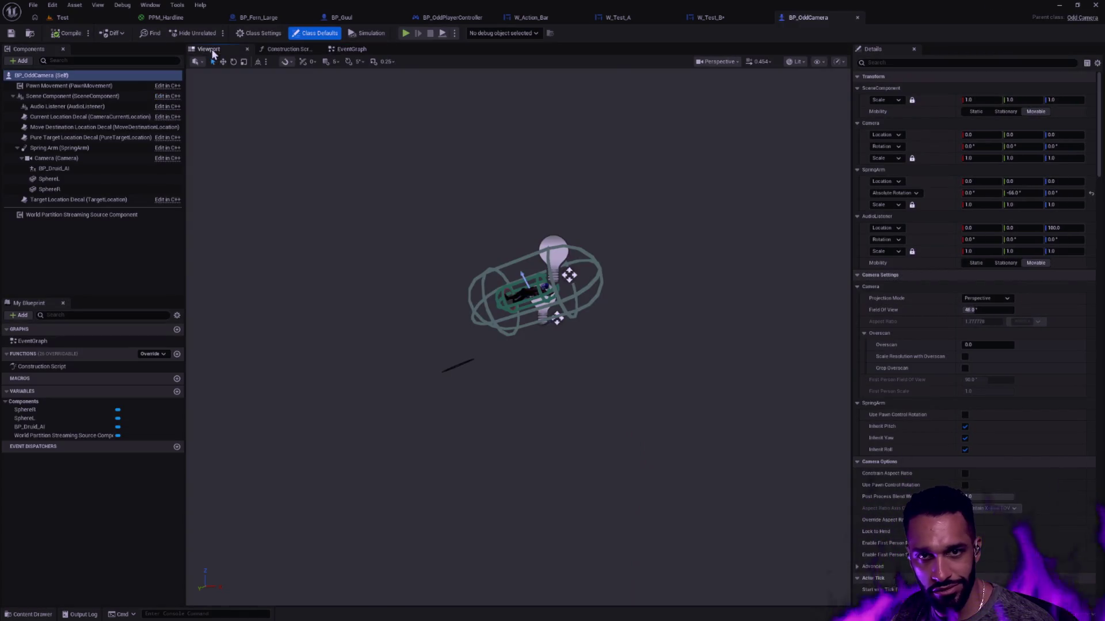
{"action": "scroll", "coordinate": [564, 314], "scroll_direction": "up", "scroll_amount": 5}
{"action": "left_click_drag", "start_coordinate": [564, 313], "coordinate": [633, 334]}
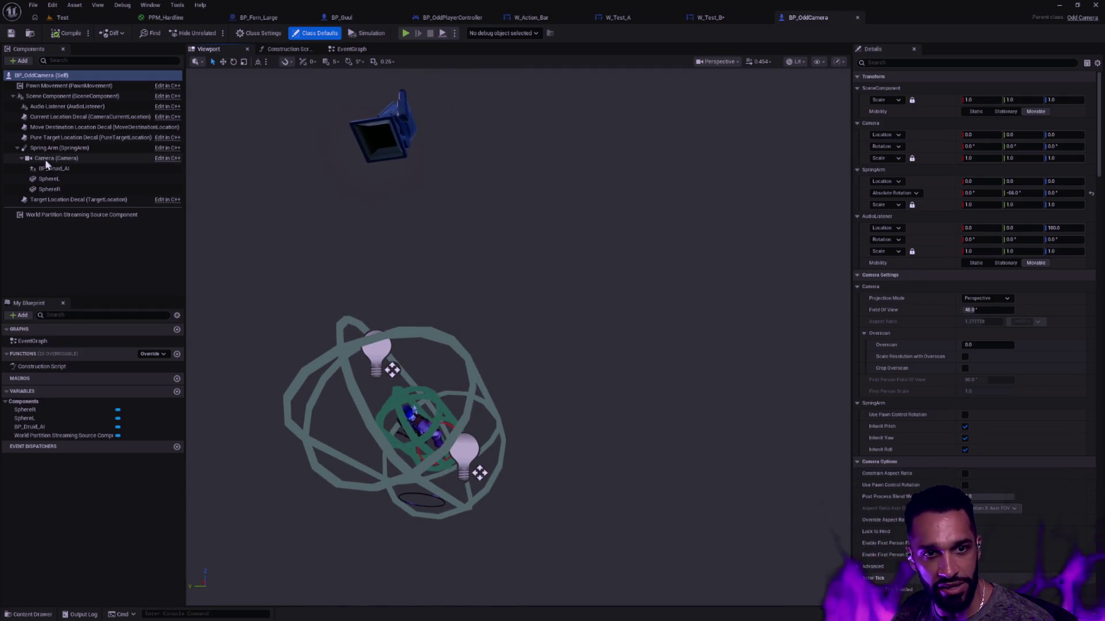
- Make BP_Druid_AI, SphereL and SphereR invisible, save BP_OddCamera, and play the Test level
{"action": "left_click", "coordinate": [58, 168]}
{"action": "left_click", "coordinate": [61, 190], "text": "shift"}
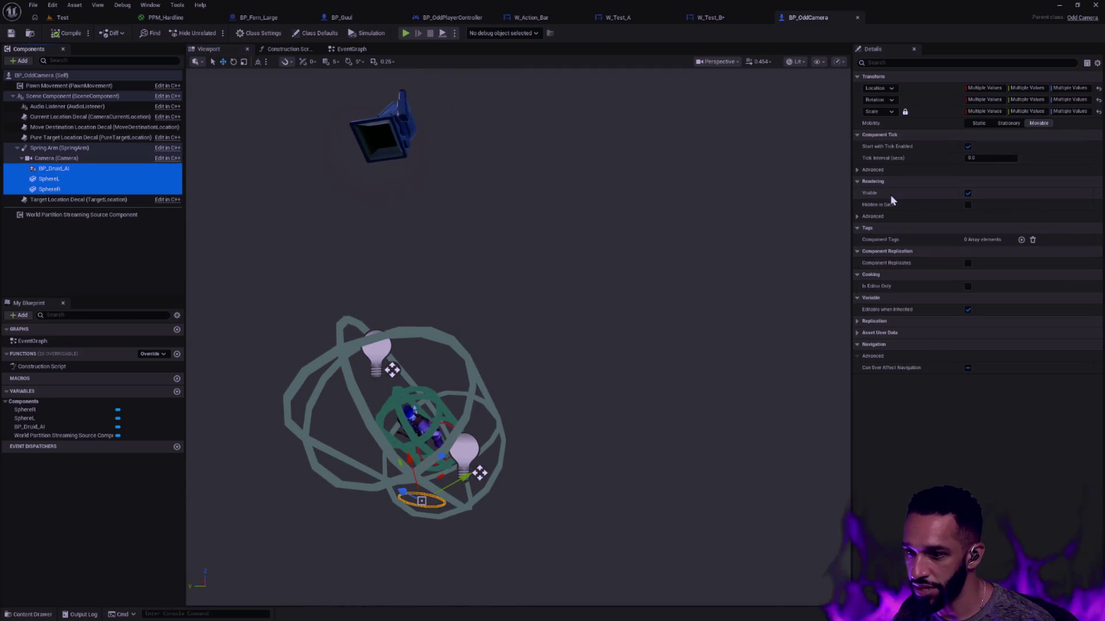
{"action": "left_click", "coordinate": [967, 193]}
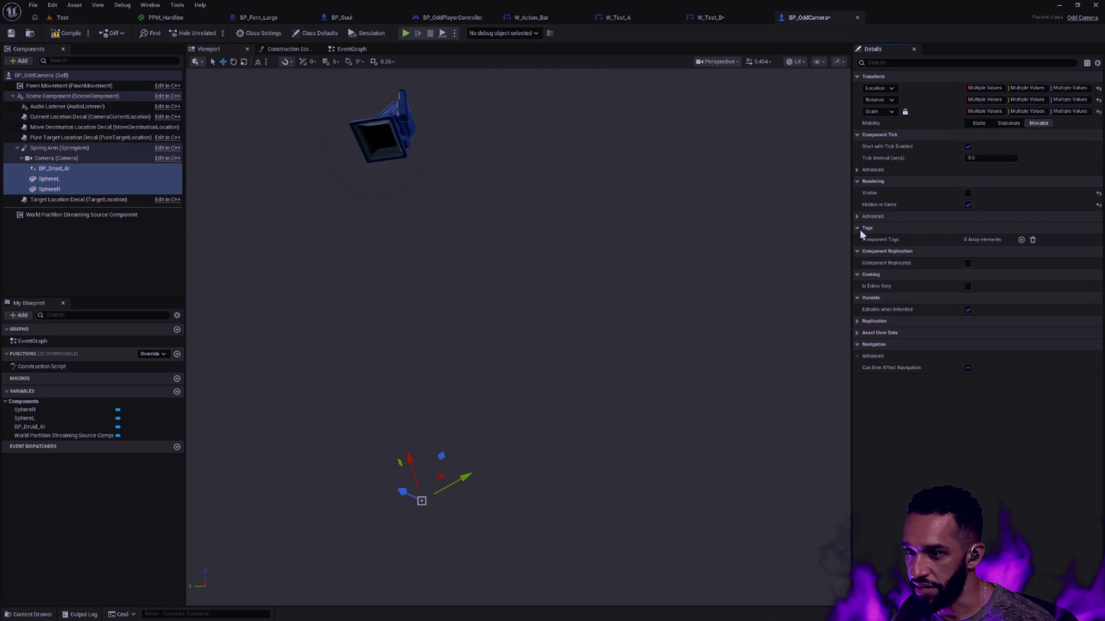
{"action": "left_click", "coordinate": [126, 240]}
{"action": "left_click", "coordinate": [10, 33]}
{"action": "key", "text": "alt+p"}
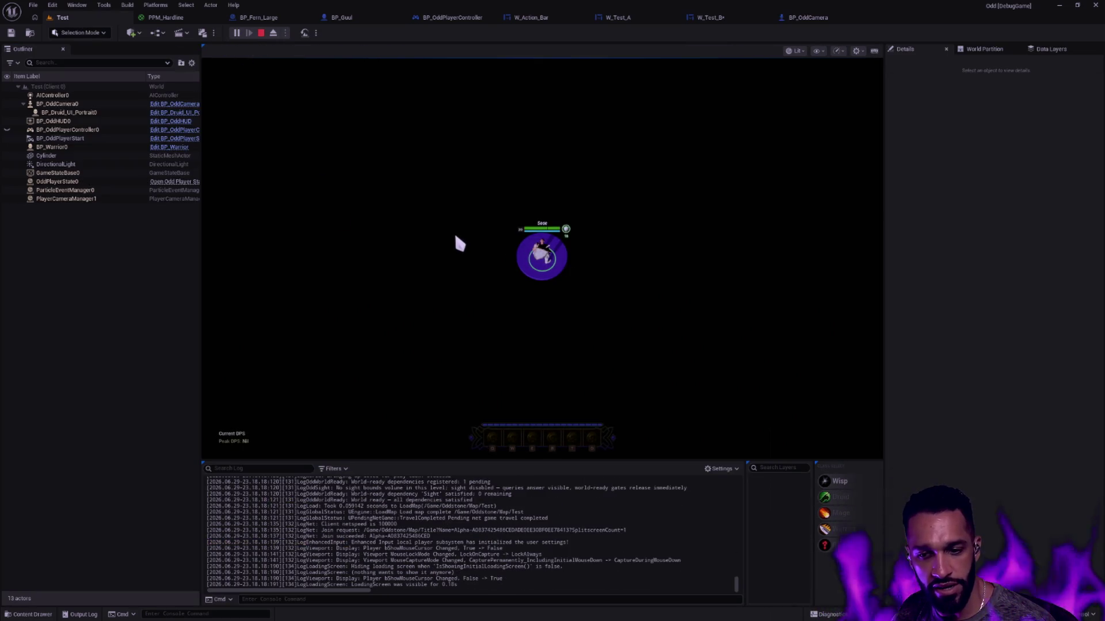
{"action": "left_click", "coordinate": [583, 256]}
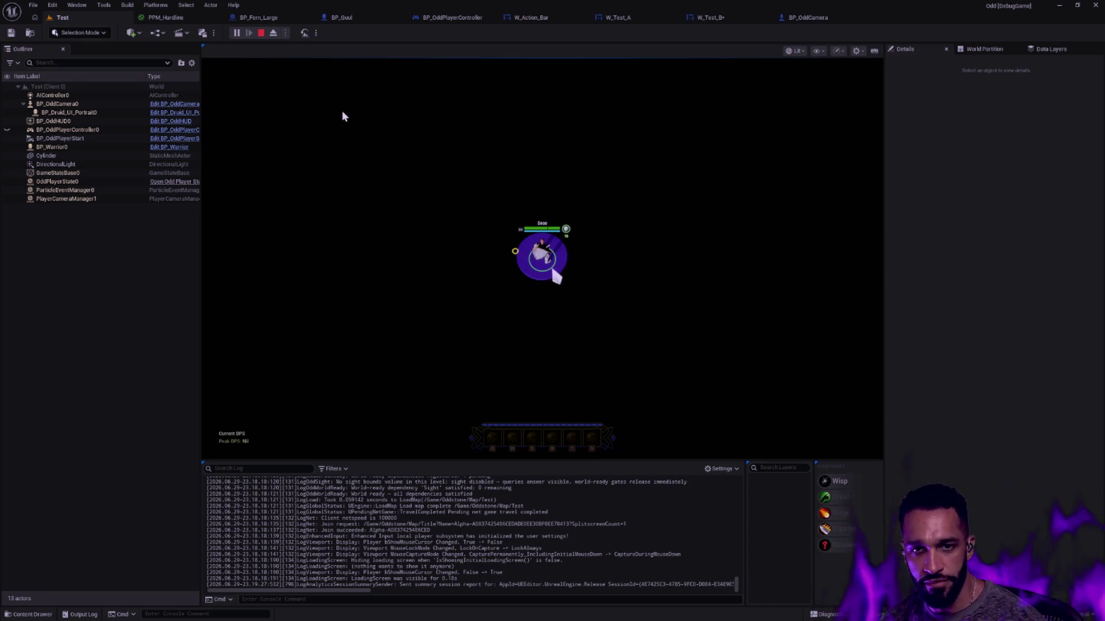
- Restart the Test level play session several times, then stop and return to W_Action_Bar's graph
{"action": "key", "text": "Escape"}
{"action": "key", "text": "alt+p"}
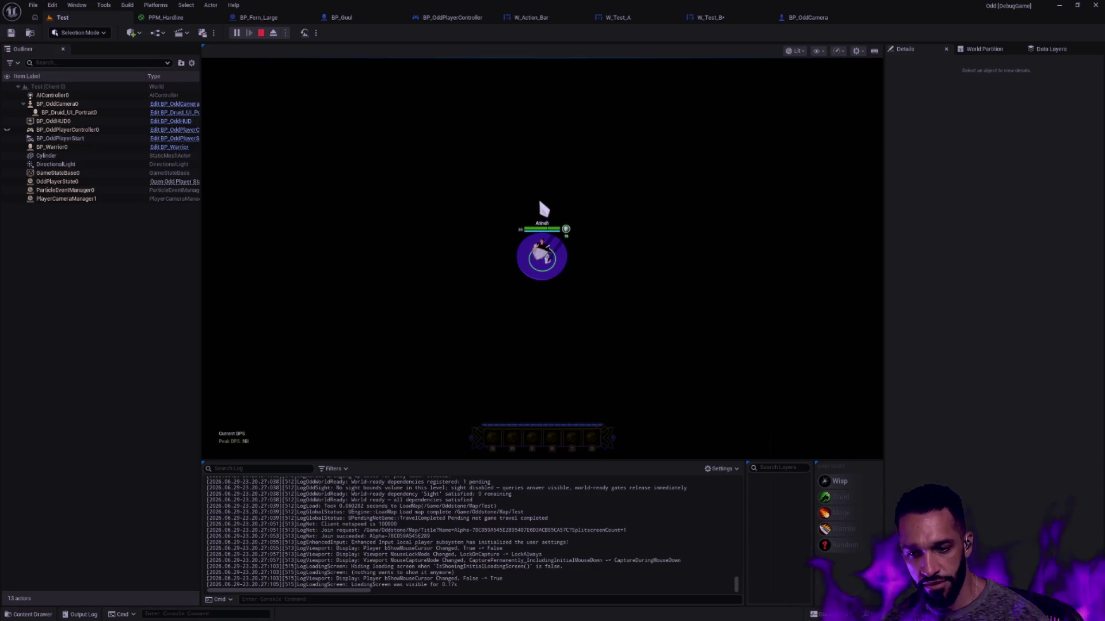
{"action": "key", "text": "Escape"}
{"action": "left_click", "coordinate": [236, 33]}
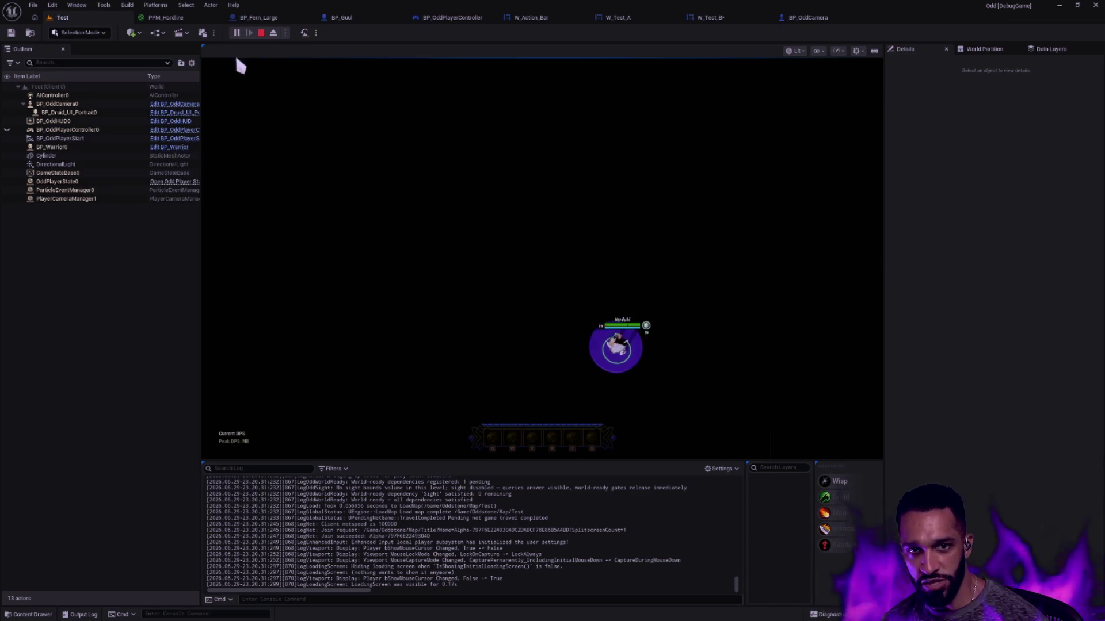
{"action": "key", "text": "Escape"}
{"action": "left_click", "coordinate": [237, 33]}
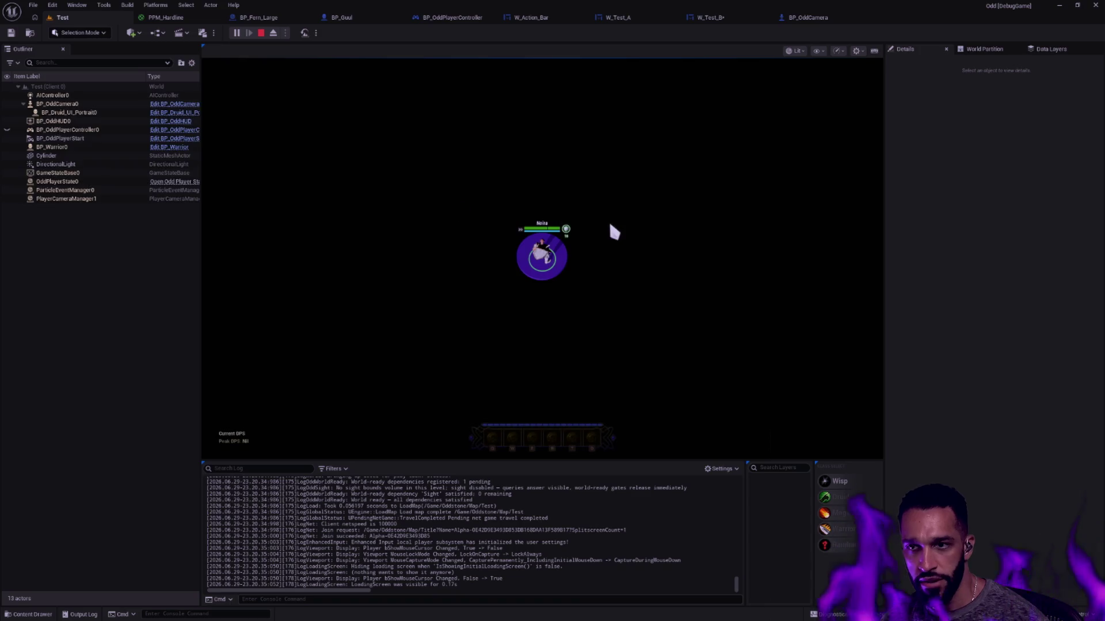
{"action": "key", "text": "Escape"}
{"action": "left_click", "coordinate": [509, 17]}
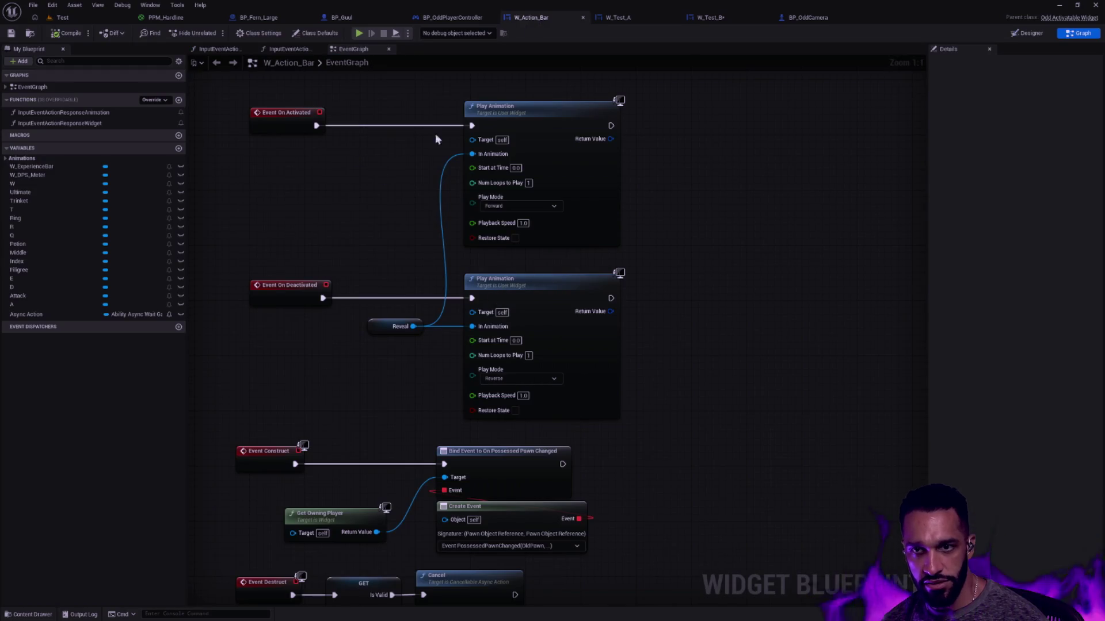
- Inspect the W_DPS_Meter widget's details in the W_Action_Bar designer, then play the Test level
{"action": "left_click", "coordinate": [1033, 34]}
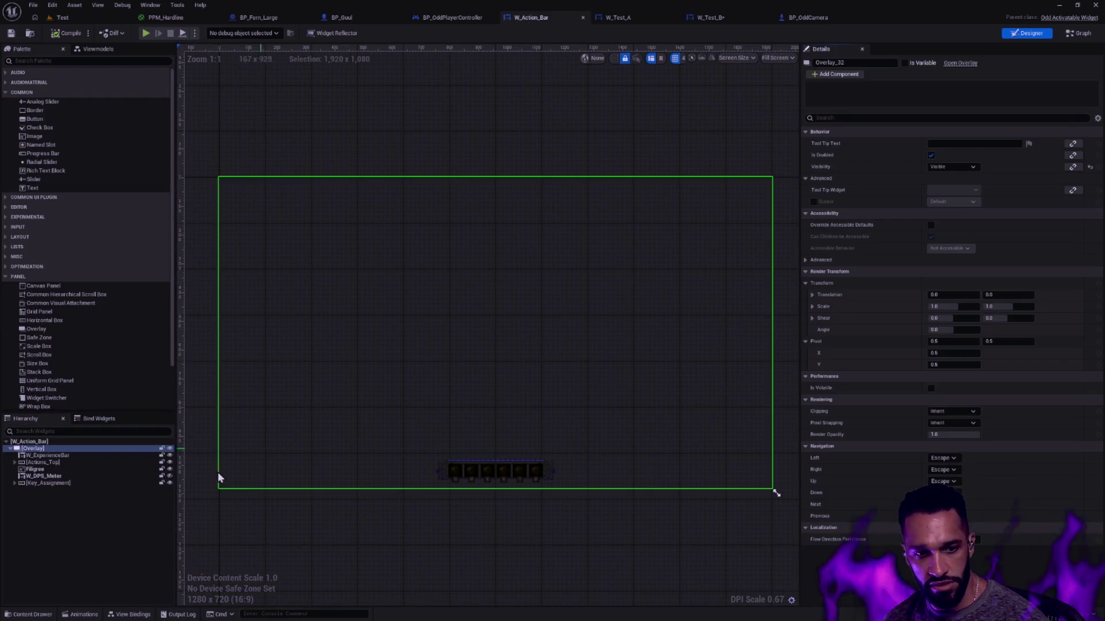
{"action": "left_click", "coordinate": [71, 477]}
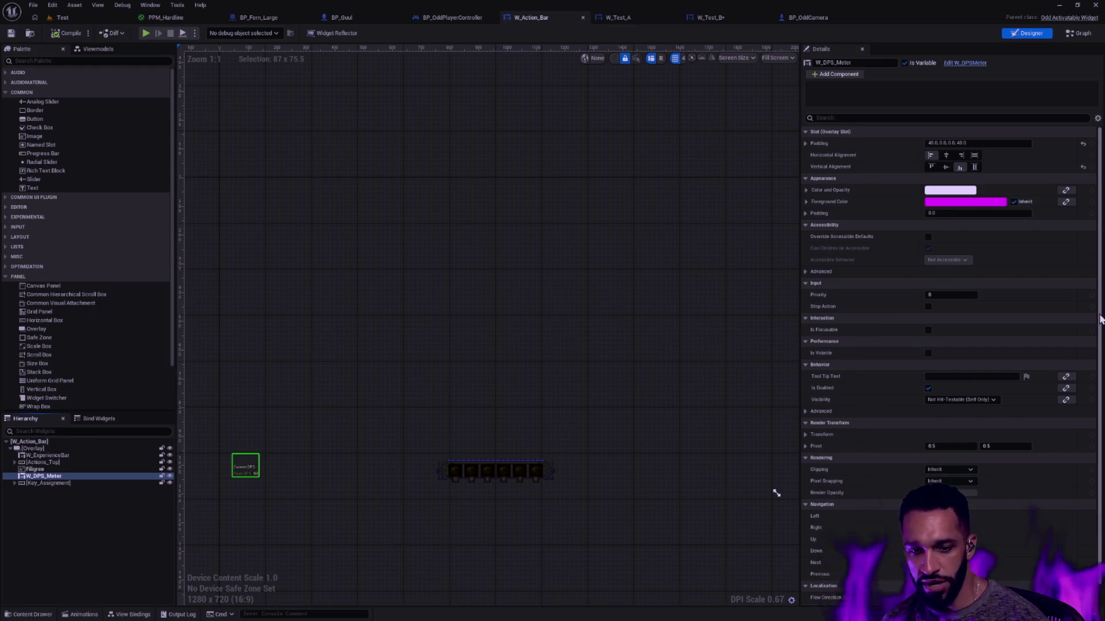
{"action": "left_click_drag", "start_coordinate": [1100, 320], "coordinate": [1100, 324]}
{"action": "scroll", "coordinate": [1100, 324], "scroll_direction": "down", "scroll_amount": 1}
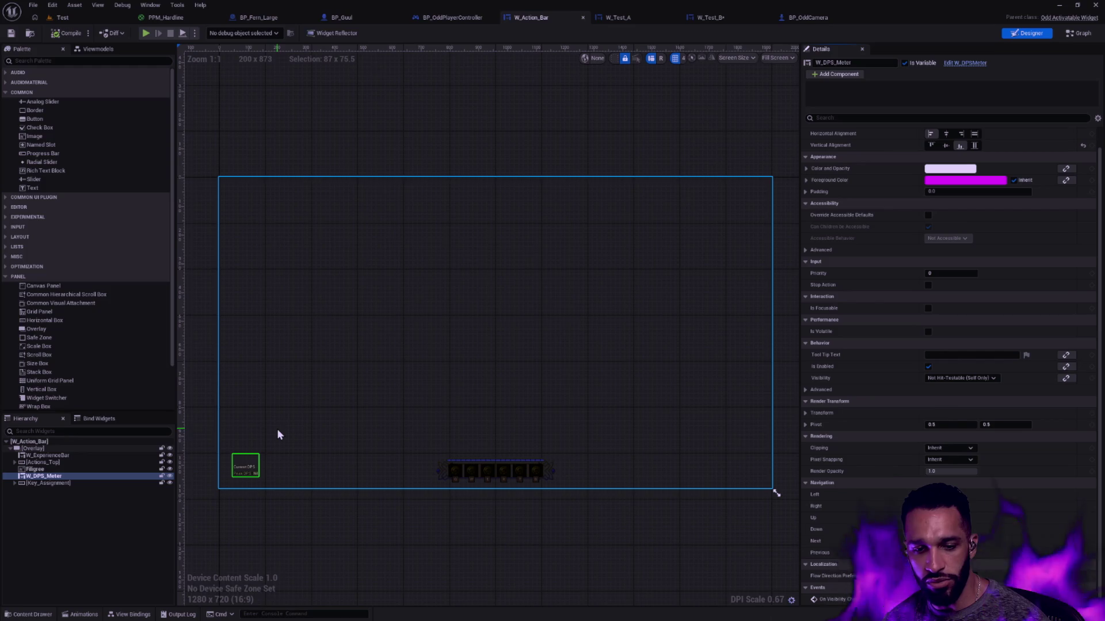
{"action": "left_click", "coordinate": [146, 32]}
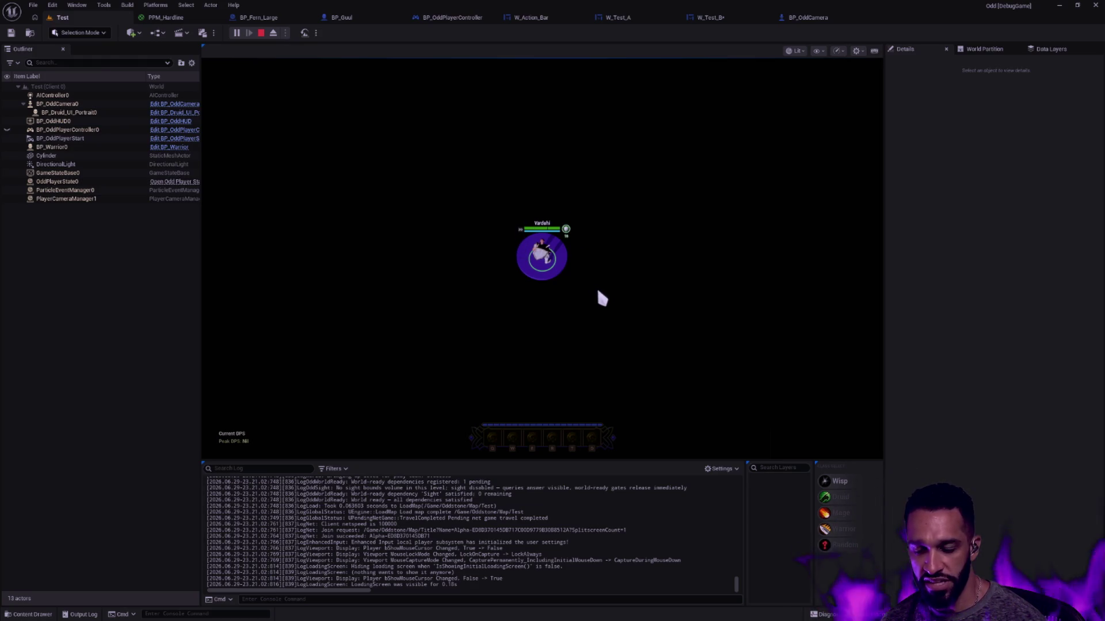
- Cycle the debug display, cast a Cleave attack with the druid, then stop playing
{"action": "key", "text": "Left"}
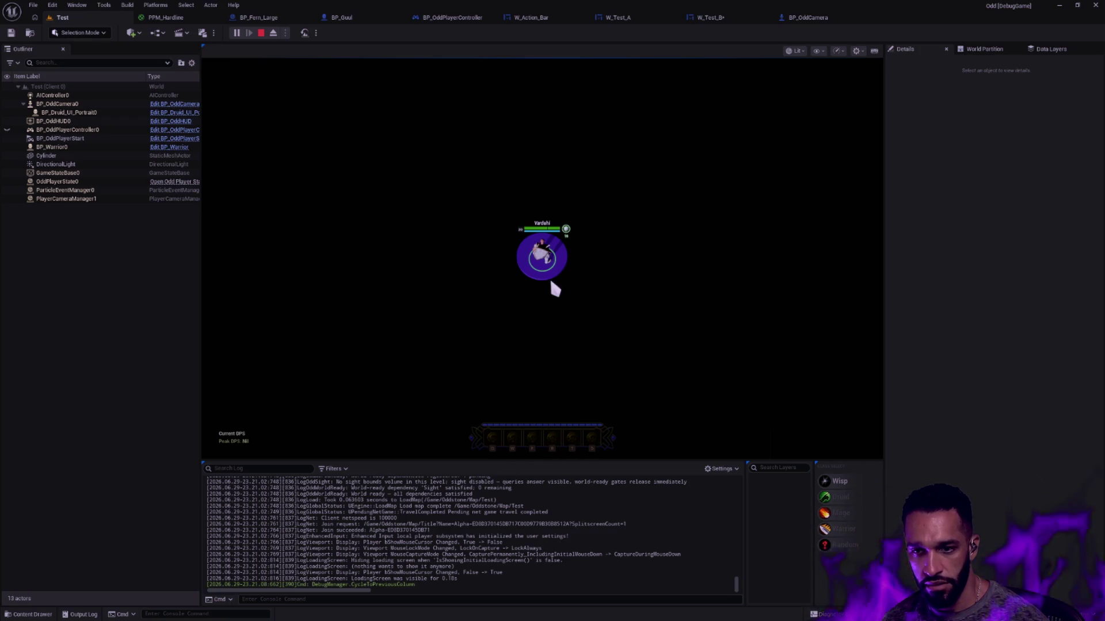
{"action": "left_click", "coordinate": [541, 253]}
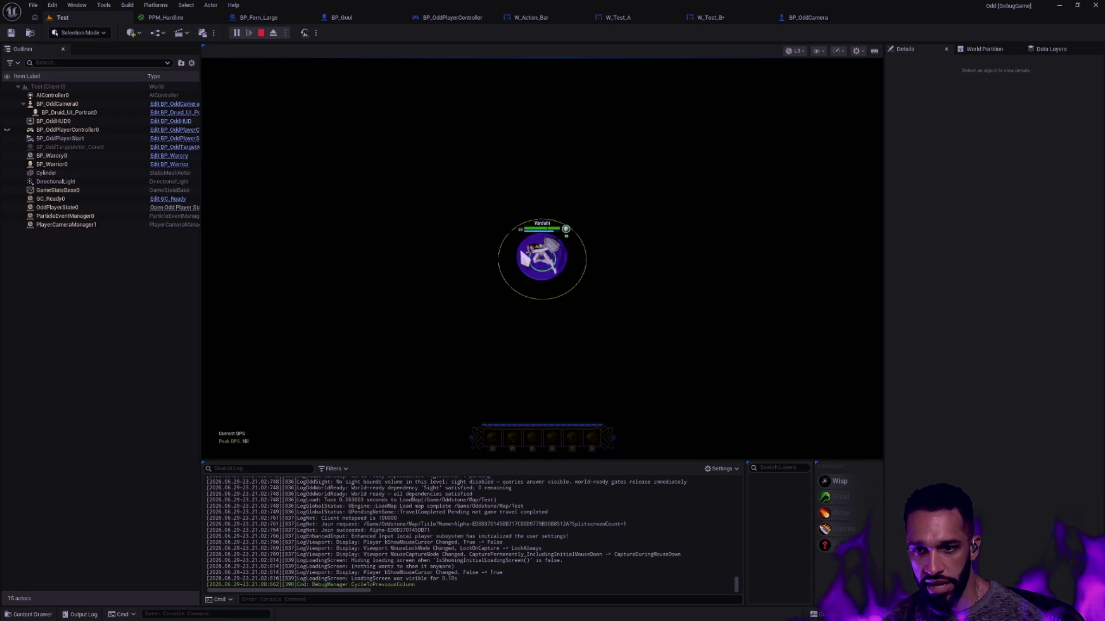
{"action": "left_click", "coordinate": [546, 270]}
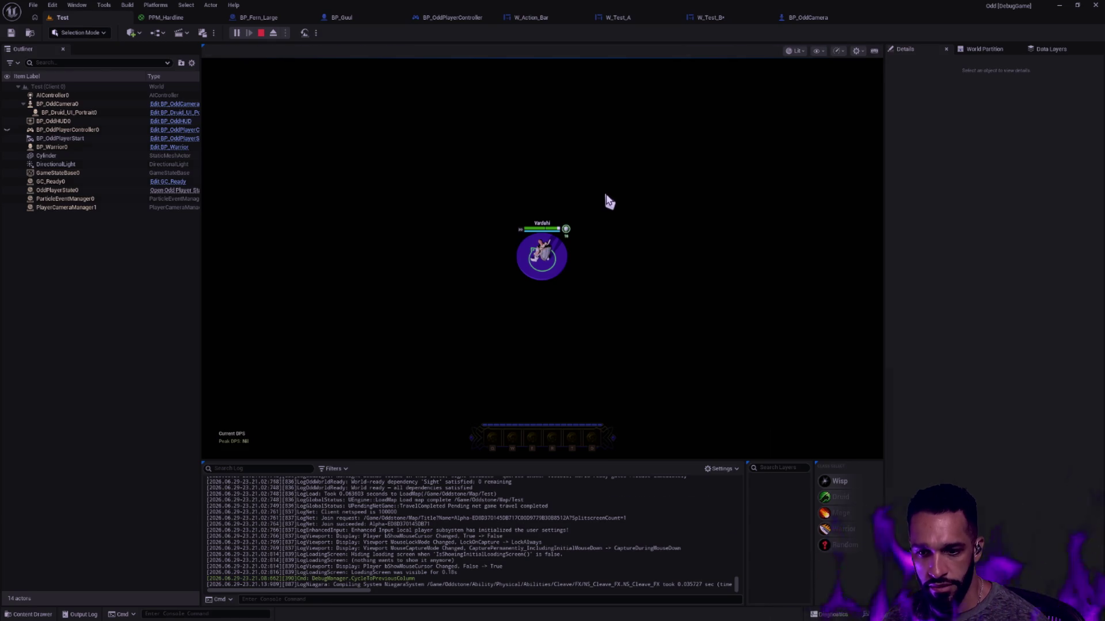
{"action": "key", "text": "Escape"}
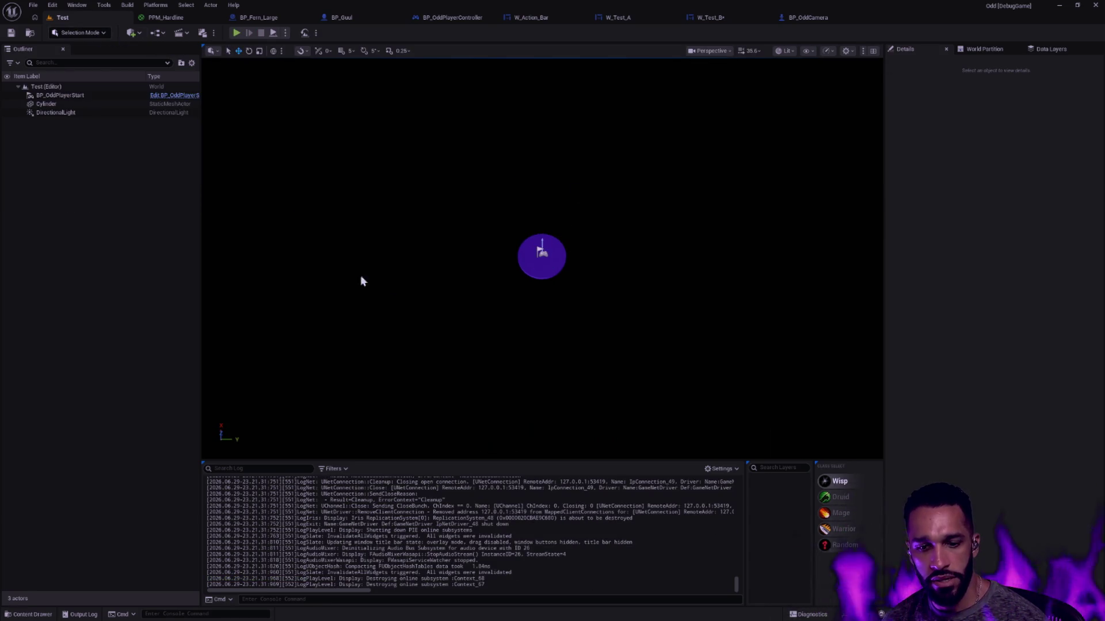
- Open the Underworld level from the Map favorite folder, saving W_Test_B when prompted
{"action": "key", "text": "ctrl+space"}
{"action": "left_click", "coordinate": [40, 421]}
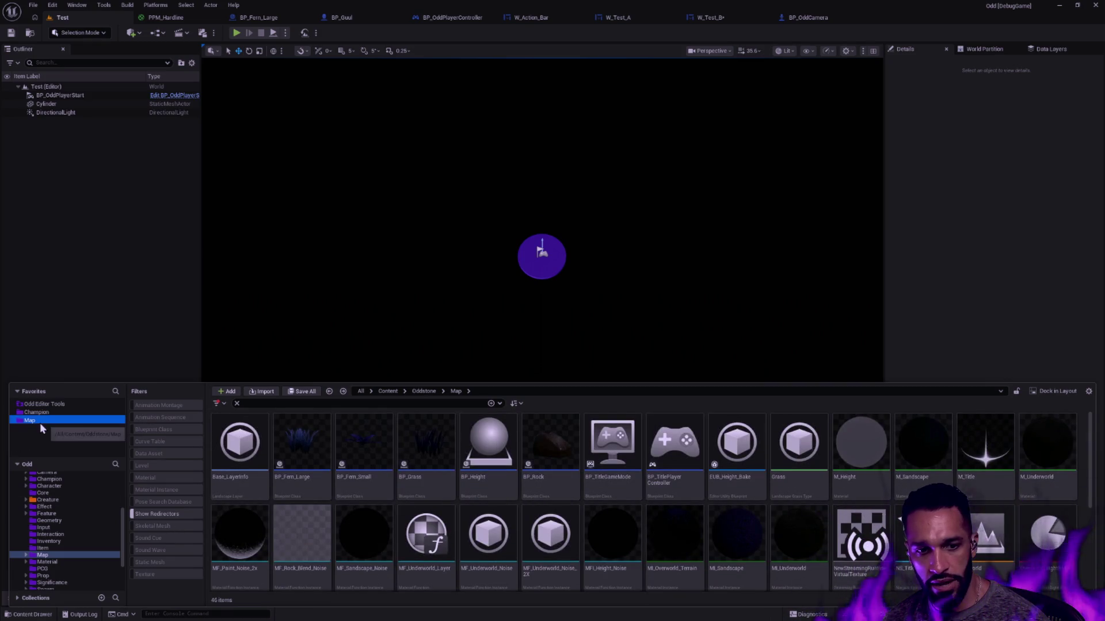
{"action": "left_click", "coordinate": [237, 403]}
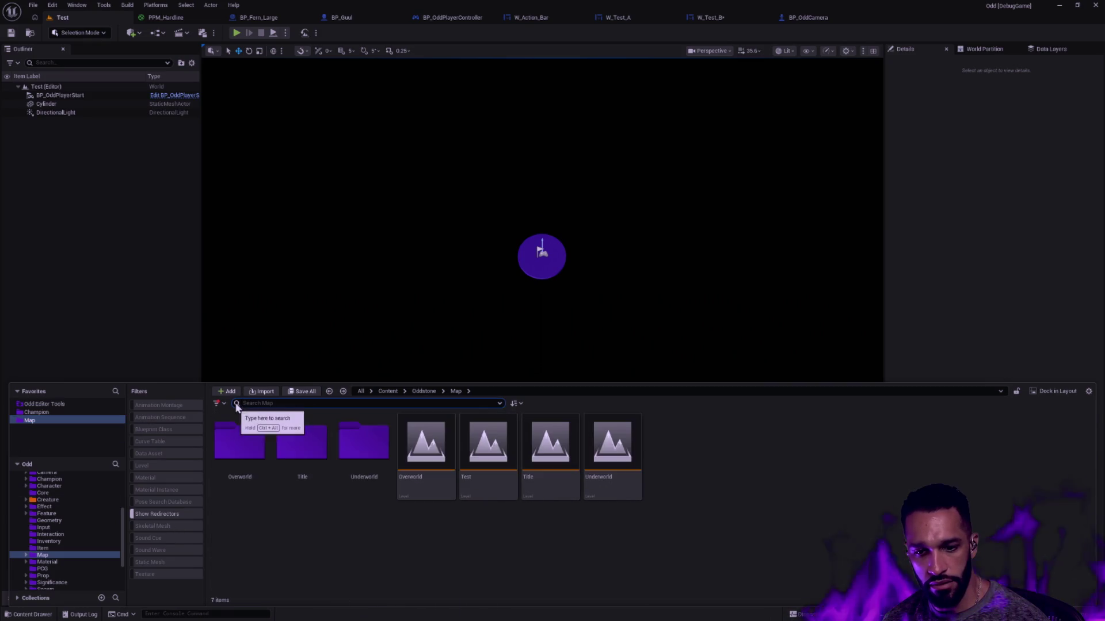
{"action": "double_click", "coordinate": [613, 478]}
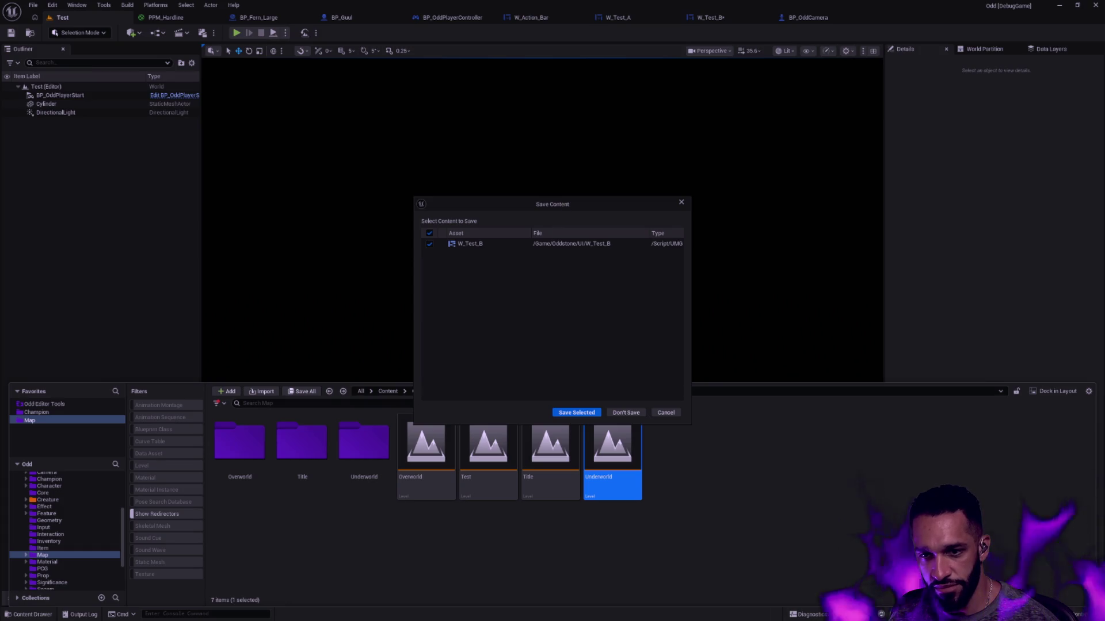
{"action": "left_click_drag", "start_coordinate": [564, 204], "coordinate": [558, 143]}
{"action": "left_click", "coordinate": [581, 356]}
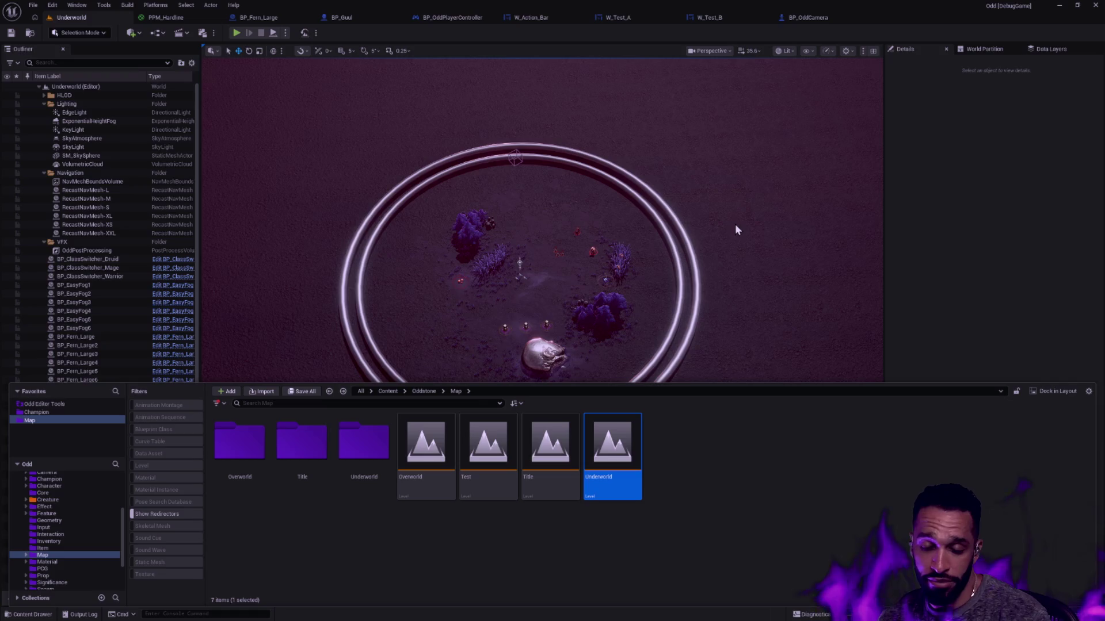
{"action": "left_click", "coordinate": [744, 229]}
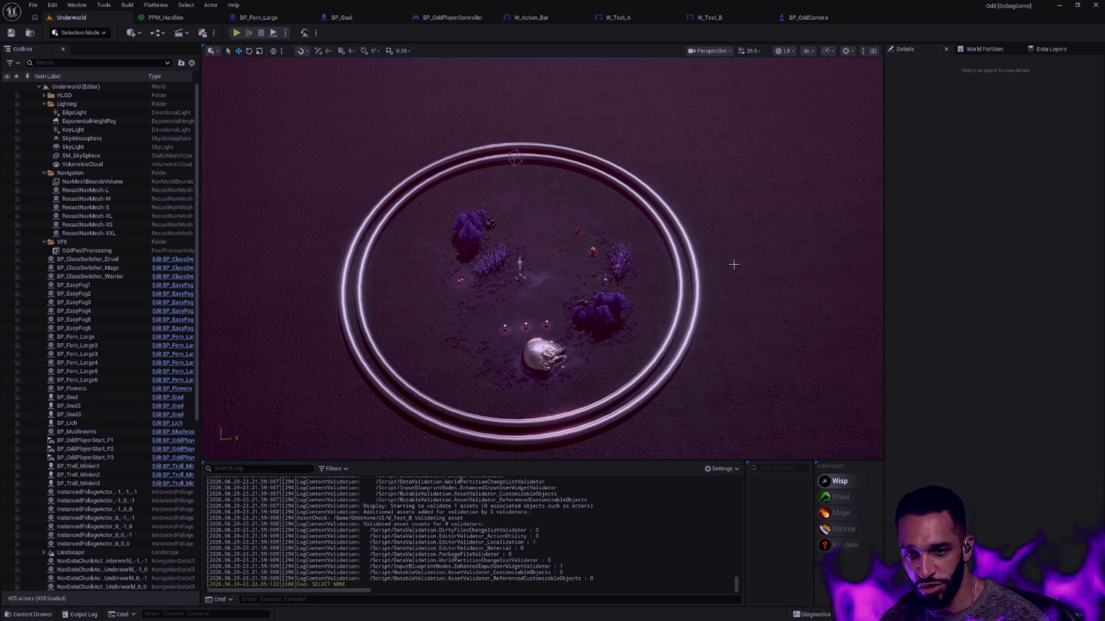
- Frame the Underworld arena in game view (G) and launch Play-in-Editor with Alt+P
{"action": "scroll", "coordinate": [734, 264], "scroll_direction": "up", "scroll_amount": 10}
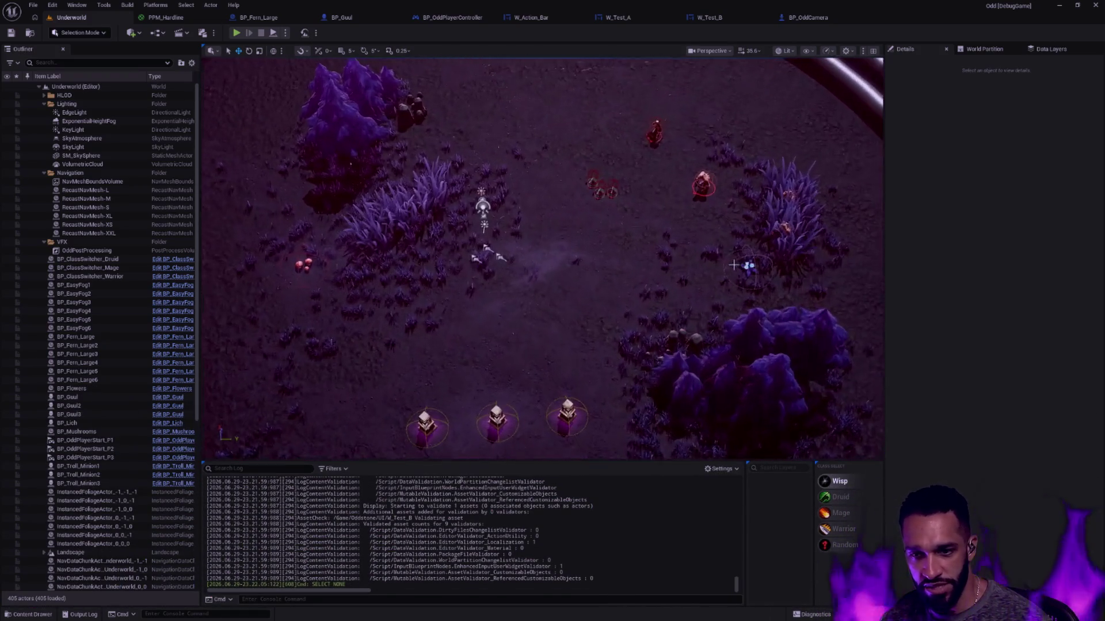
{"action": "mouse_move", "coordinate": [734, 264]}
{"action": "left_mouse_down"}
{"action": "mouse_move", "coordinate": [647, 284]}
{"action": "mouse_move", "coordinate": [619, 265]}
{"action": "mouse_move", "coordinate": [599, 221]}
{"action": "mouse_move", "coordinate": [632, 267]}
{"action": "left_mouse_up"}
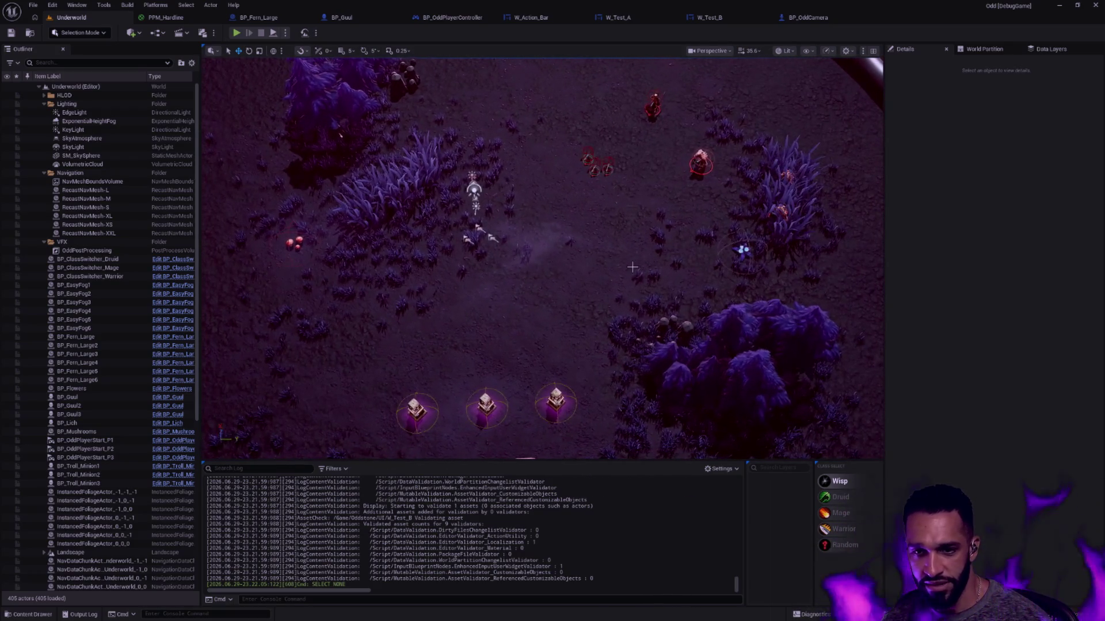
{"action": "key", "text": "g"}
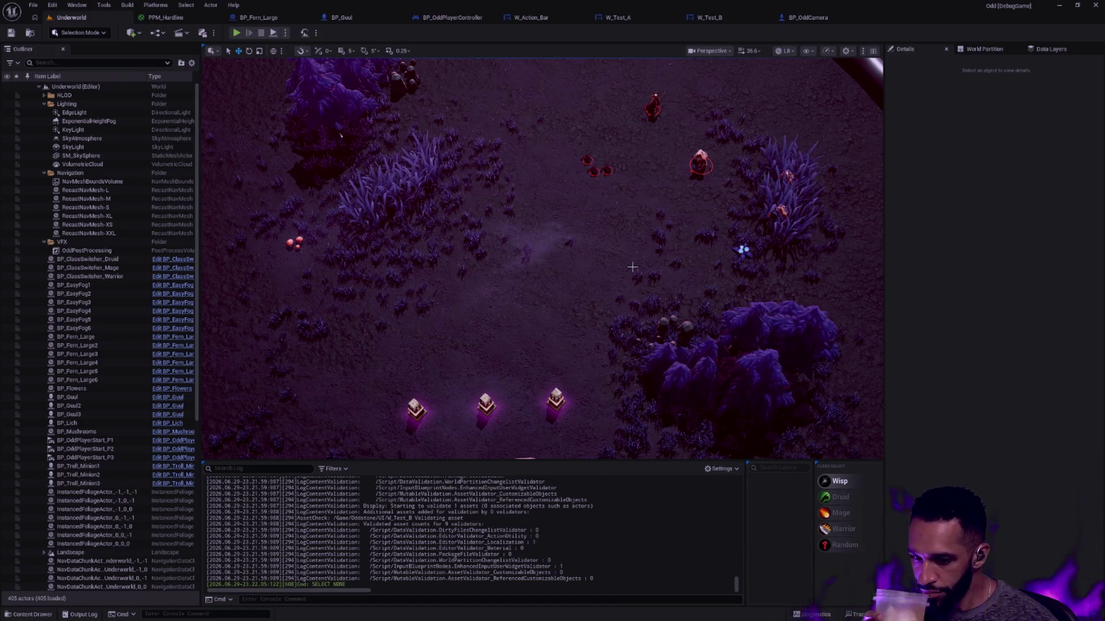
{"action": "left_click_drag", "start_coordinate": [632, 267], "coordinate": [633, 239]}
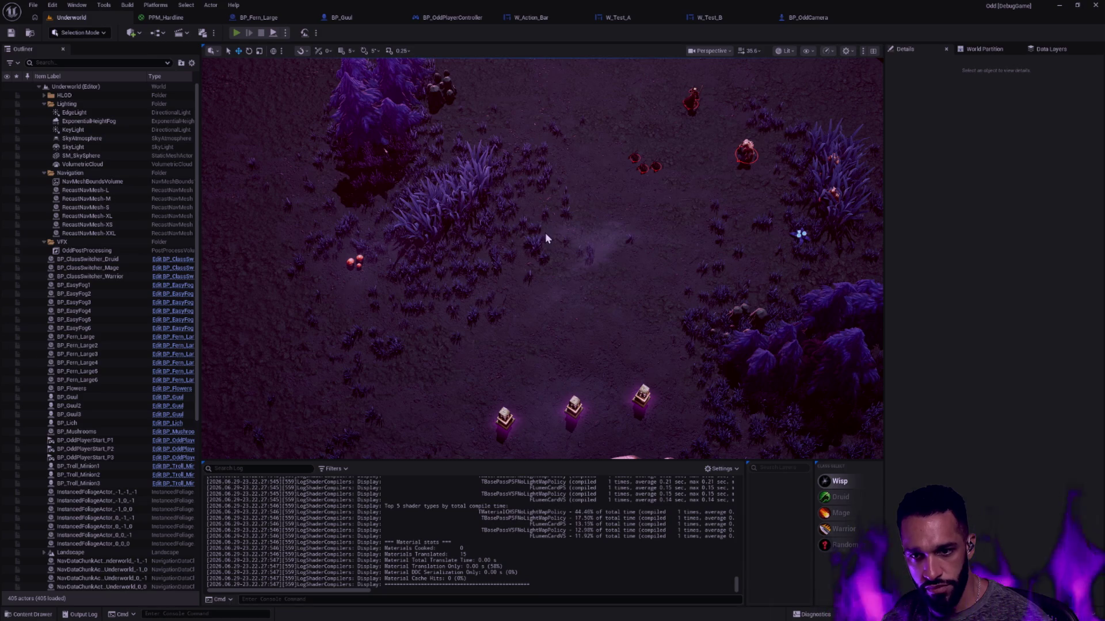
{"action": "key", "text": "alt+p"}
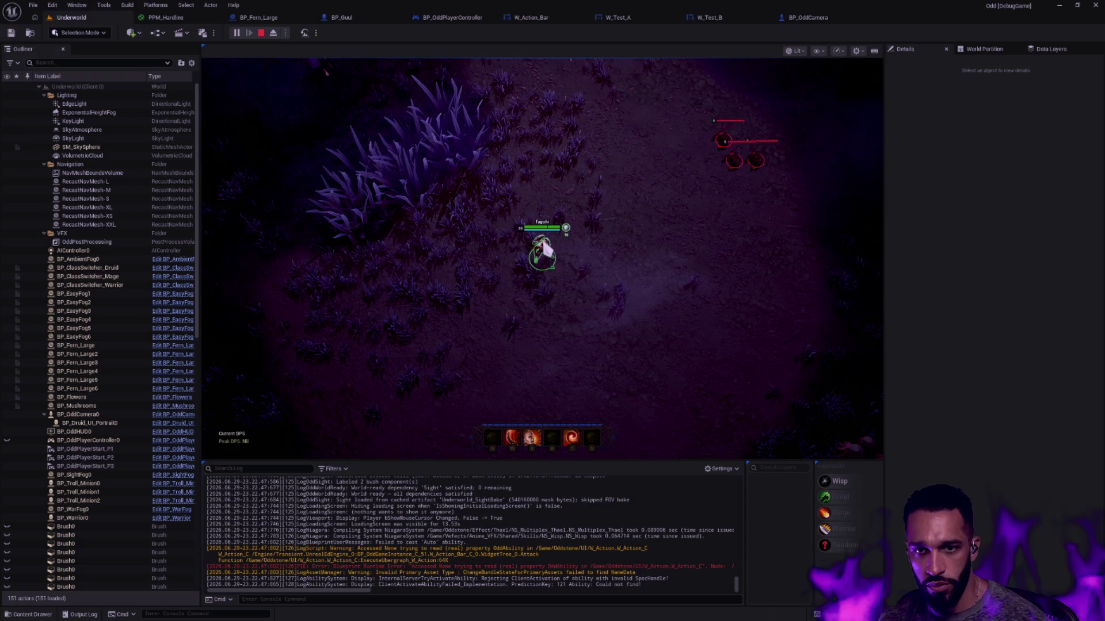
- Attack, cast the cleave (E) and another ability (A), then stop the play session
{"action": "left_click", "coordinate": [516, 292]}
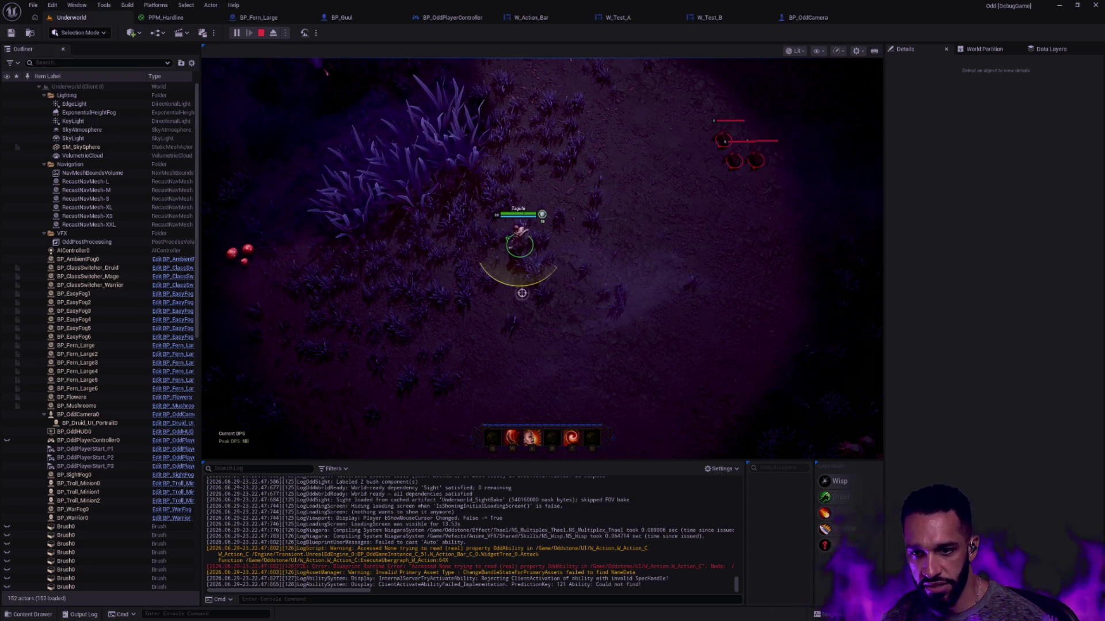
{"action": "key", "text": "e"}
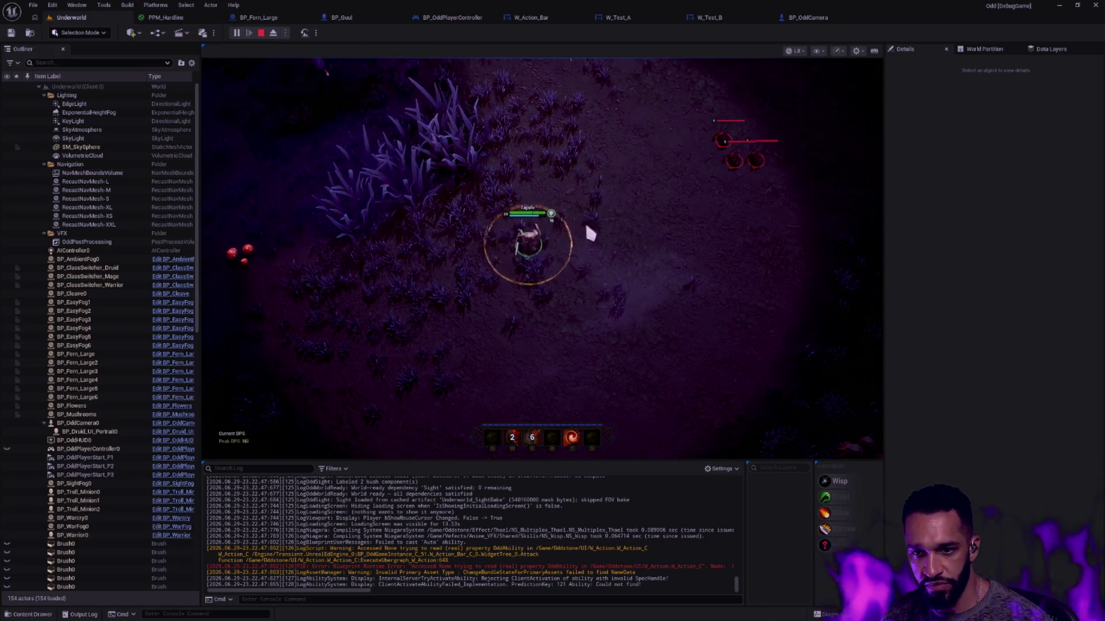
{"action": "key", "text": "a"}
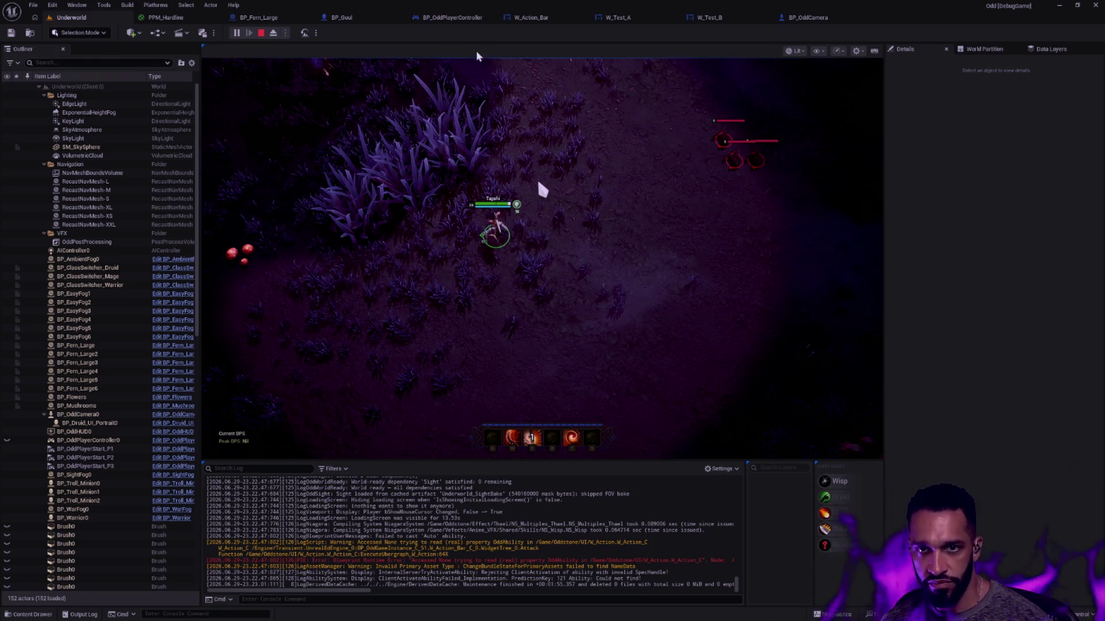
{"action": "key", "text": "Escape"}
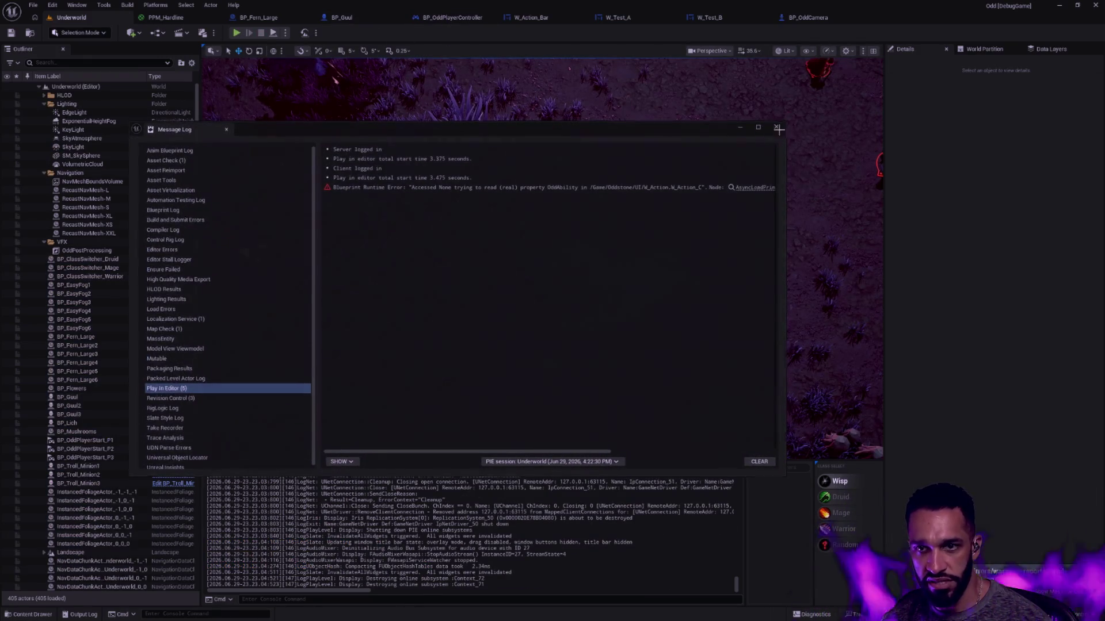
- Close the Message Log and bring up BP_OddPlayerController's event graph near BeginPlay
{"action": "left_click", "coordinate": [776, 127]}
{"action": "left_click", "coordinate": [270, 17]}
{"action": "left_click", "coordinate": [345, 17]}
{"action": "left_click", "coordinate": [439, 19]}
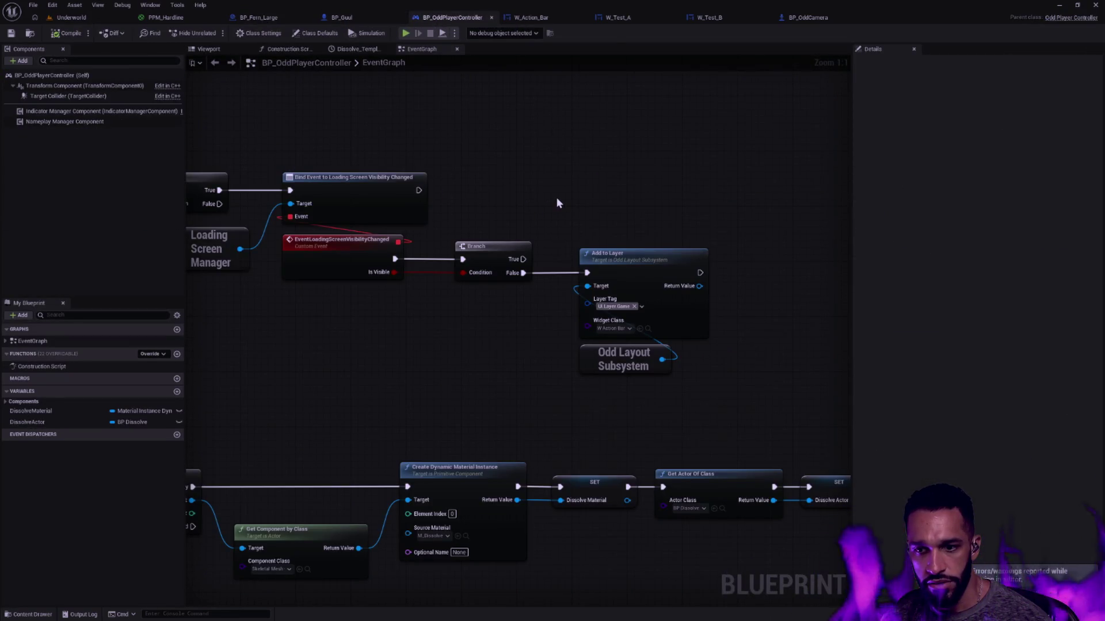
{"action": "left_click_drag", "start_coordinate": [568, 193], "coordinate": [685, 226]}
- Shift the Branch, Add to Layer and subsystem nodes right of the loading-screen event
{"action": "left_click_drag", "start_coordinate": [488, 322], "coordinate": [565, 281]}
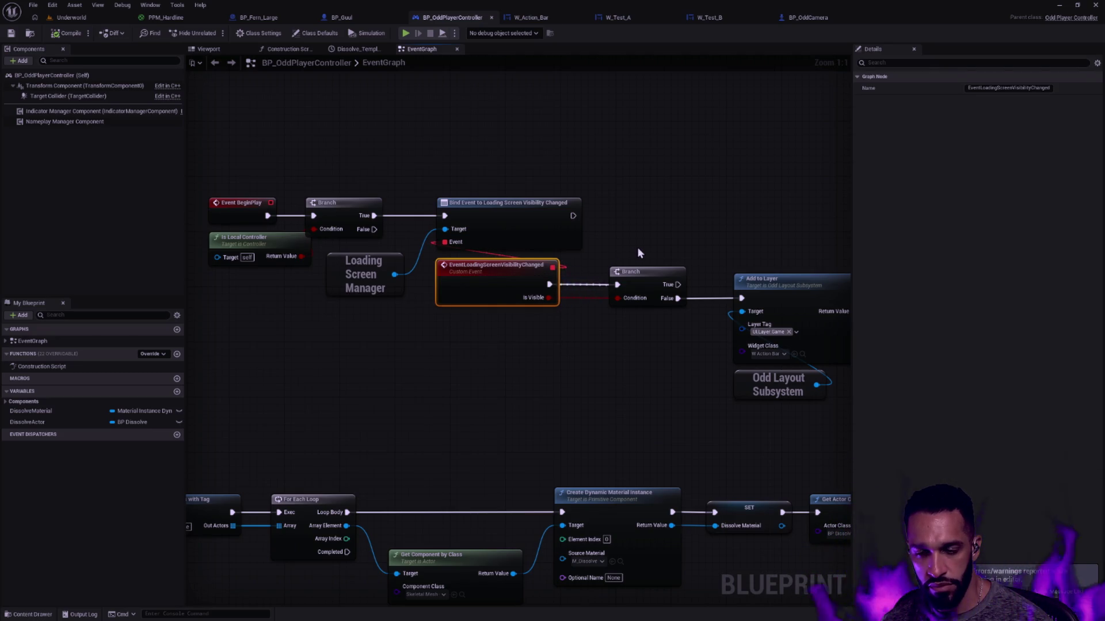
{"action": "left_click_drag", "start_coordinate": [639, 252], "coordinate": [624, 278]}
{"action": "left_click_drag", "start_coordinate": [724, 385], "coordinate": [475, 220]}
{"action": "left_click_drag", "start_coordinate": [455, 262], "coordinate": [551, 263]}
- Wire a Print String reading 'Loading screen changed!' from the event and save the Blueprint
{"action": "left_click_drag", "start_coordinate": [377, 274], "coordinate": [454, 253]}
{"action": "key", "text": "Escape"}
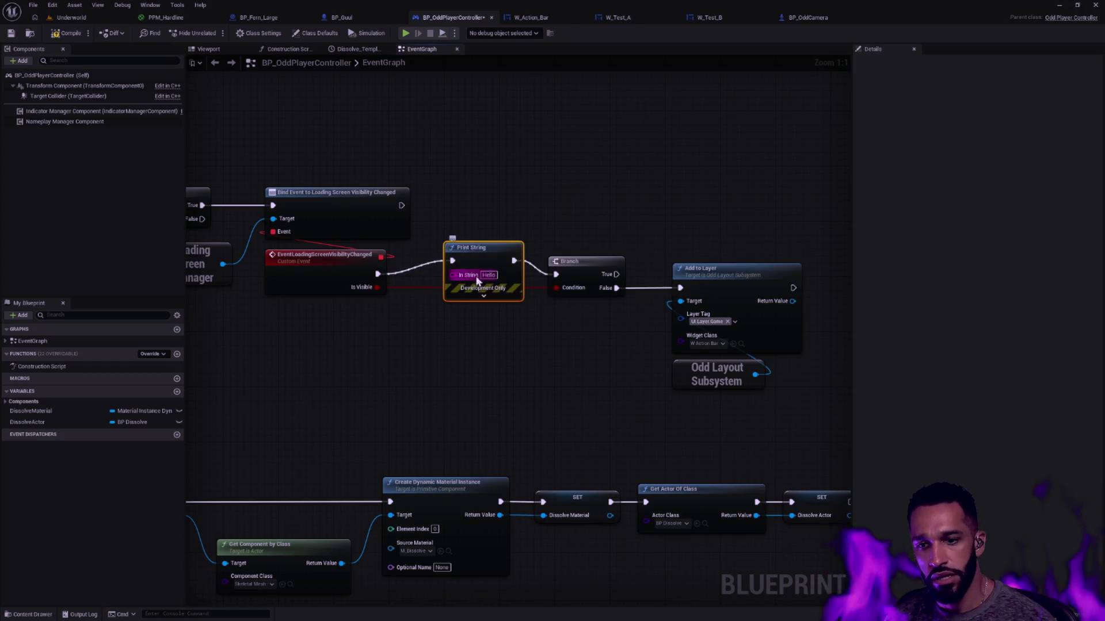
{"action": "type", "text": "Changed!"}
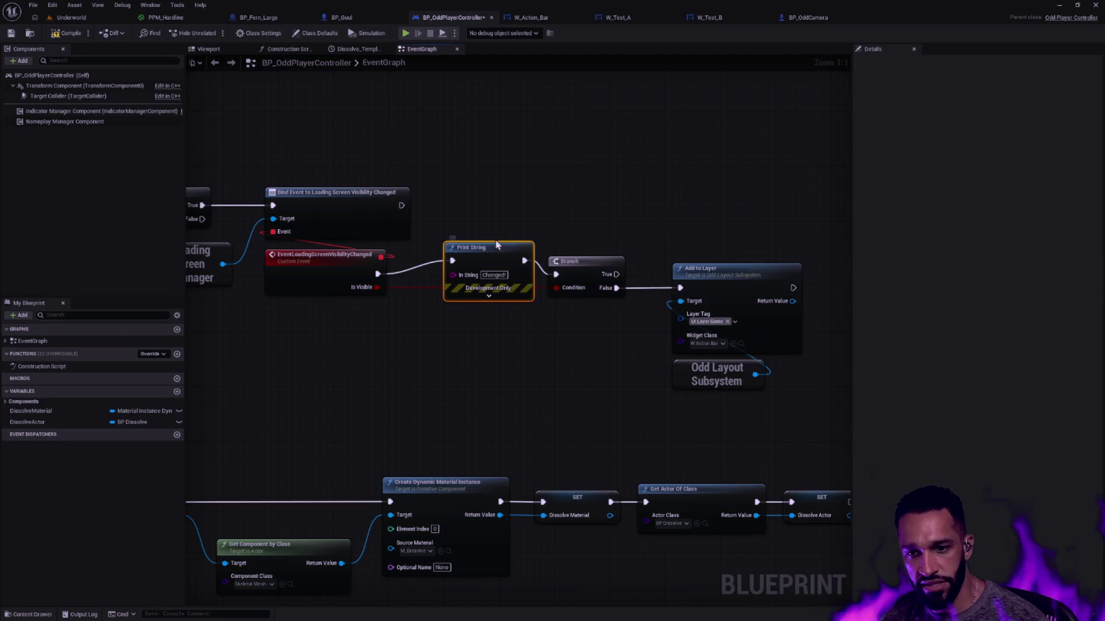
{"action": "left_click", "coordinate": [487, 275]}
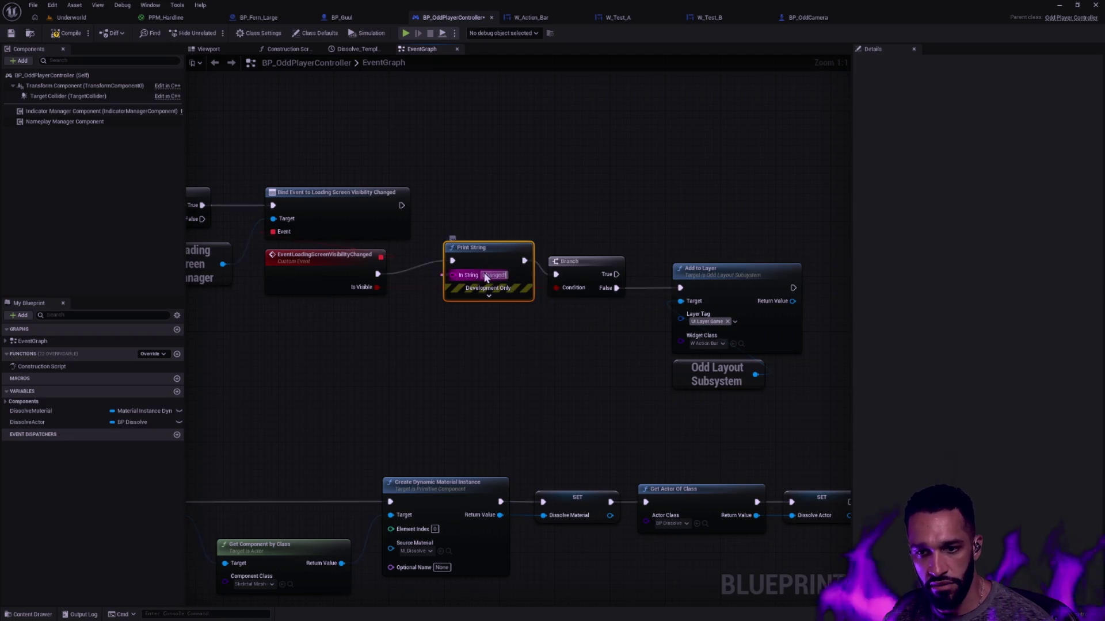
{"action": "type", "text": "Loading"}
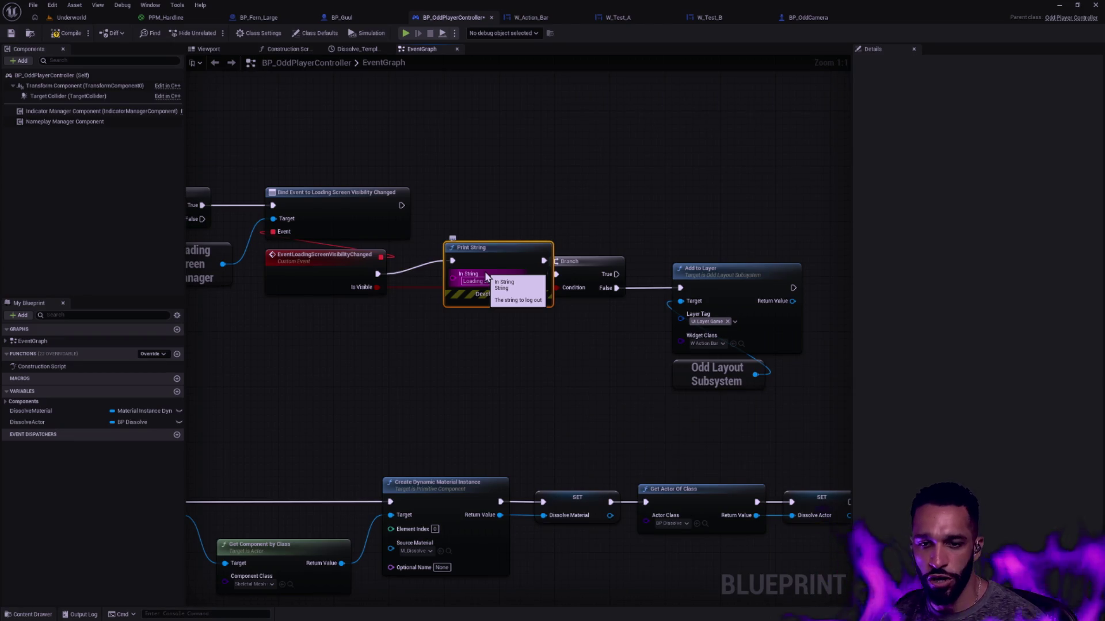
{"action": "key", "text": "Return"}
{"action": "left_click_drag", "start_coordinate": [495, 255], "coordinate": [474, 266]}
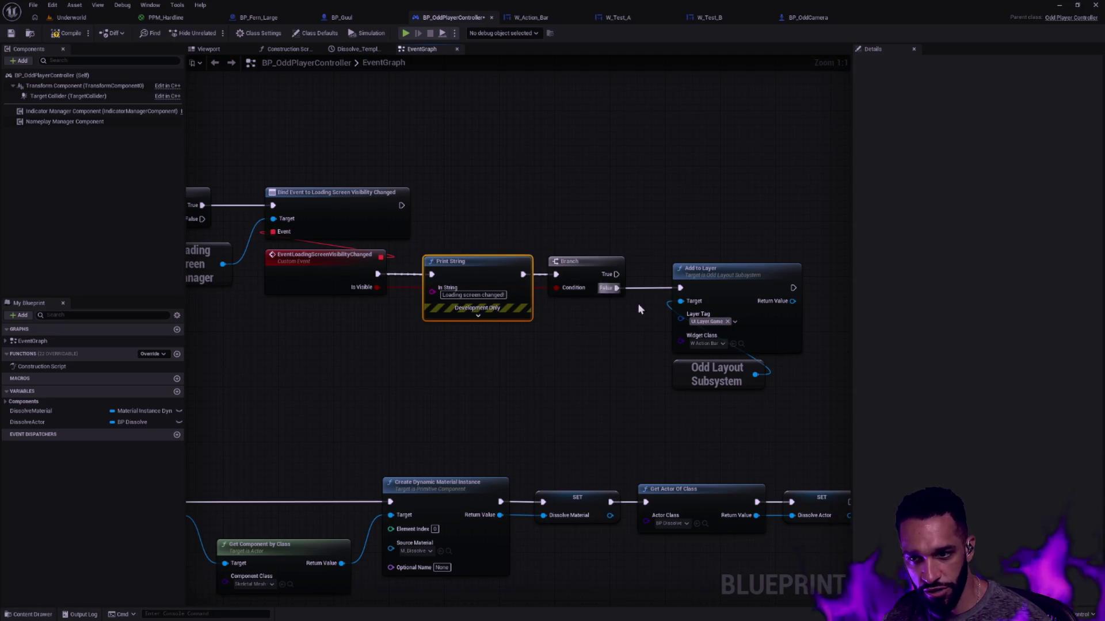
{"action": "left_click_drag", "start_coordinate": [669, 174], "coordinate": [765, 393]}
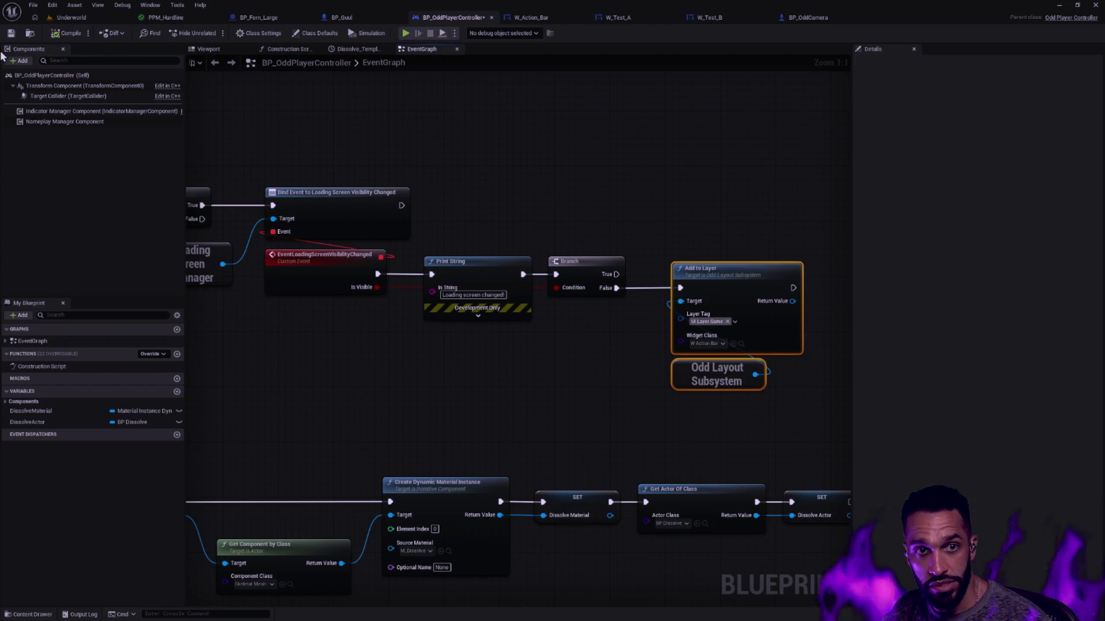
{"action": "left_click", "coordinate": [11, 36]}
- Back in Underworld, clear the Output Log and replay the level with Alt+P, moving the character
{"action": "left_click", "coordinate": [71, 18]}
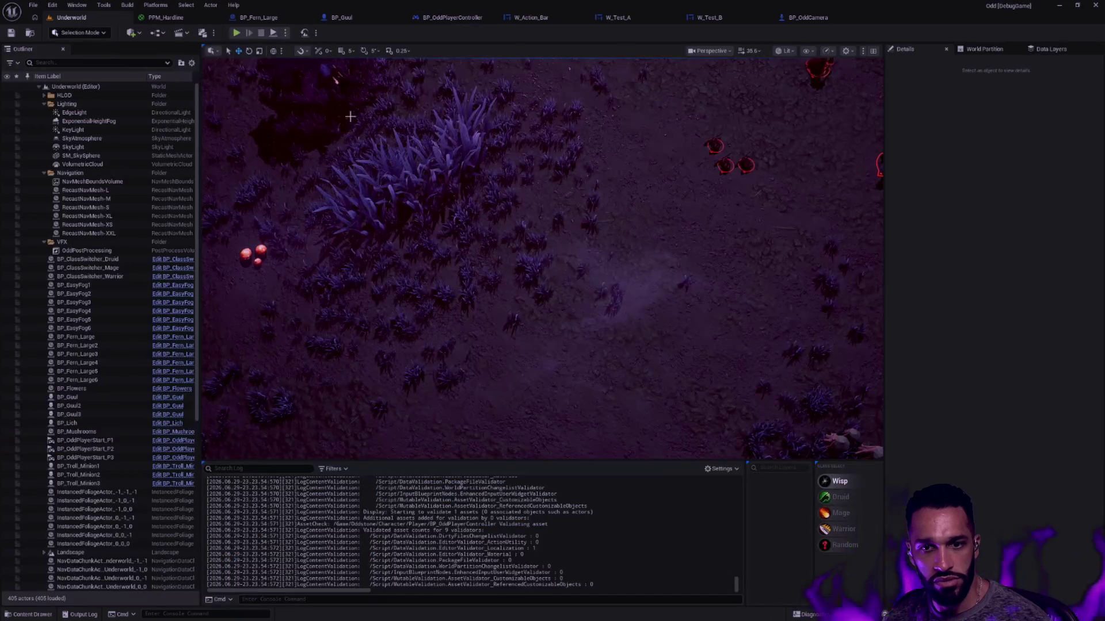
{"action": "right_click", "coordinate": [339, 517]}
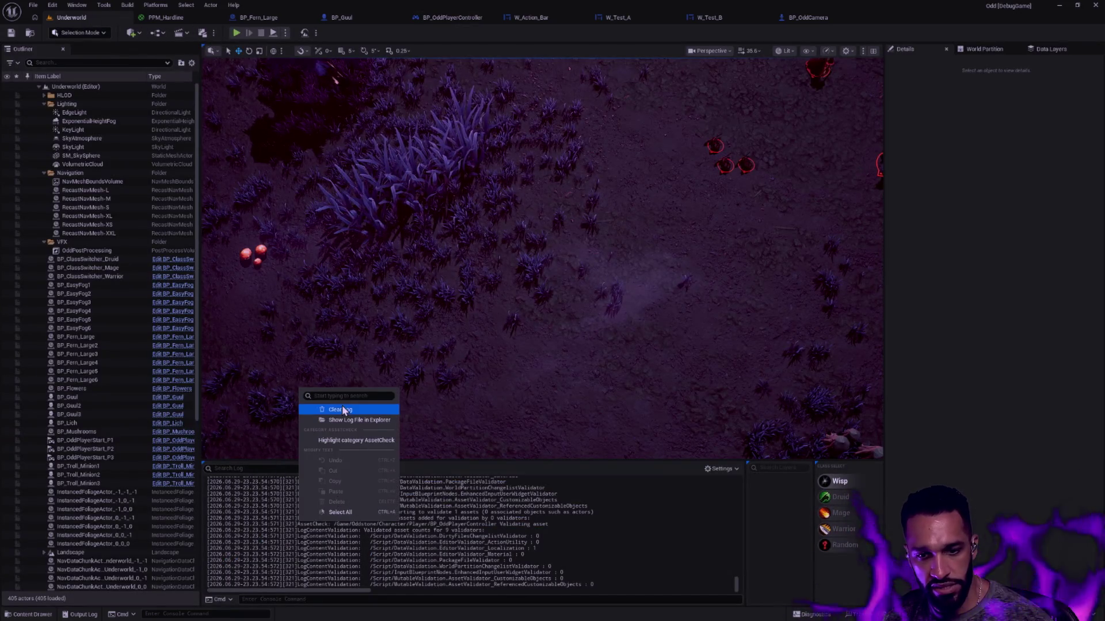
{"action": "left_click", "coordinate": [346, 428]}
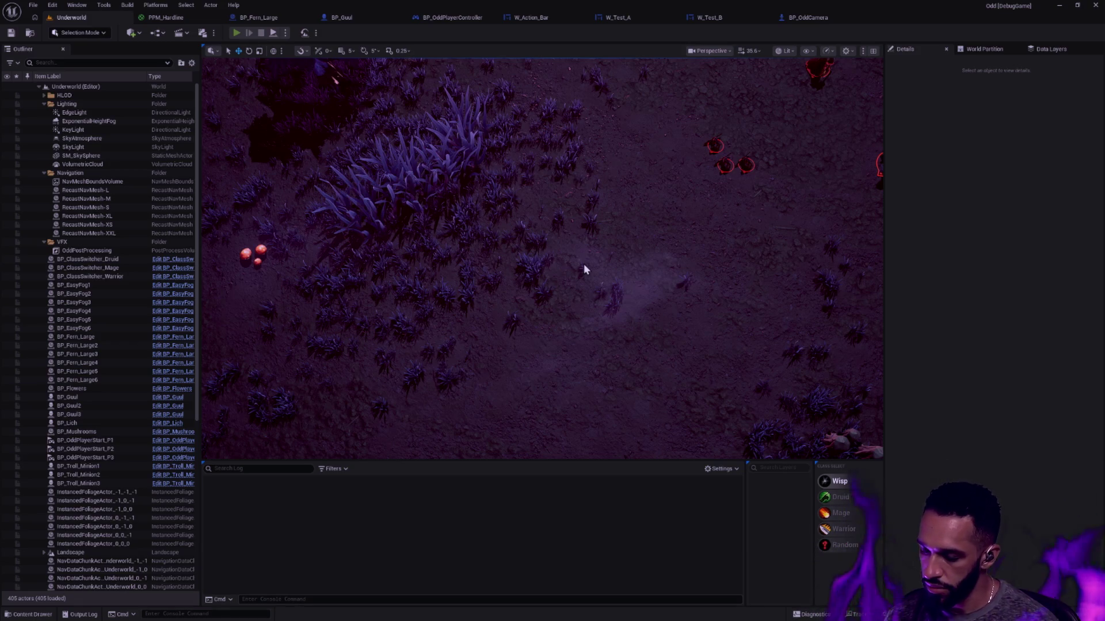
{"action": "key", "text": "alt+p"}
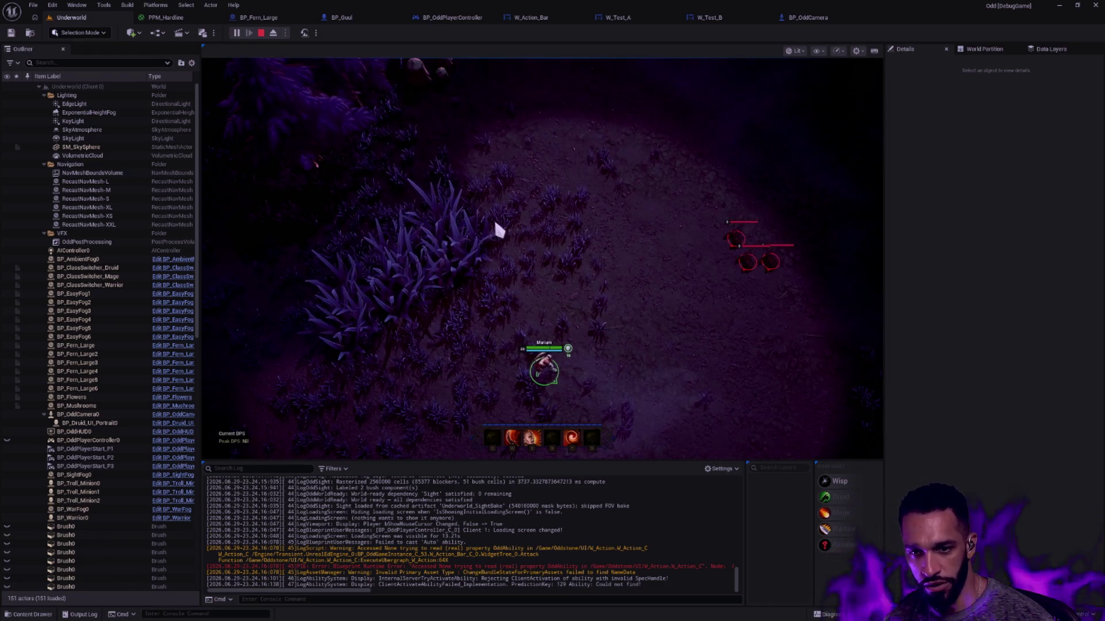
{"action": "left_click", "coordinate": [449, 278]}
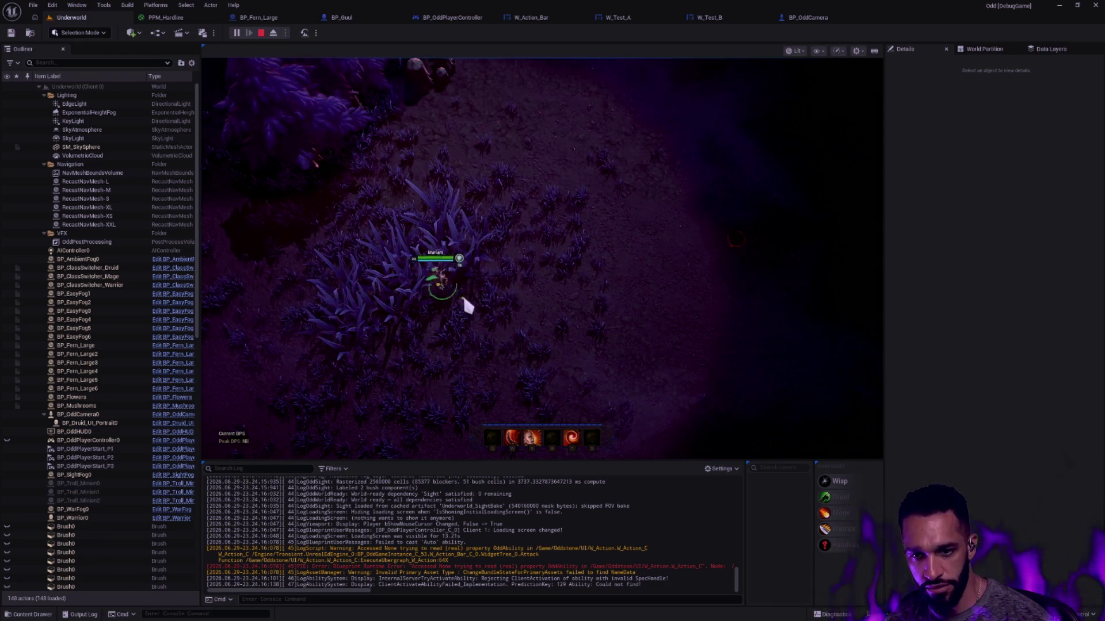
- Walk the character around the arena in several directions
{"action": "left_click", "coordinate": [500, 305]}
{"action": "left_click", "coordinate": [457, 353]}
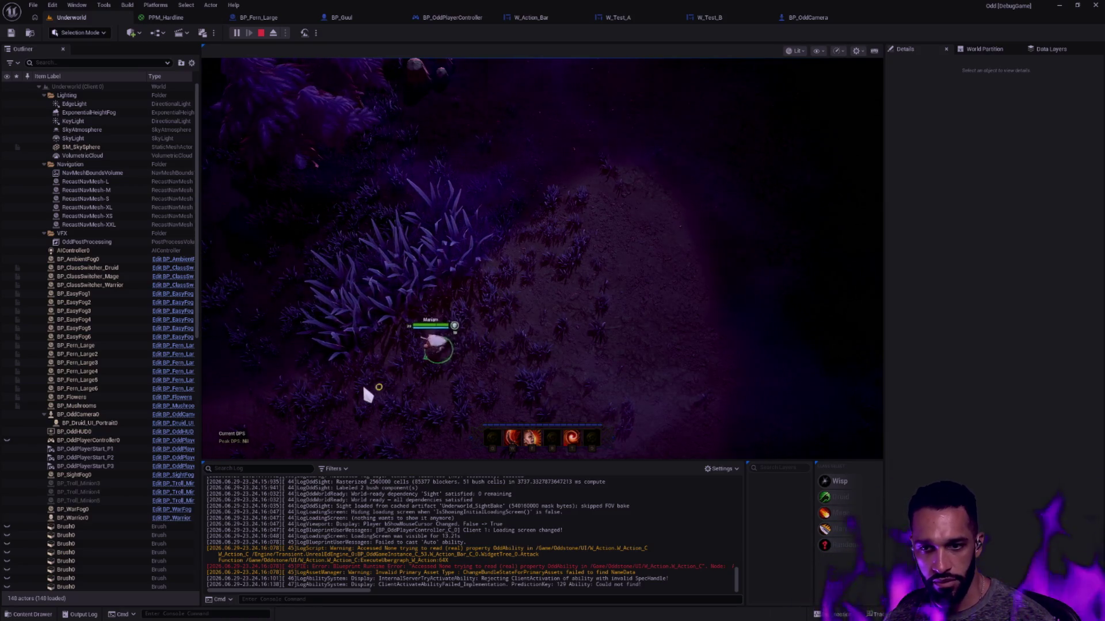
{"action": "left_click", "coordinate": [461, 311]}
{"action": "left_click", "coordinate": [340, 364]}
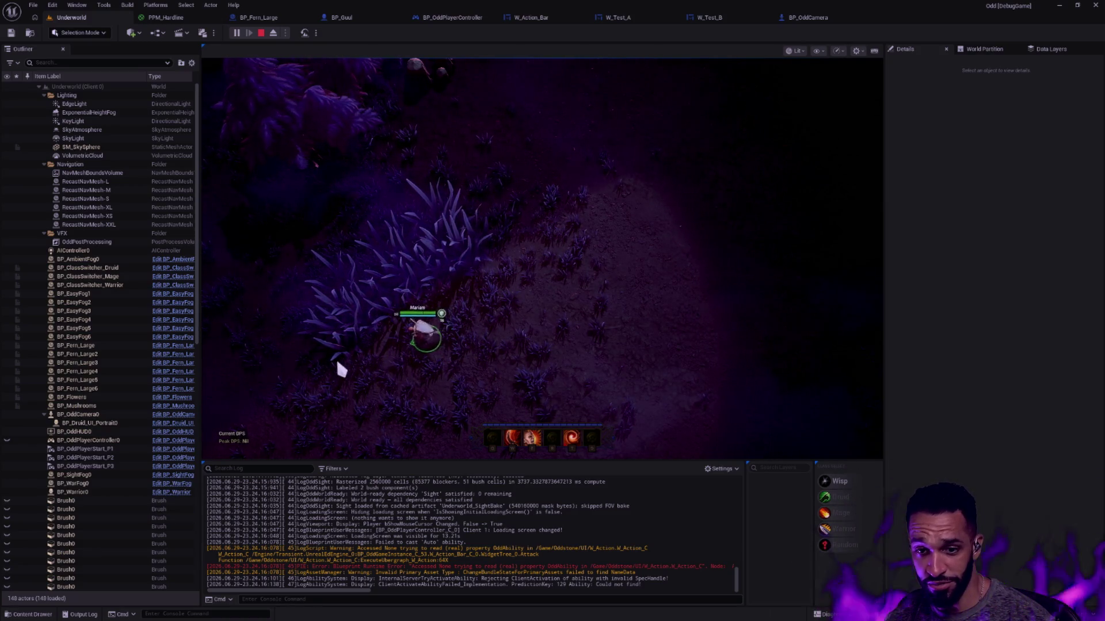
{"action": "left_click", "coordinate": [491, 325]}
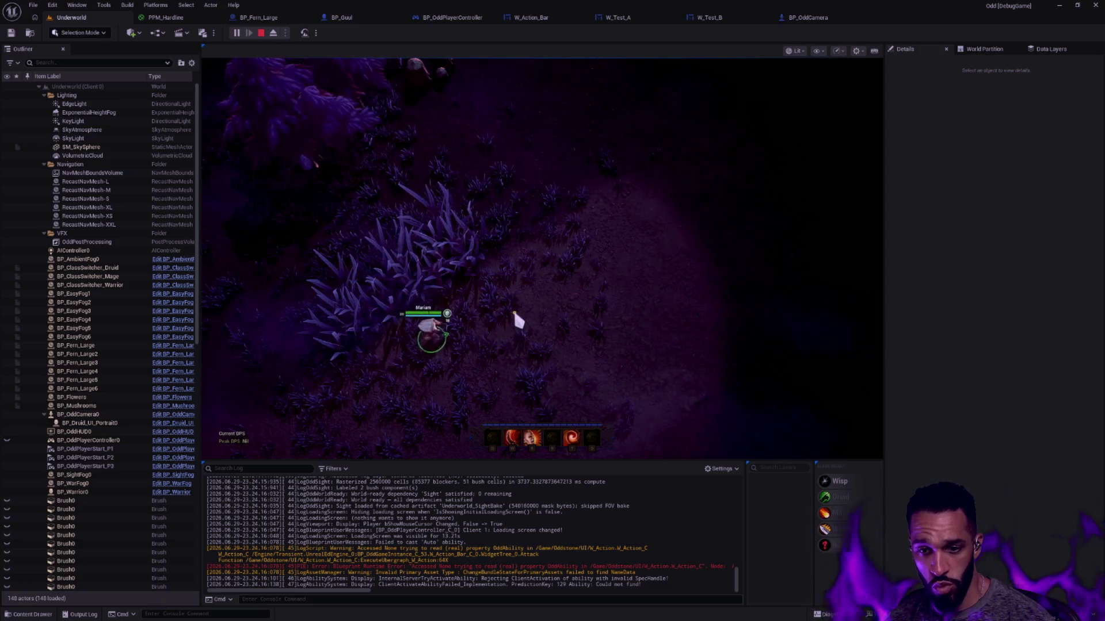
{"action": "left_click", "coordinate": [464, 309]}
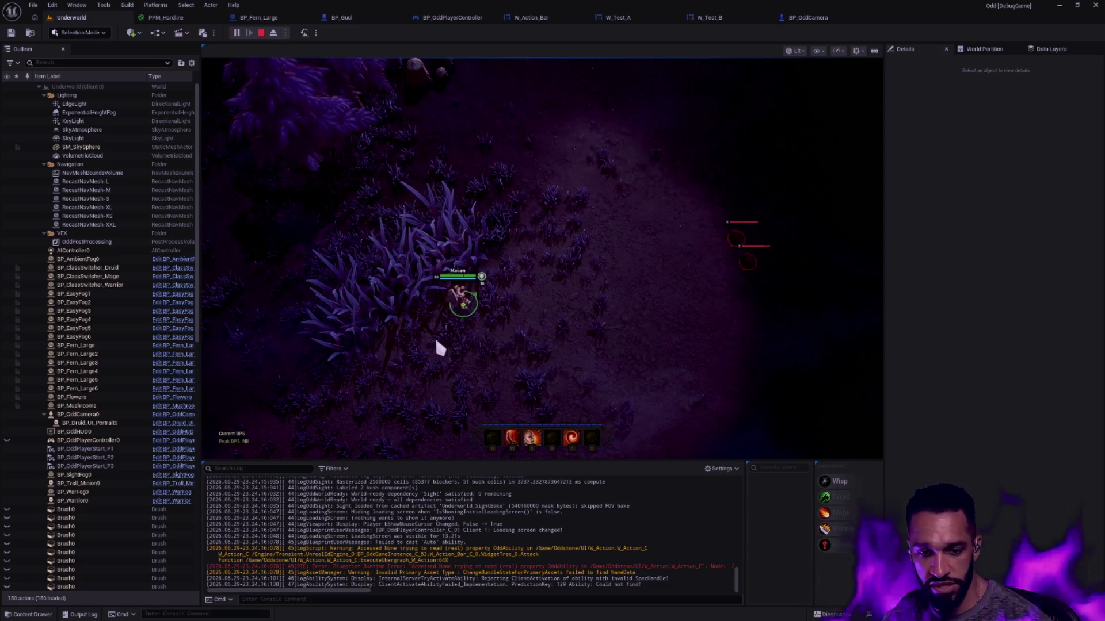
{"action": "key", "text": "Left"}
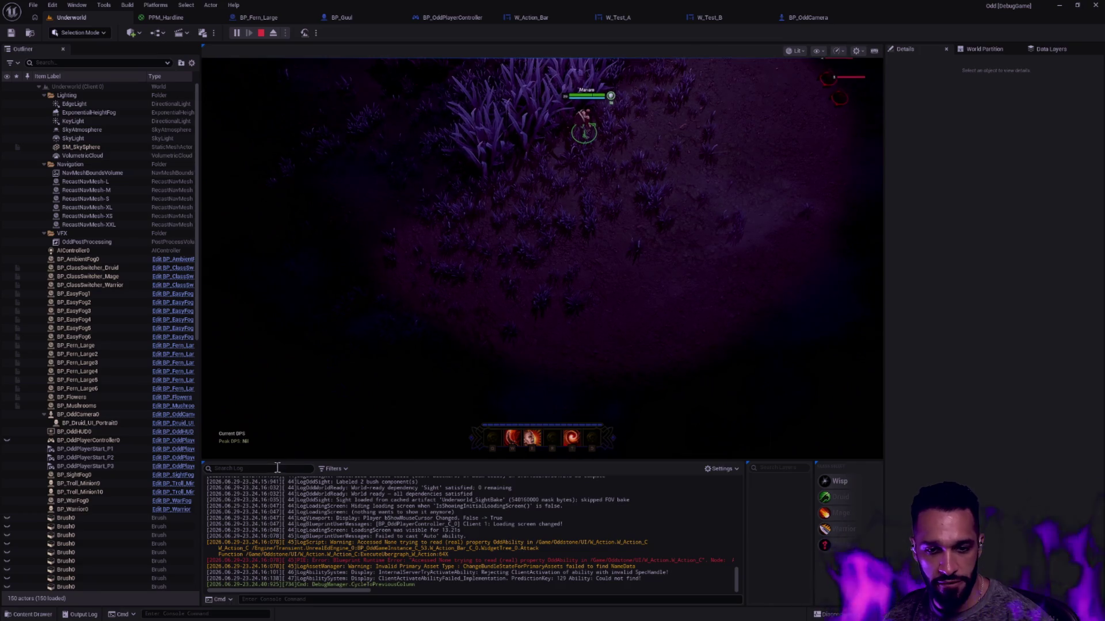
- Filter the Output Log search to 'Loading screen'
{"action": "left_click", "coordinate": [277, 468]}
{"action": "key", "text": "ctrl+v"}
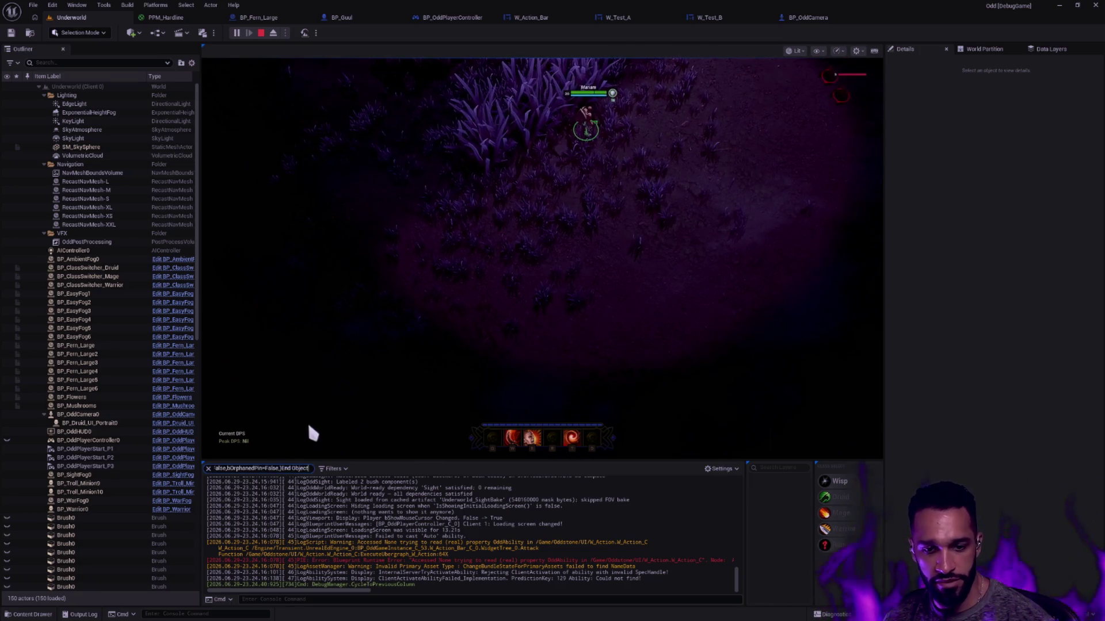
{"action": "key", "text": "BackSpace"}
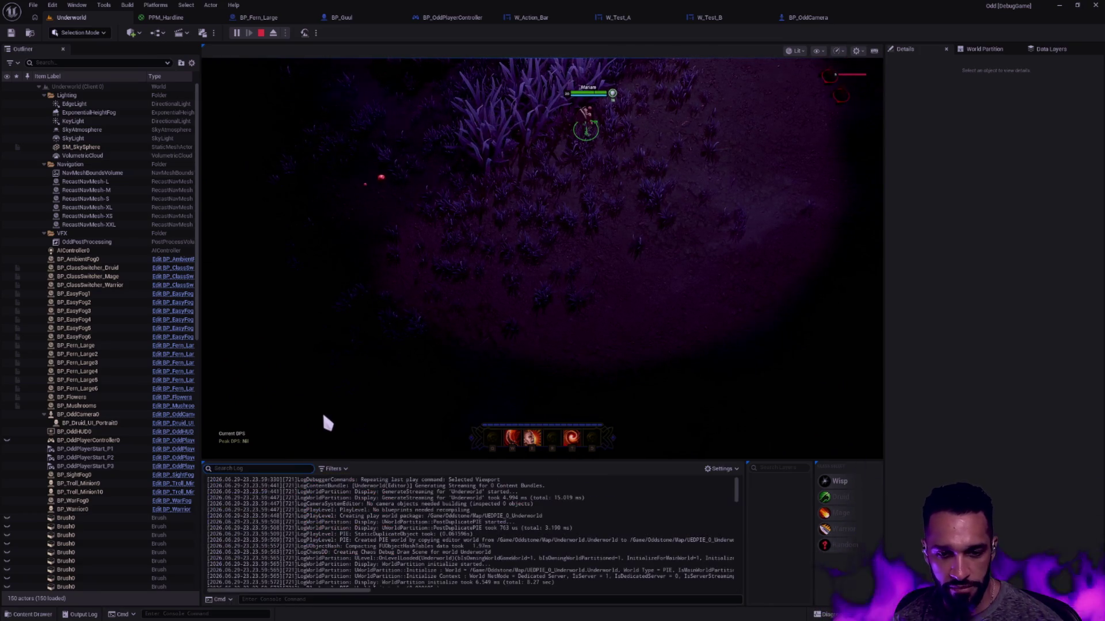
{"action": "type", "text": "Cha"}
{"action": "key", "text": "BackSpace"}
{"action": "key", "text": "BackSpace"}
{"action": "key", "text": "BackSpace"}
{"action": "type", "text": "Loading"}
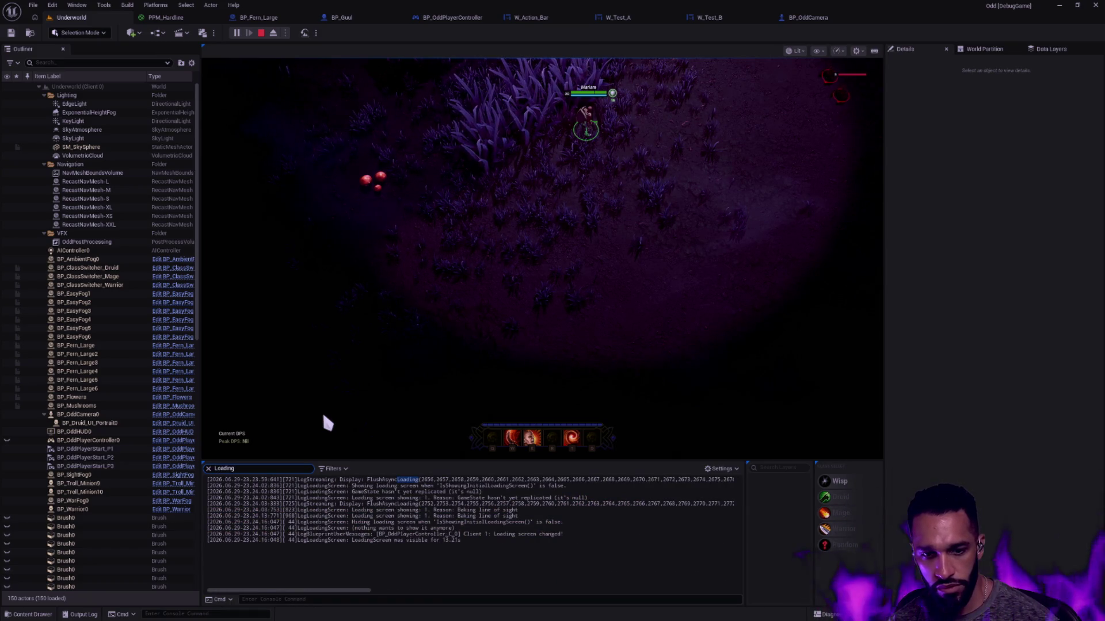
{"action": "type", "text": " screen"}
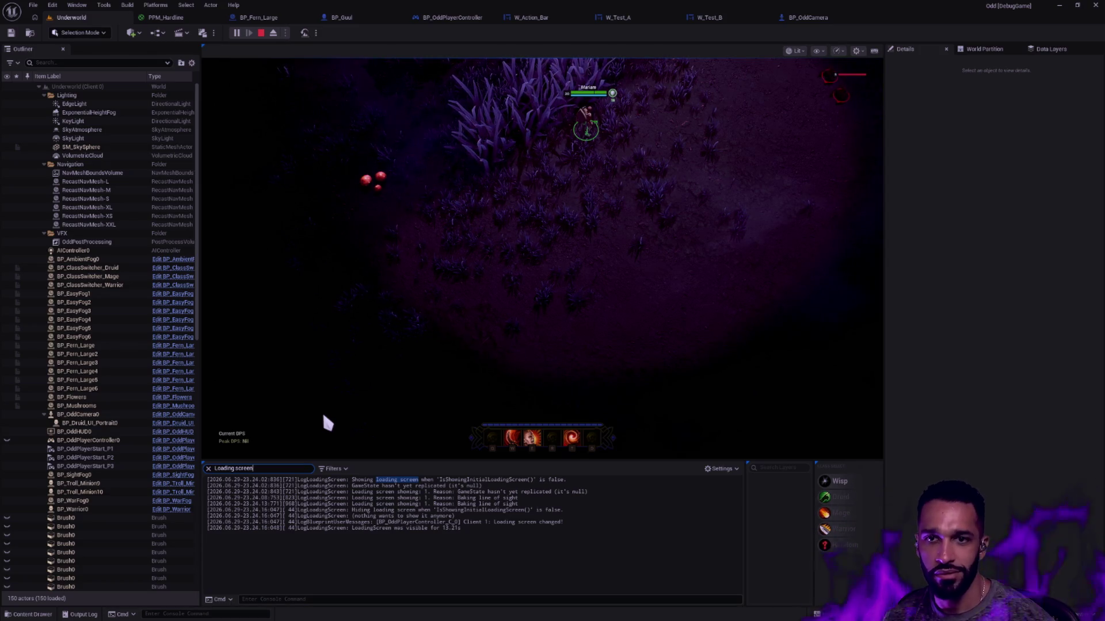
- Close the documentation browser tab on the other desktop and return to the editor
{"action": "key", "text": "ctrl+super+Right"}
{"action": "left_click", "coordinate": [456, 7]}
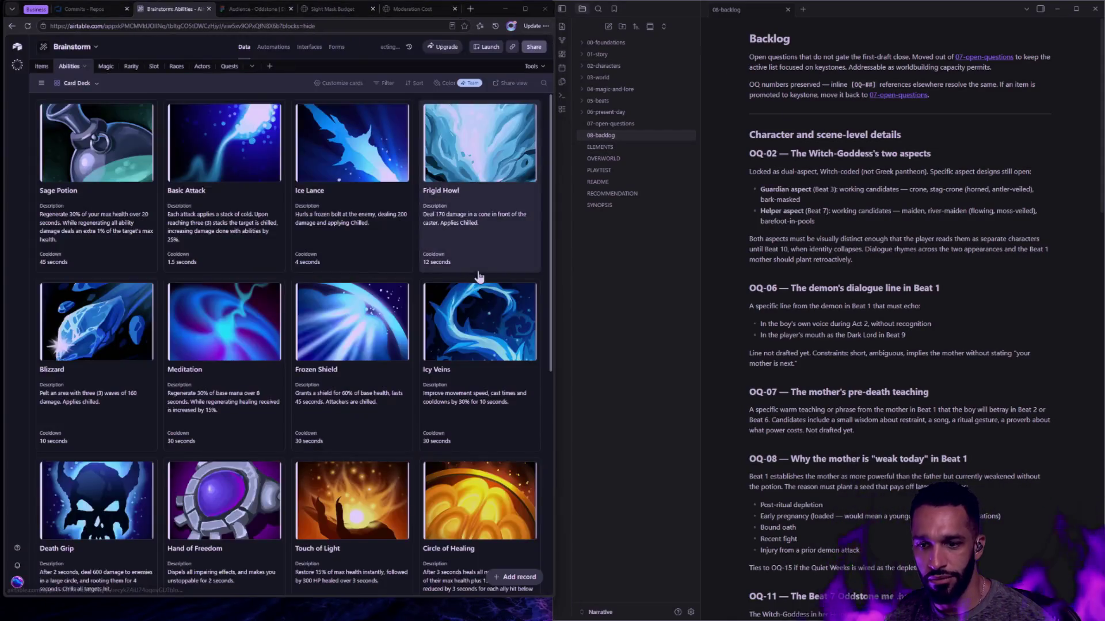
{"action": "key", "text": "super+Tab"}
{"action": "left_click", "coordinate": [678, 565]}
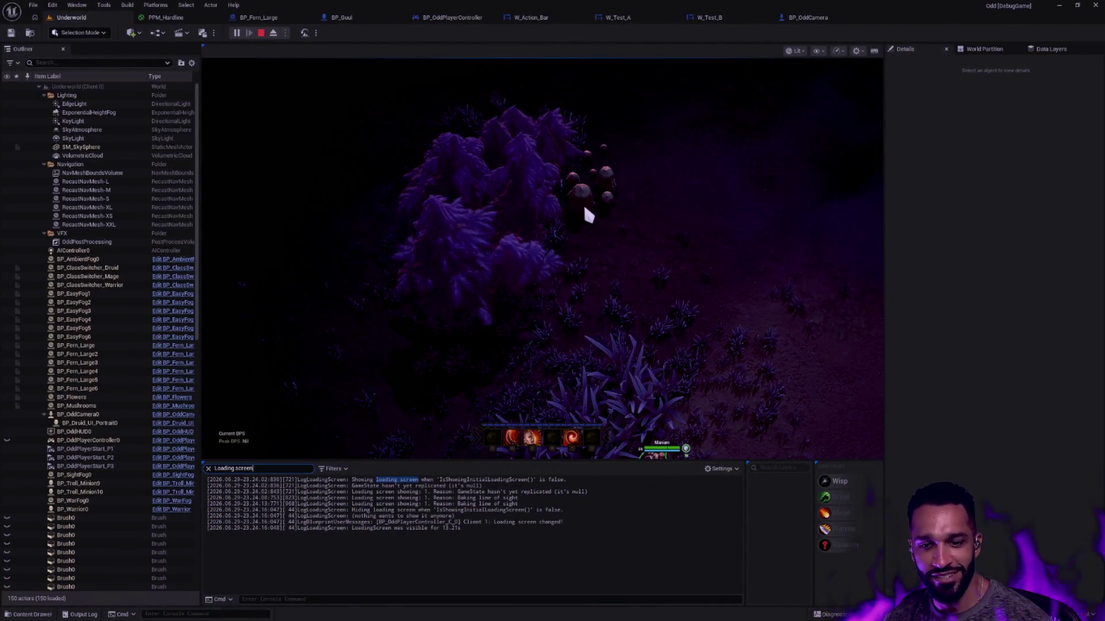
- Re-filter the Output Log to 'Loading screen' and glance at BP_OddPlayerController's graph
{"action": "key", "text": "Escape"}
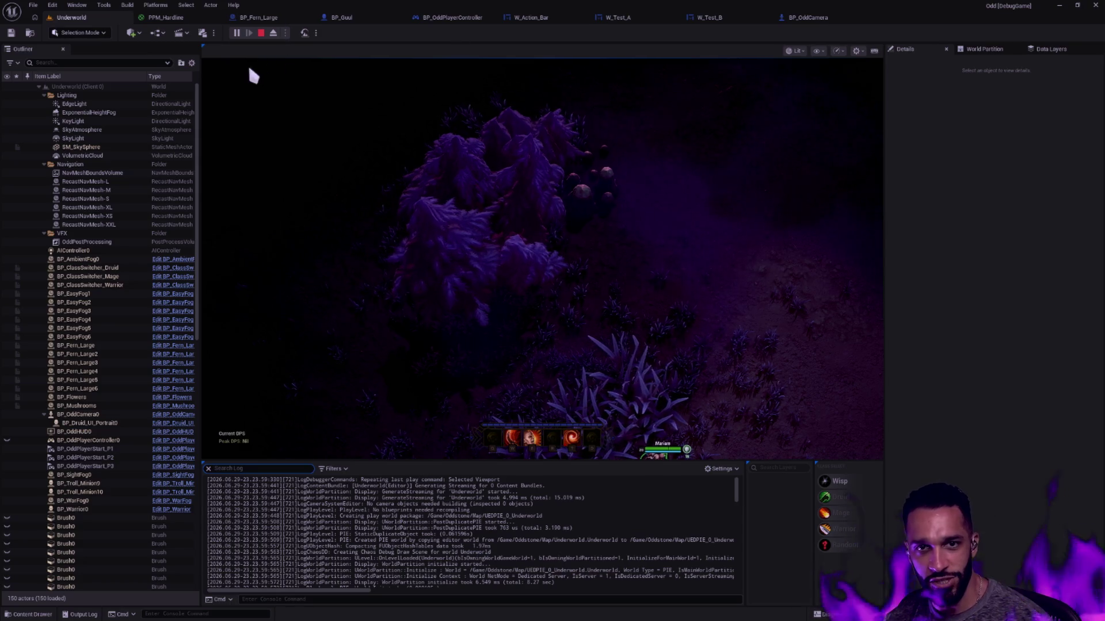
{"action": "key", "text": "F1"}
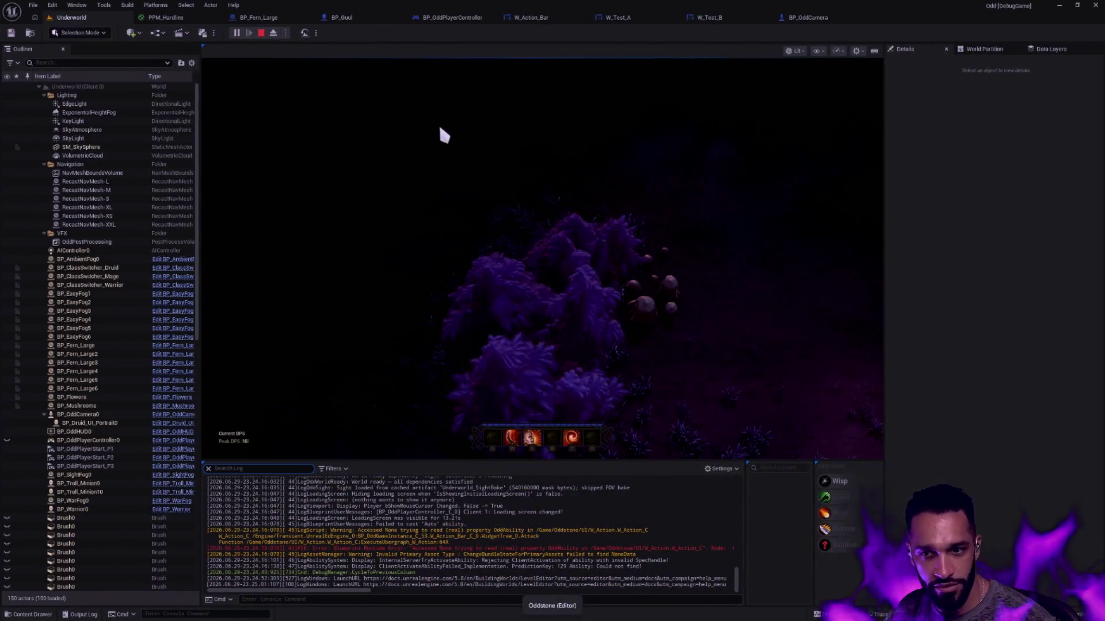
{"action": "type", "text": "Loading screen"}
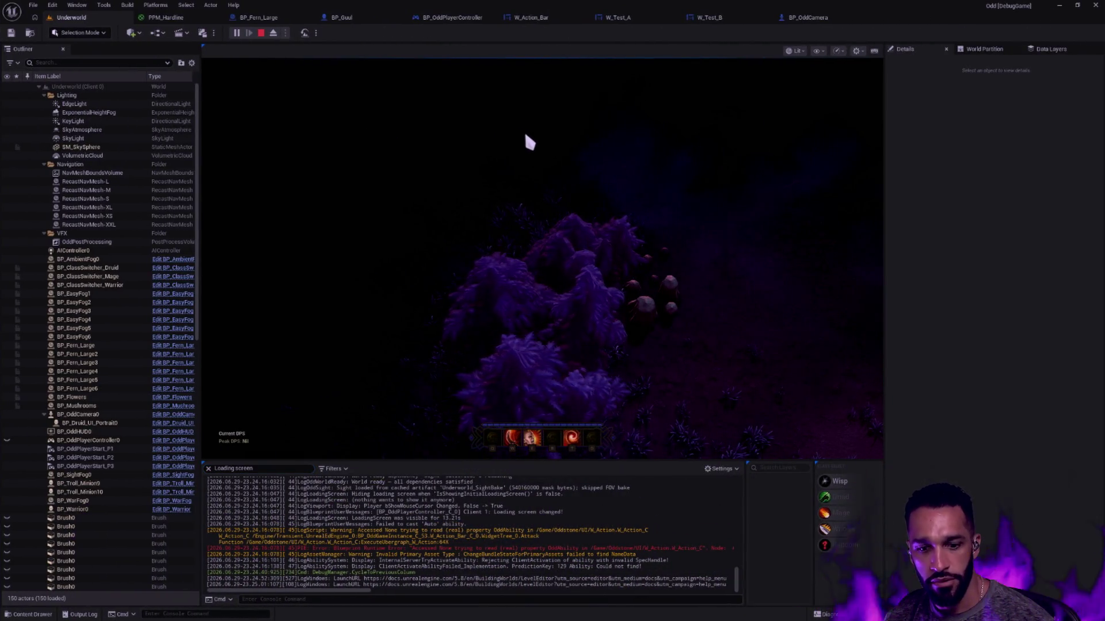
{"action": "key", "text": "Left"}
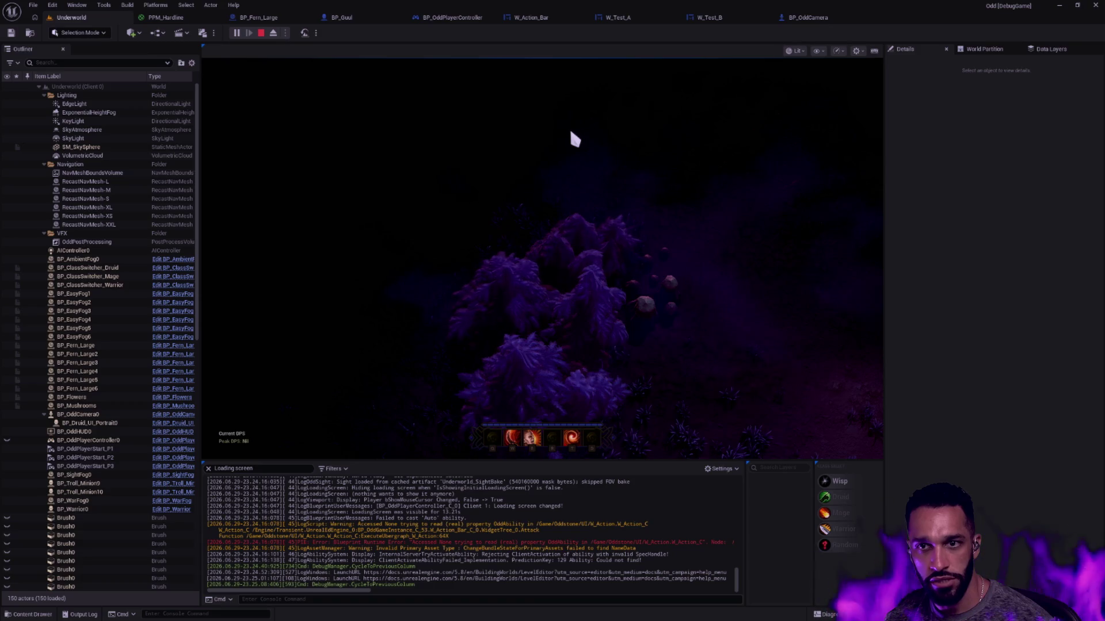
{"action": "left_click", "coordinate": [460, 16]}
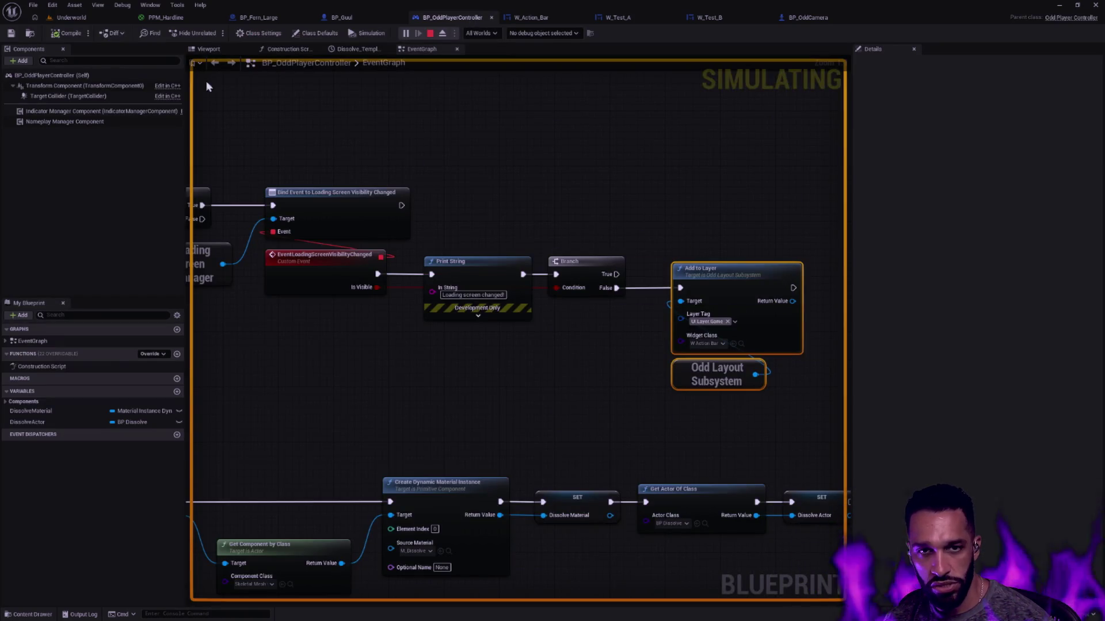
{"action": "left_click", "coordinate": [73, 18]}
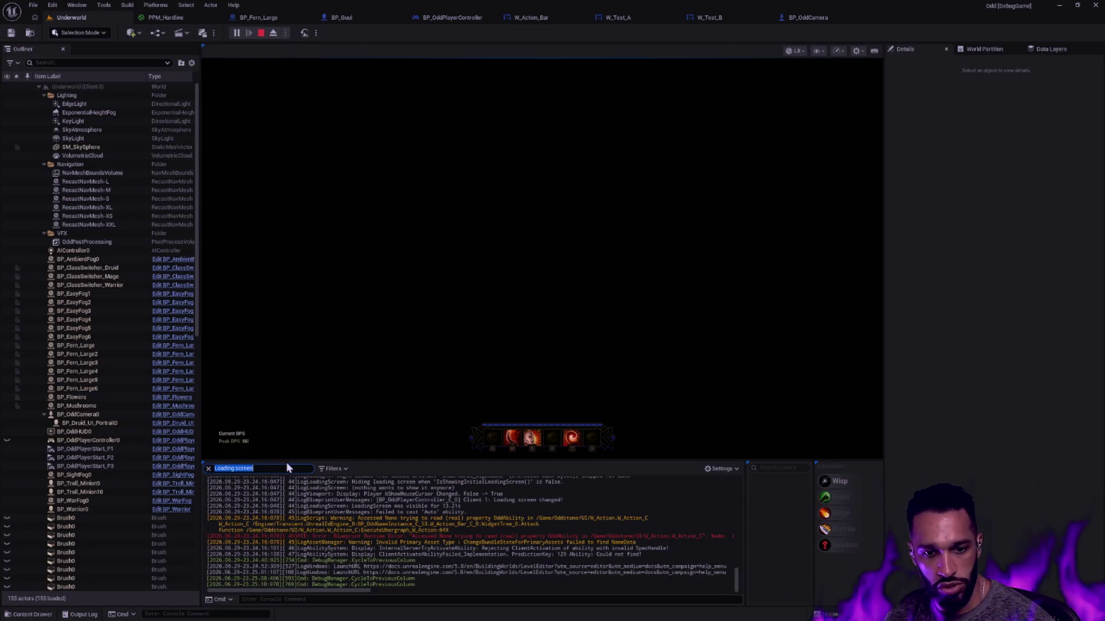
- Search the log for 'changed!', then stop play and dismiss the error Message Log
{"action": "type", "text": "changed!"}
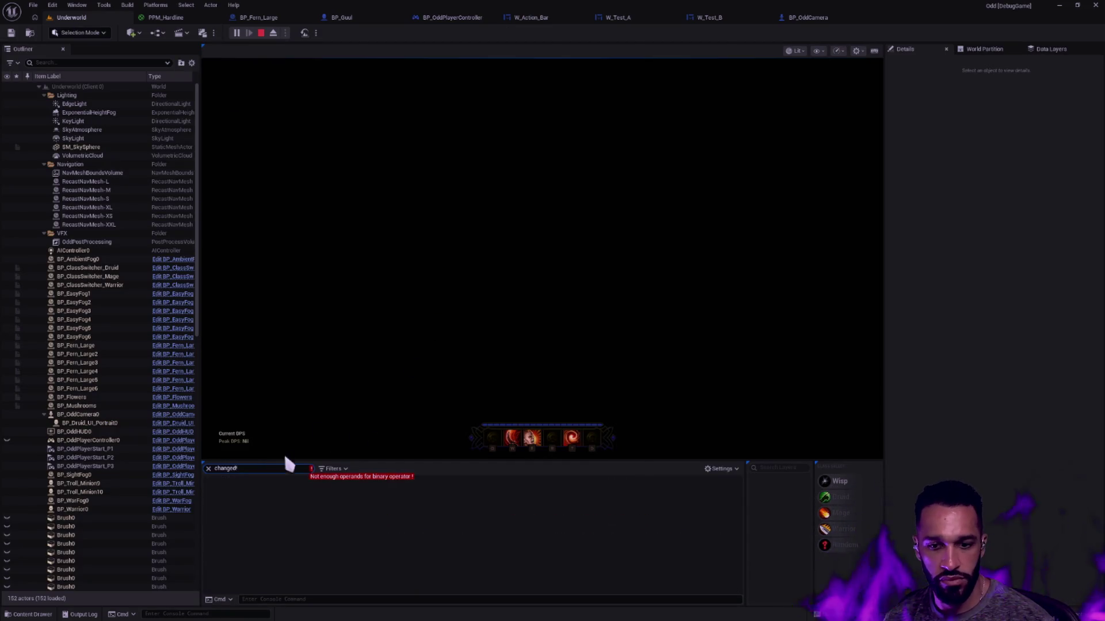
{"action": "left_click", "coordinate": [479, 528]}
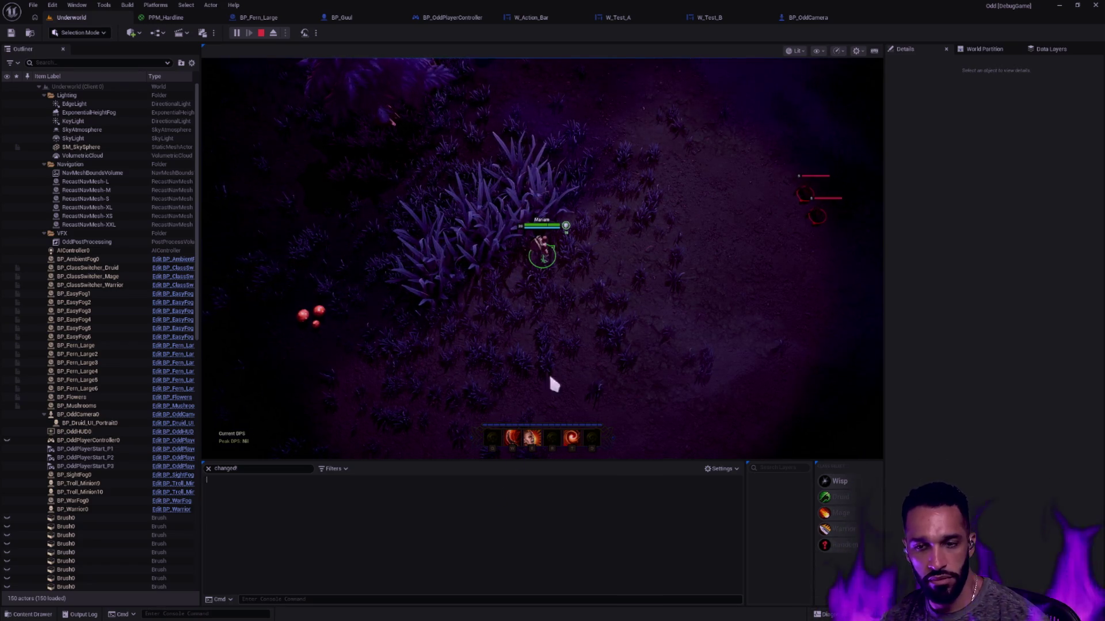
{"action": "key", "text": "Escape"}
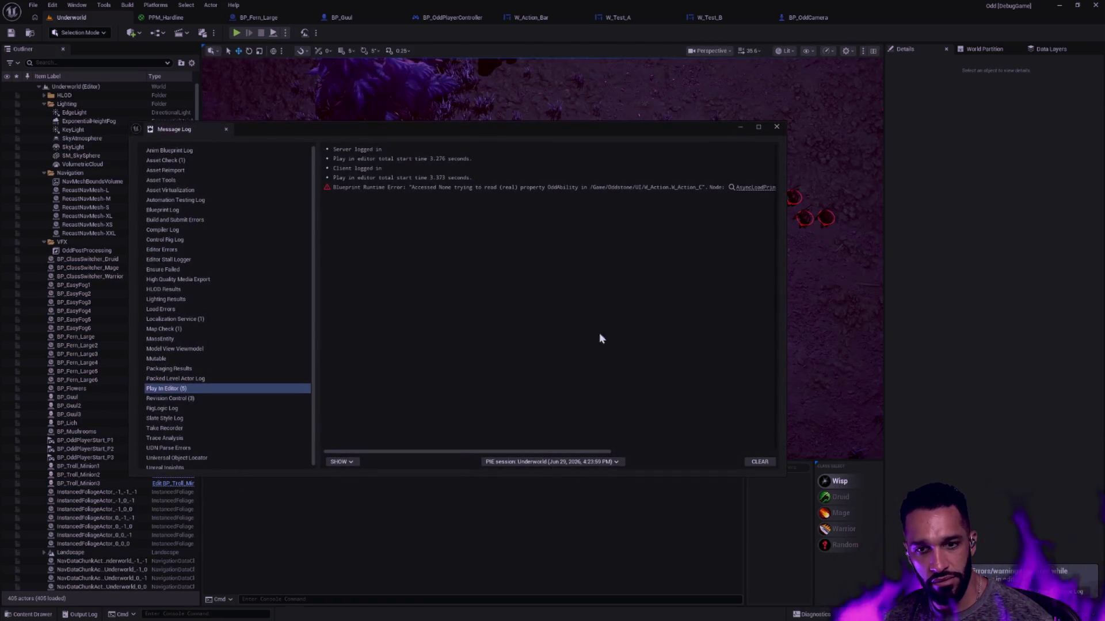
{"action": "left_click", "coordinate": [776, 127]}
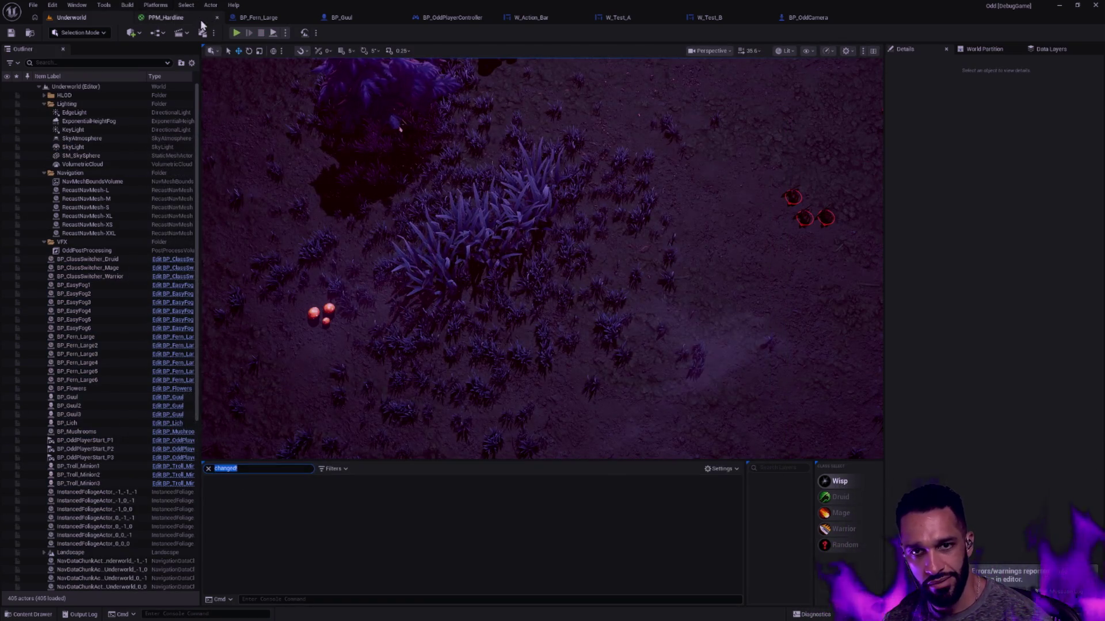
- Filter the log to 'Loading screen changed', select BP_EasyFog6, and clear the Output Log
{"action": "type", "text": "Loading"}
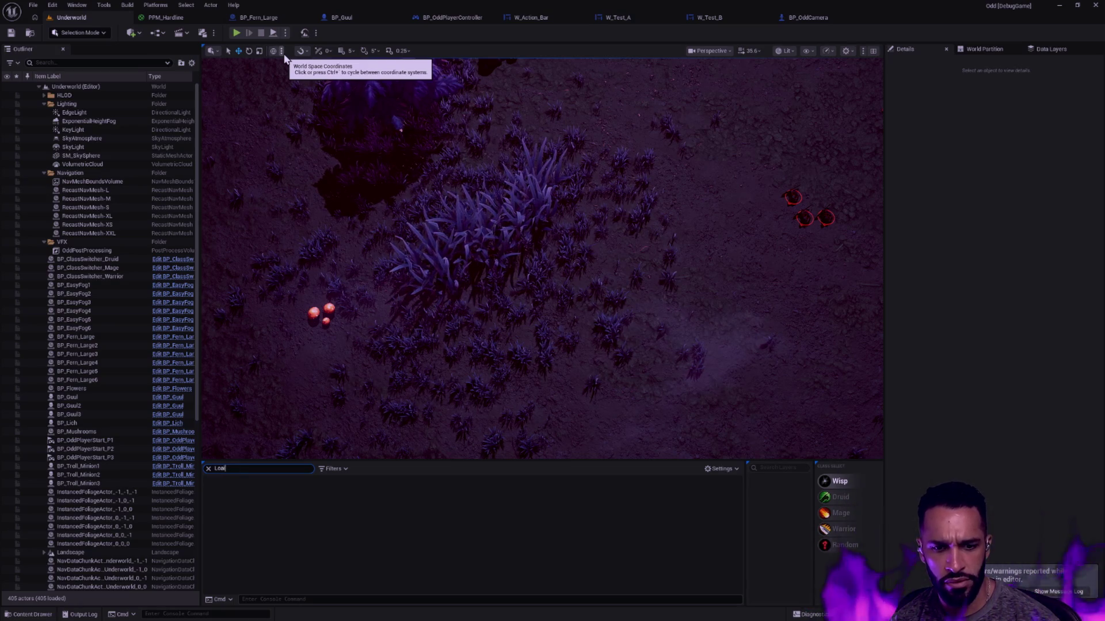
{"action": "type", "text": " screen changed"}
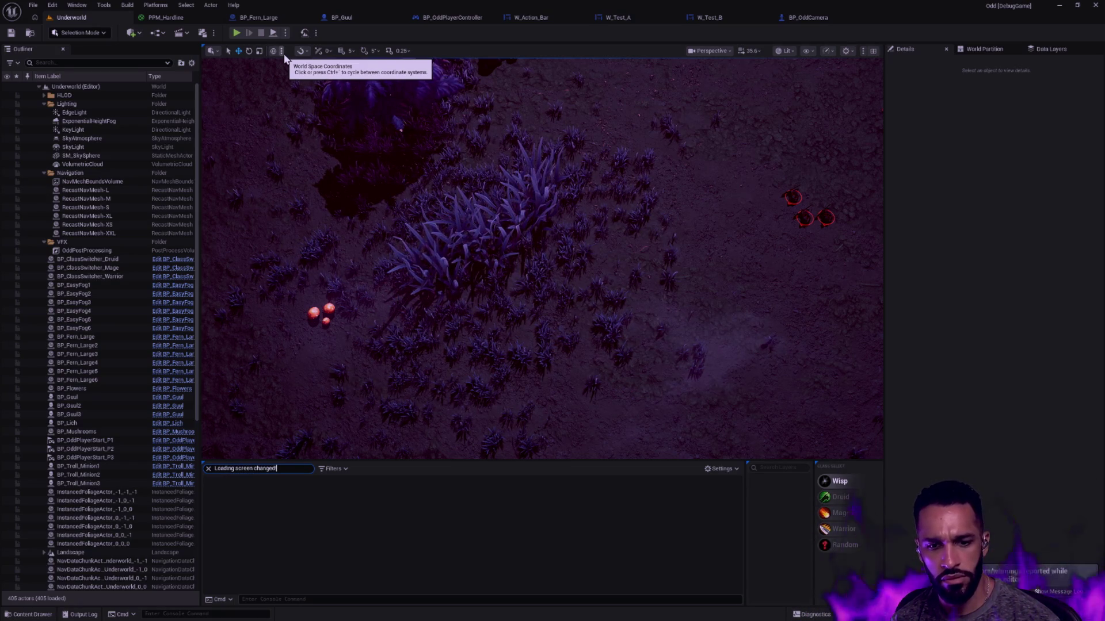
{"action": "left_click", "coordinate": [407, 340]}
{"action": "left_click", "coordinate": [596, 385]}
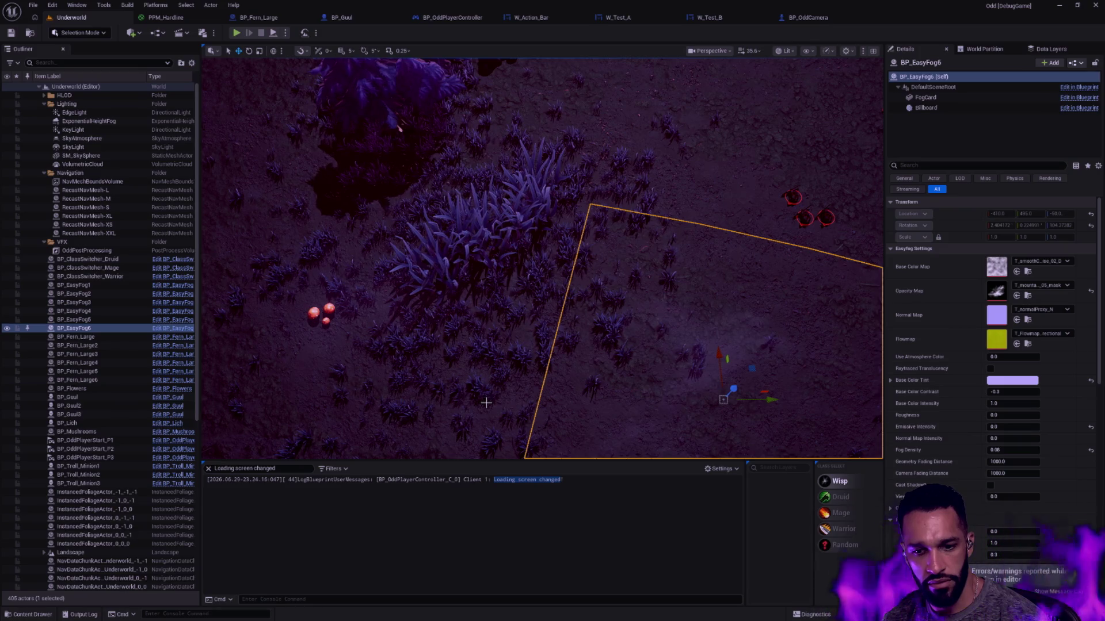
{"action": "right_click", "coordinate": [516, 477]}
{"action": "left_click", "coordinate": [550, 397]}
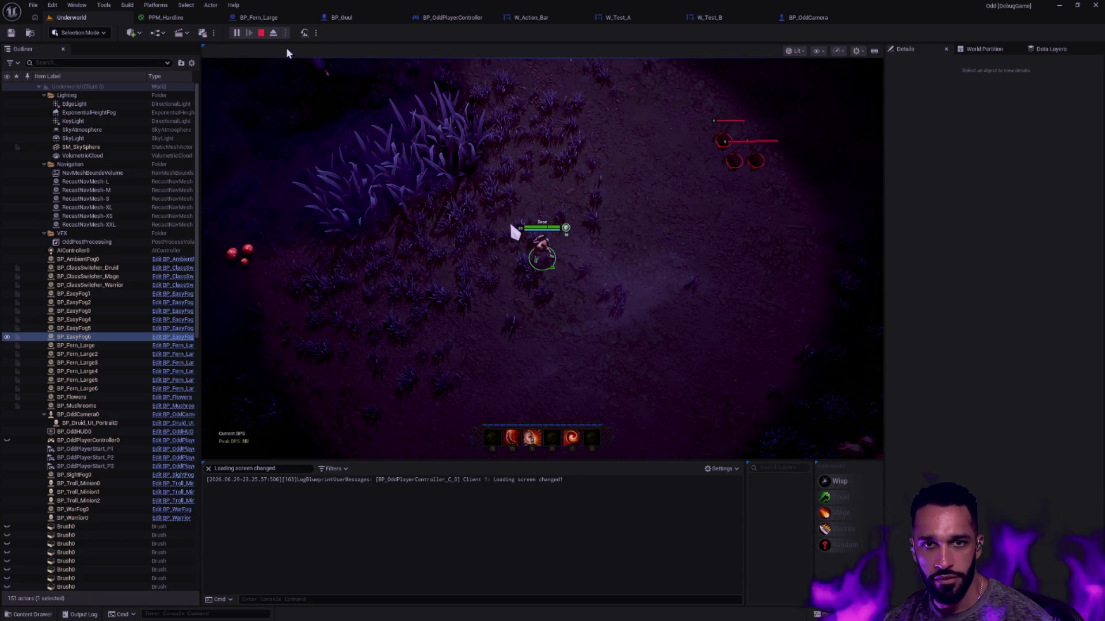
- Stop play again and open the Underworld Level Blueprint
{"action": "key", "text": "Escape"}
{"action": "left_click", "coordinate": [154, 33]}
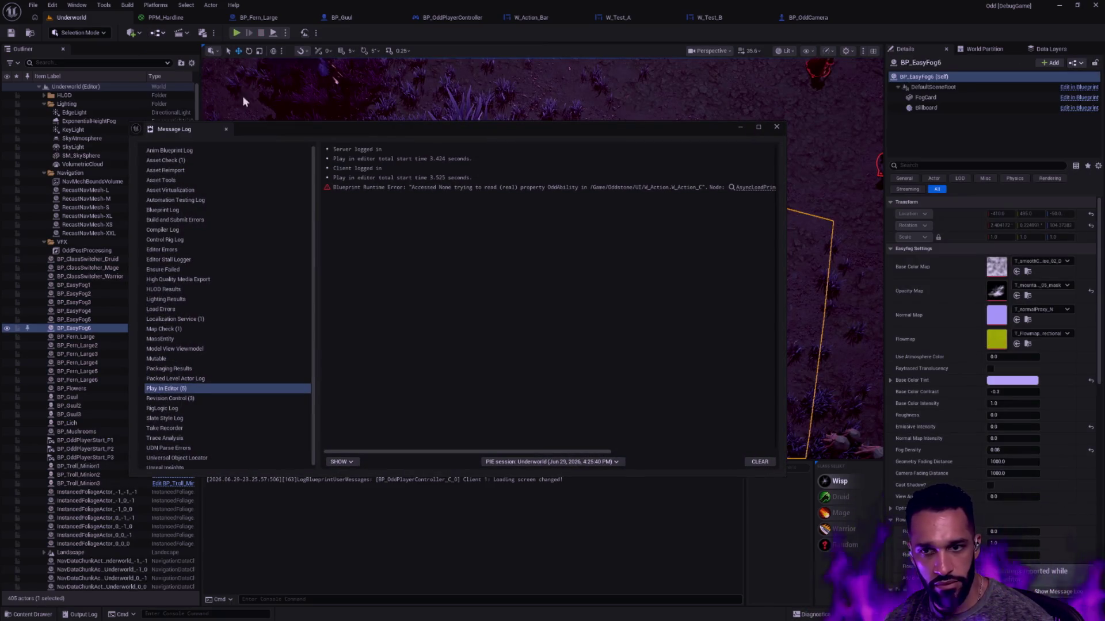
{"action": "left_click", "coordinate": [776, 127]}
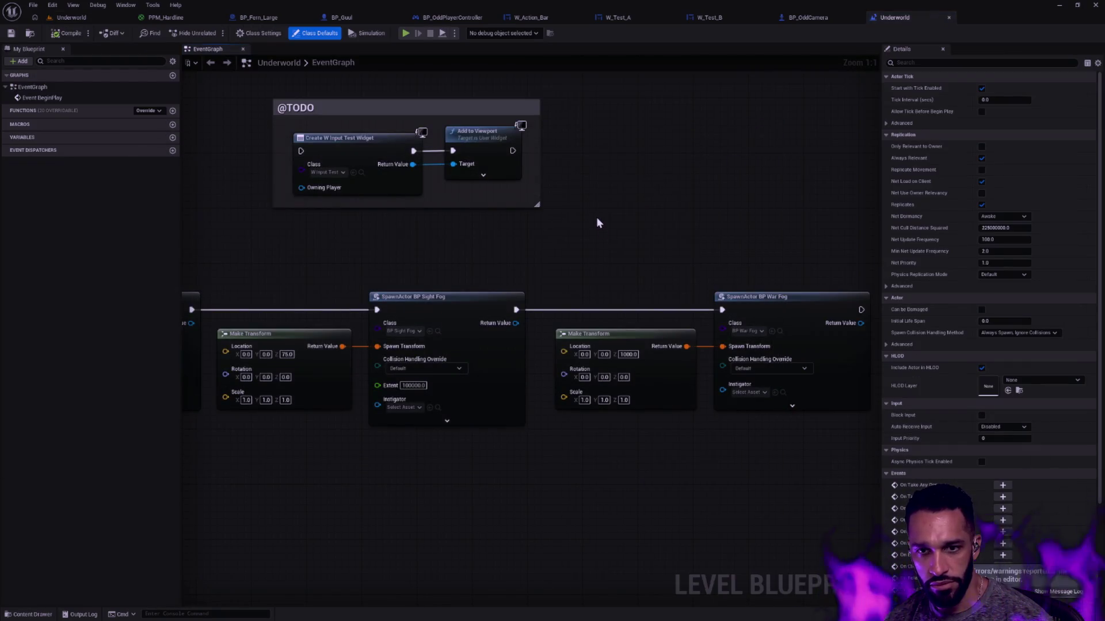
{"action": "scroll", "coordinate": [596, 216], "scroll_direction": "down", "scroll_amount": 1}
{"action": "left_click_drag", "start_coordinate": [577, 227], "coordinate": [834, 220]}
{"action": "mouse_move", "coordinate": [878, 218]}
{"action": "left_mouse_down"}
{"action": "mouse_move", "coordinate": [526, 225]}
{"action": "mouse_move", "coordinate": [635, 272]}
{"action": "left_mouse_up"}
{"action": "left_click", "coordinate": [391, 216]}
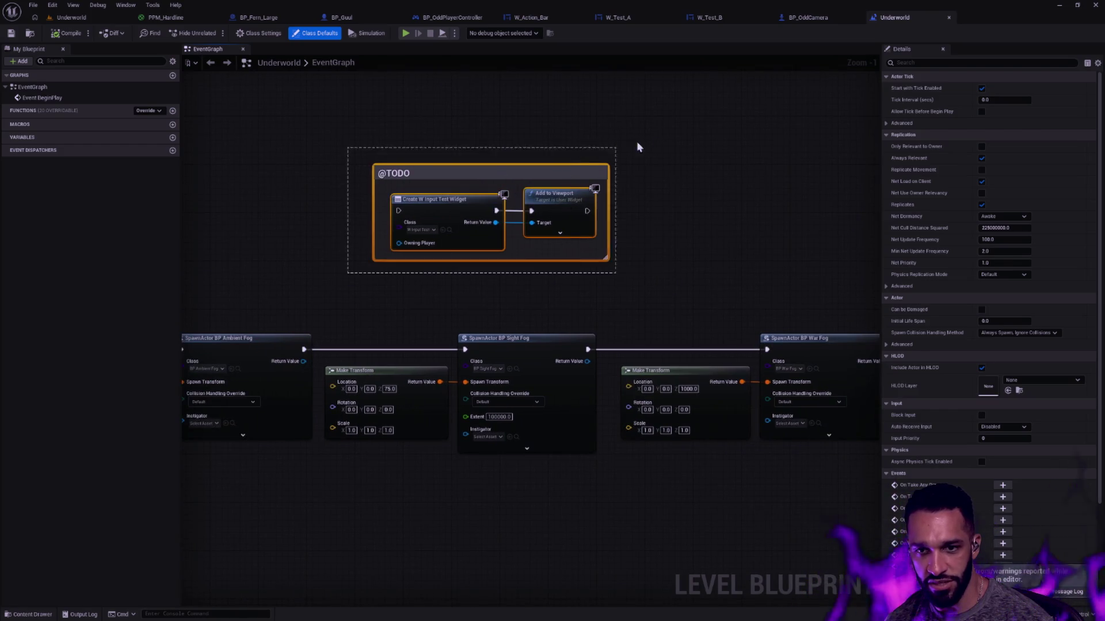
{"action": "left_click", "coordinate": [693, 128]}
{"action": "left_click_drag", "start_coordinate": [697, 147], "coordinate": [395, 263]}
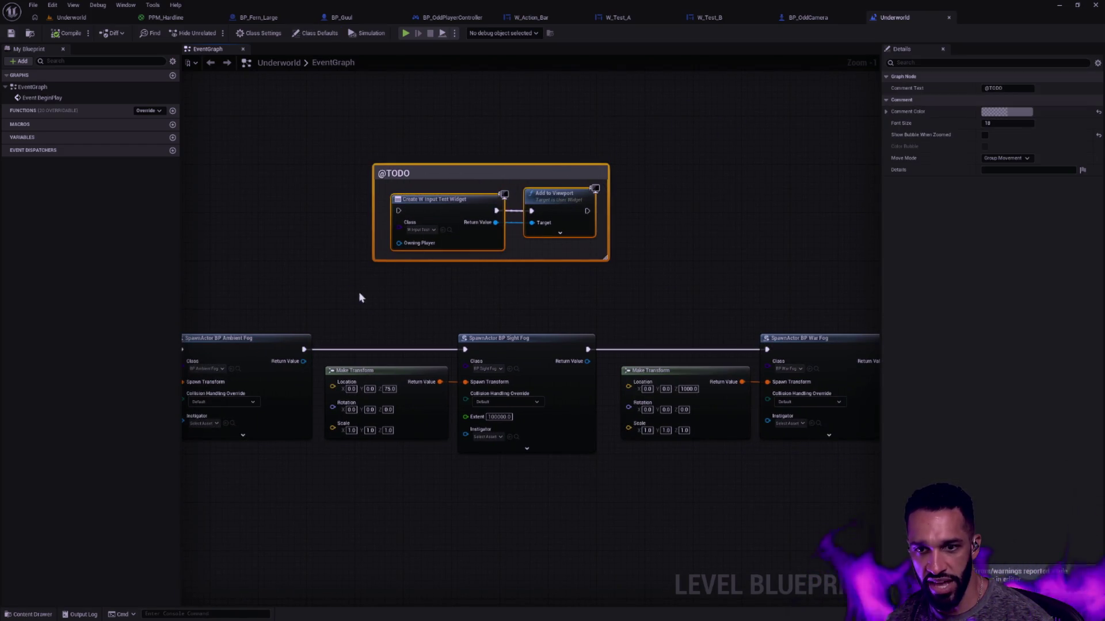
{"action": "left_click", "coordinate": [682, 154]}
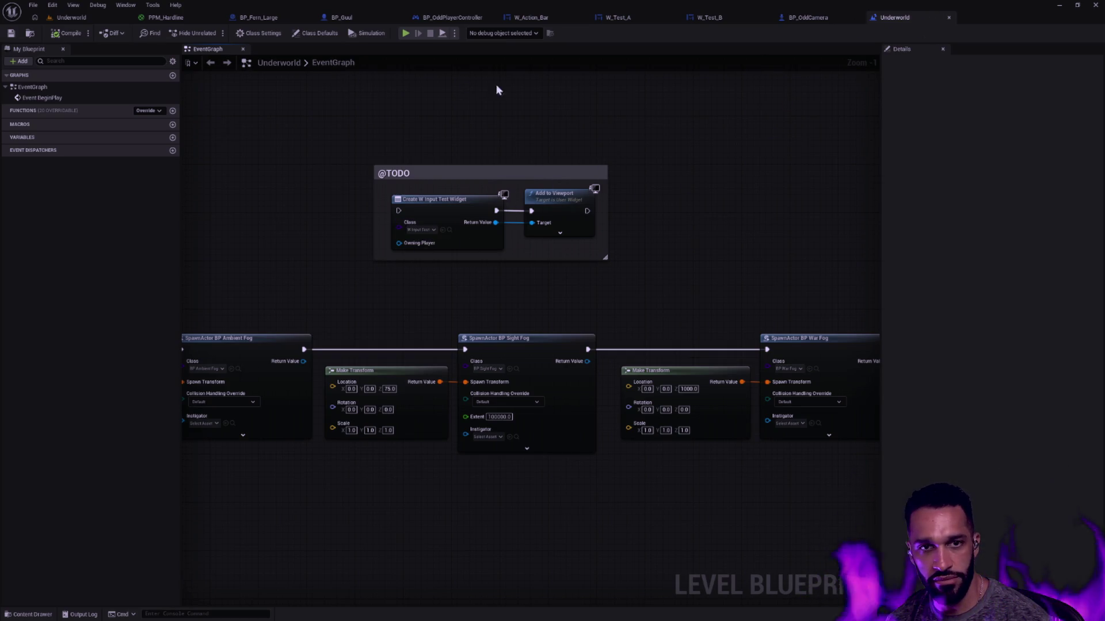
{"action": "left_click", "coordinate": [823, 18]}
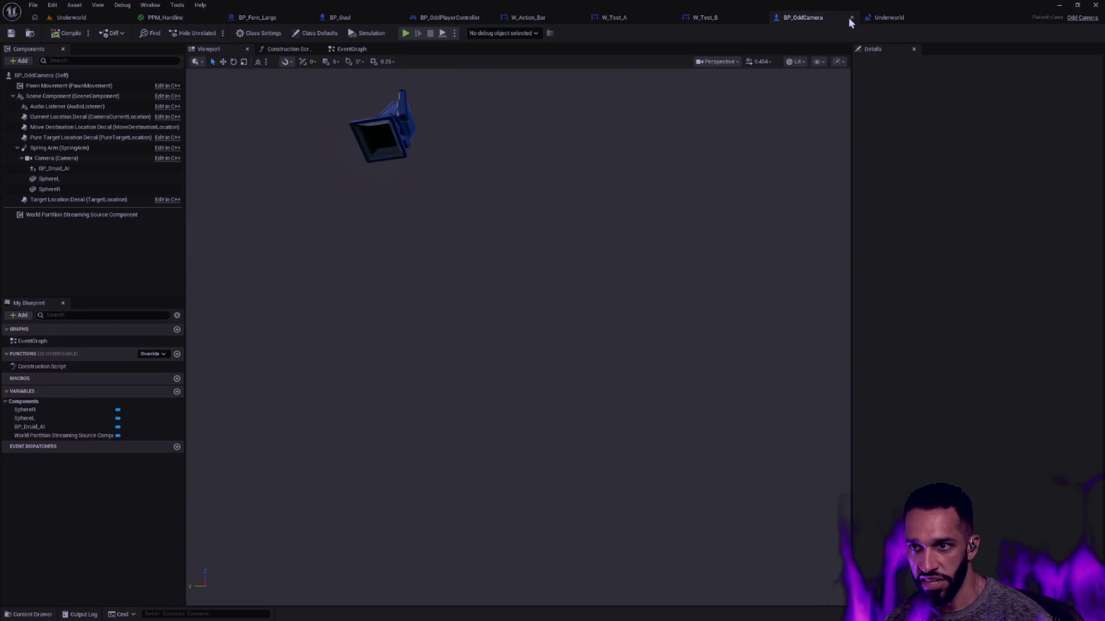
{"action": "left_click", "coordinate": [852, 18]}
- Tint W_Test_B's bottom-right corner Border pink and save the widget
{"action": "left_click", "coordinate": [723, 20]}
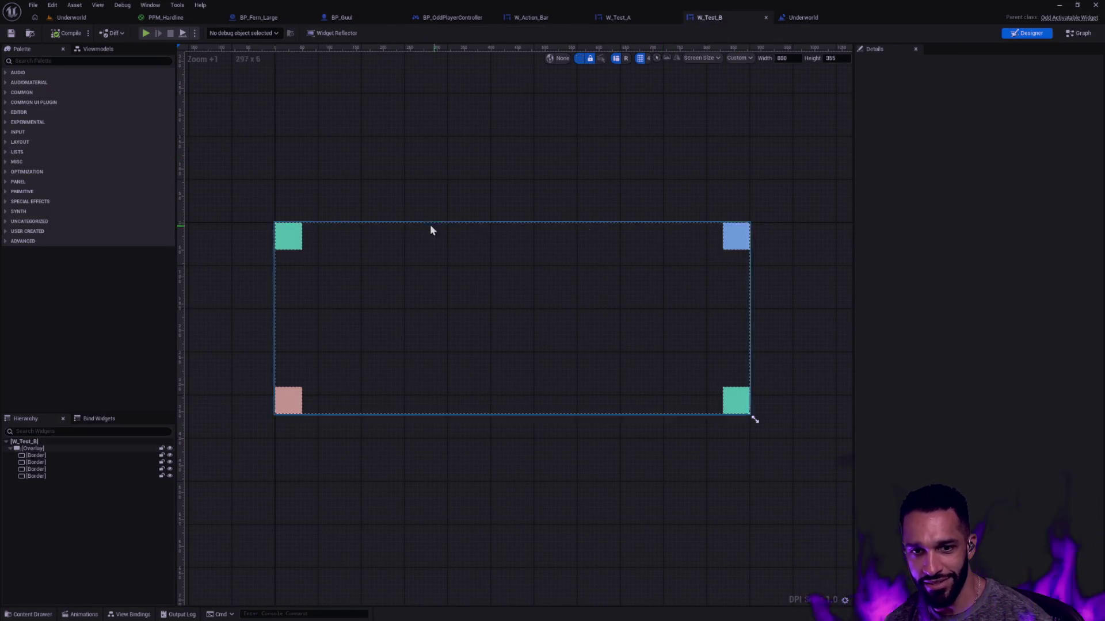
{"action": "left_click", "coordinate": [739, 408]}
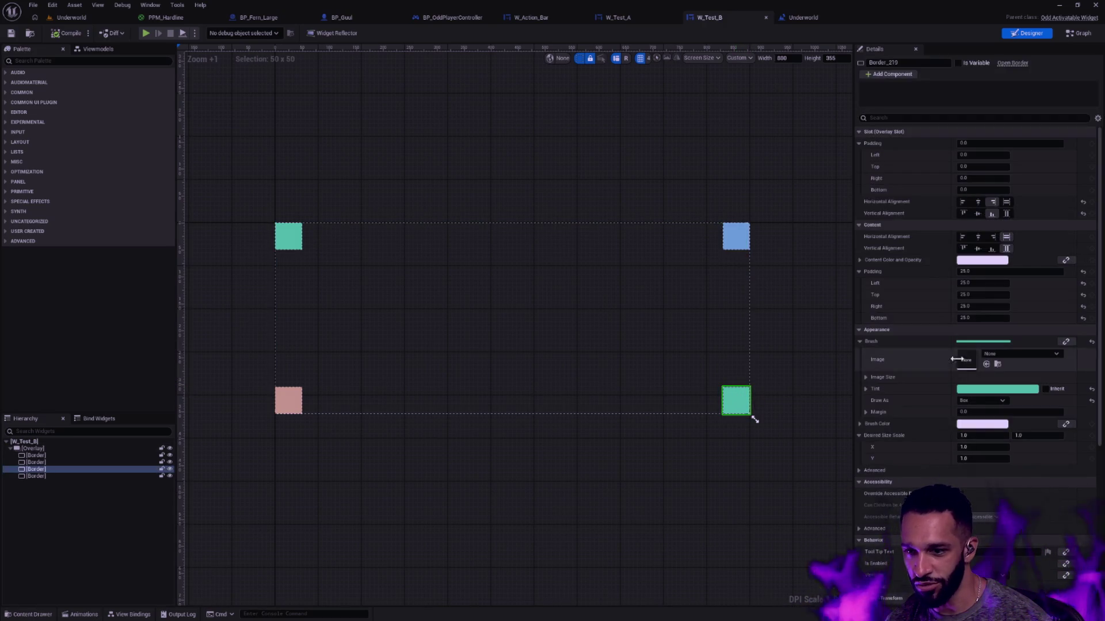
{"action": "left_click", "coordinate": [982, 392]}
{"action": "left_click", "coordinate": [823, 549]}
{"action": "left_click_drag", "start_coordinate": [857, 440], "coordinate": [865, 432]}
{"action": "left_click", "coordinate": [744, 541]}
{"action": "left_click", "coordinate": [11, 33]}
- Glance at W_Test_A, then move on to the W_Action_Bar designer
{"action": "left_click", "coordinate": [618, 18]}
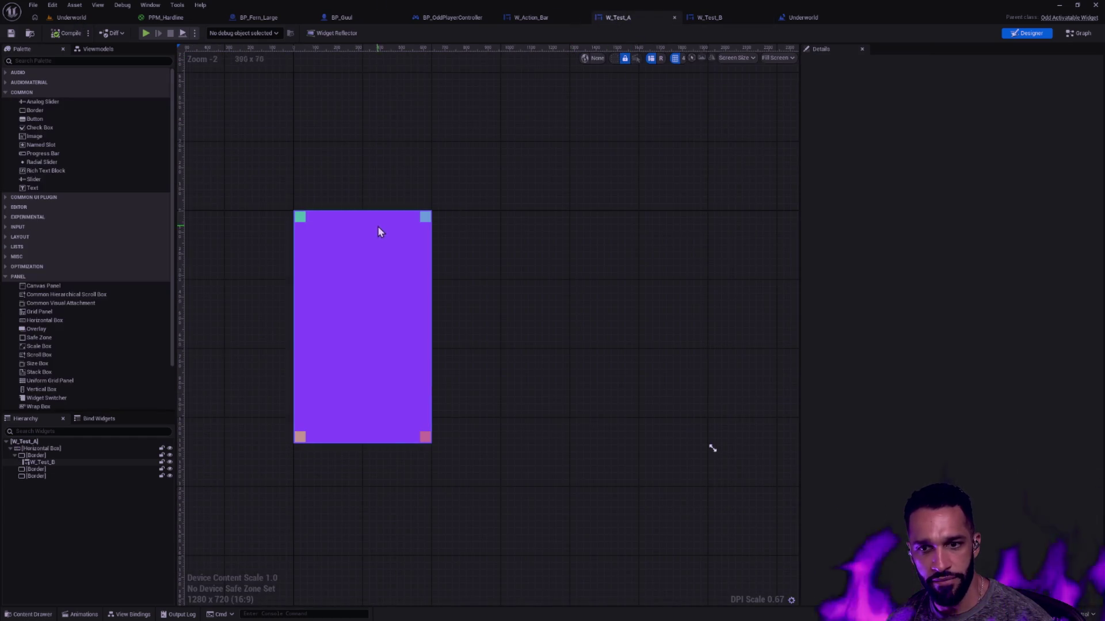
{"action": "scroll", "coordinate": [380, 231], "scroll_direction": "up", "scroll_amount": 2}
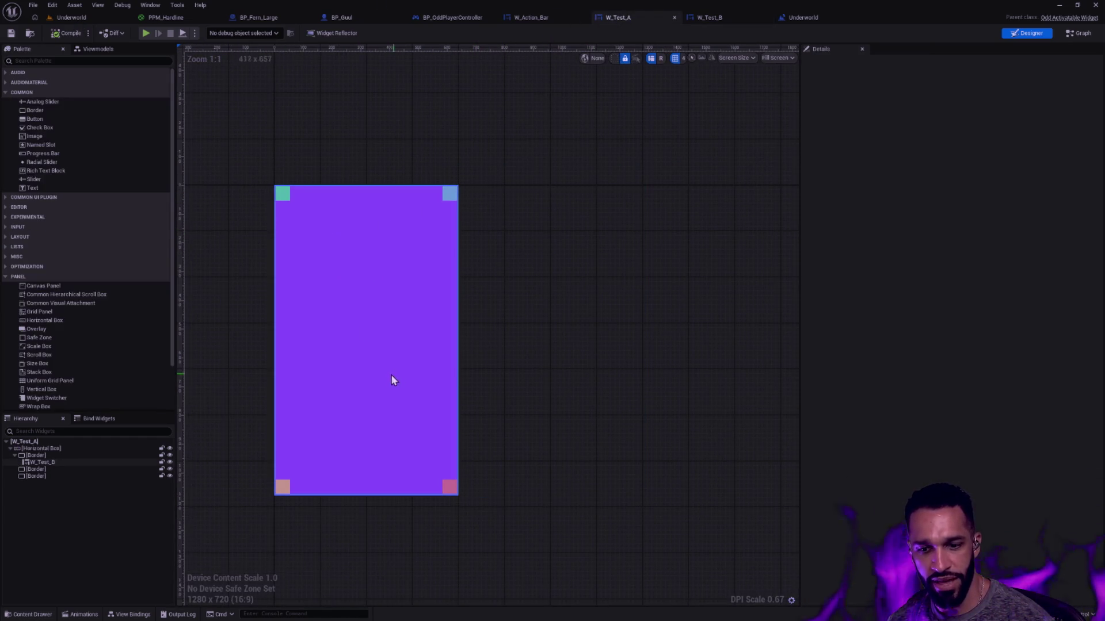
{"action": "left_click", "coordinate": [526, 17]}
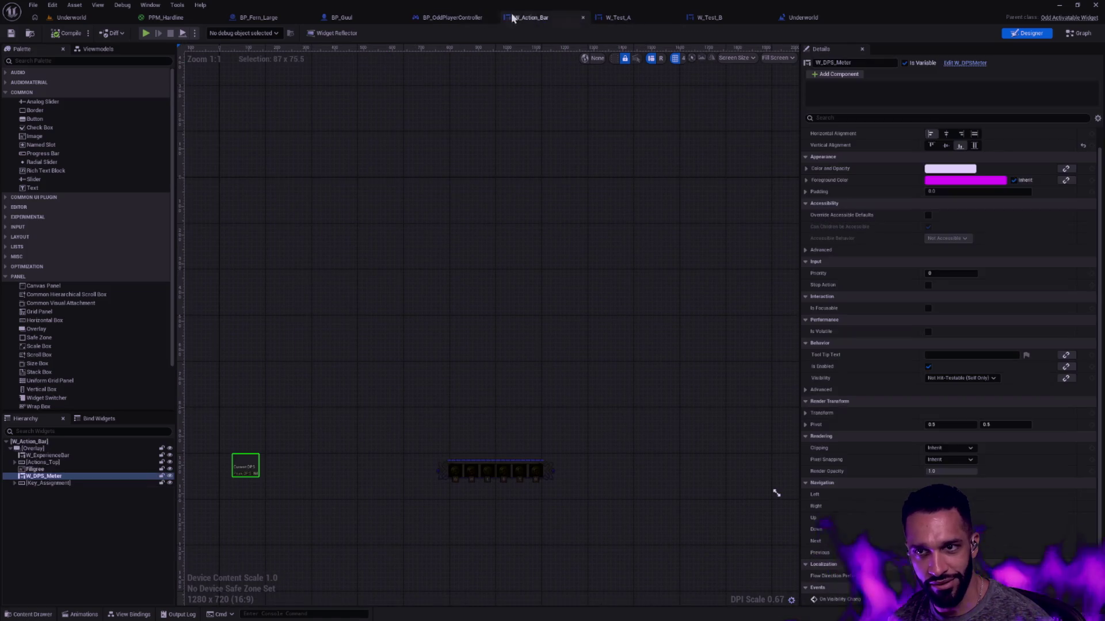
- Check the player controller's layer nodes, then return to W_Action_Bar's designer
{"action": "left_click", "coordinate": [455, 324]}
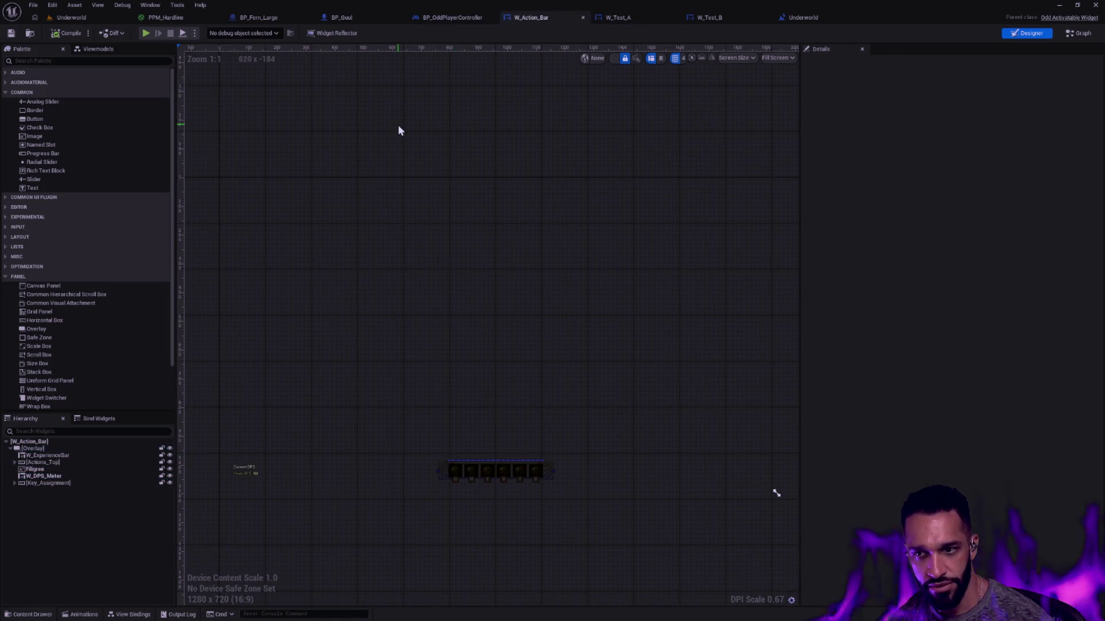
{"action": "left_click", "coordinate": [452, 18]}
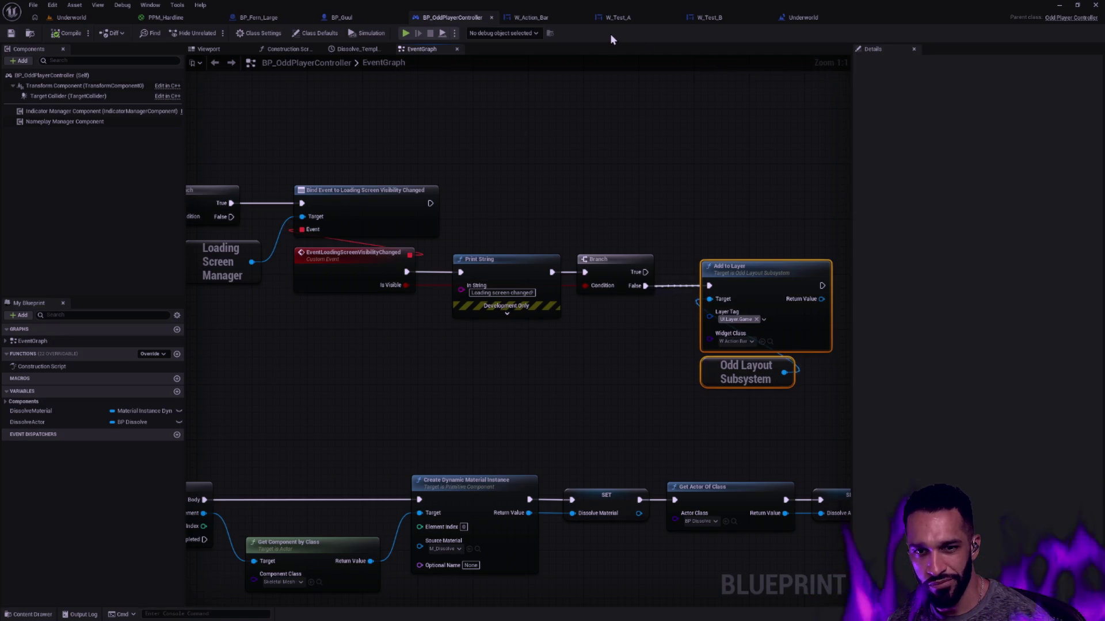
{"action": "mouse_move", "coordinate": [572, 140]}
{"action": "left_mouse_down"}
{"action": "mouse_move", "coordinate": [778, 163]}
{"action": "mouse_move", "coordinate": [375, 151]}
{"action": "left_mouse_up"}
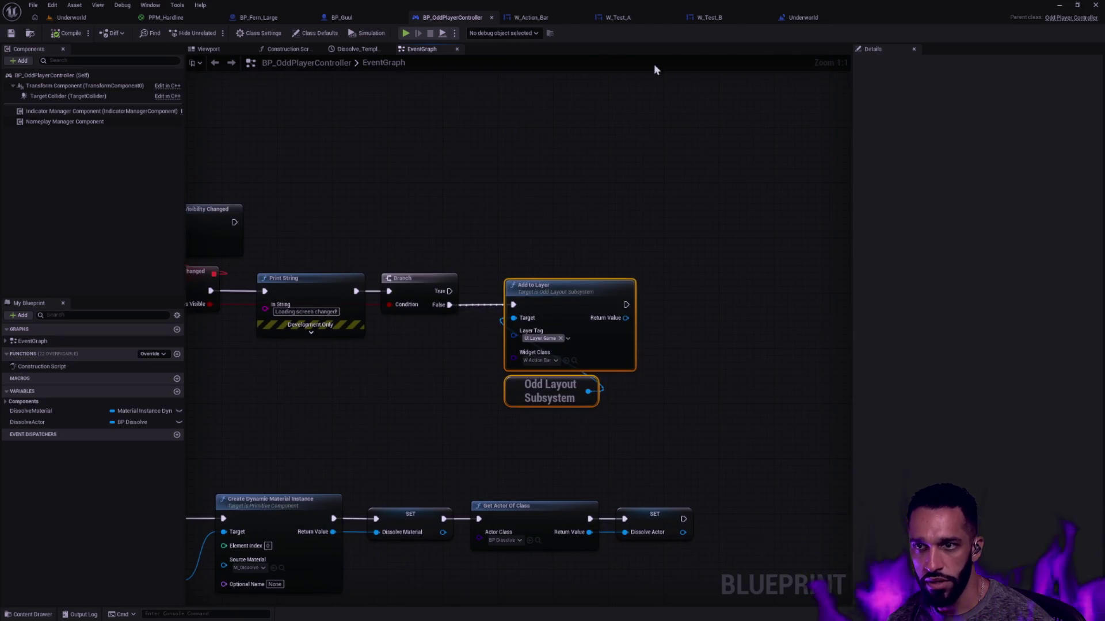
{"action": "left_click", "coordinate": [567, 18]}
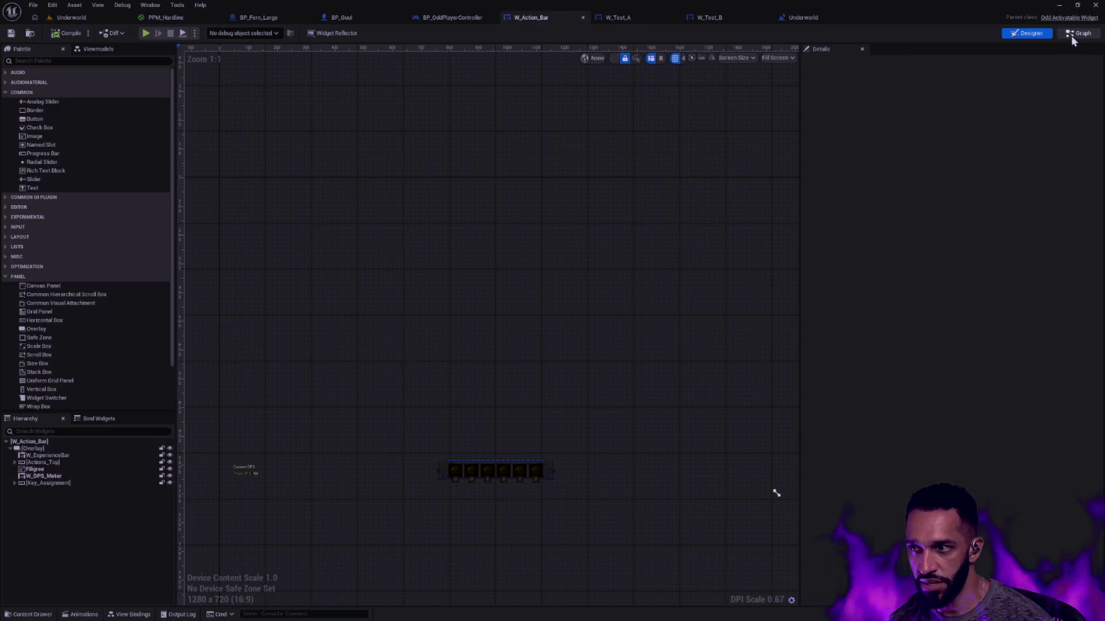
- Inspect the Reveal animation's tracks in the Animations drawer, then switch to the Graph view
{"action": "left_click", "coordinate": [87, 615]}
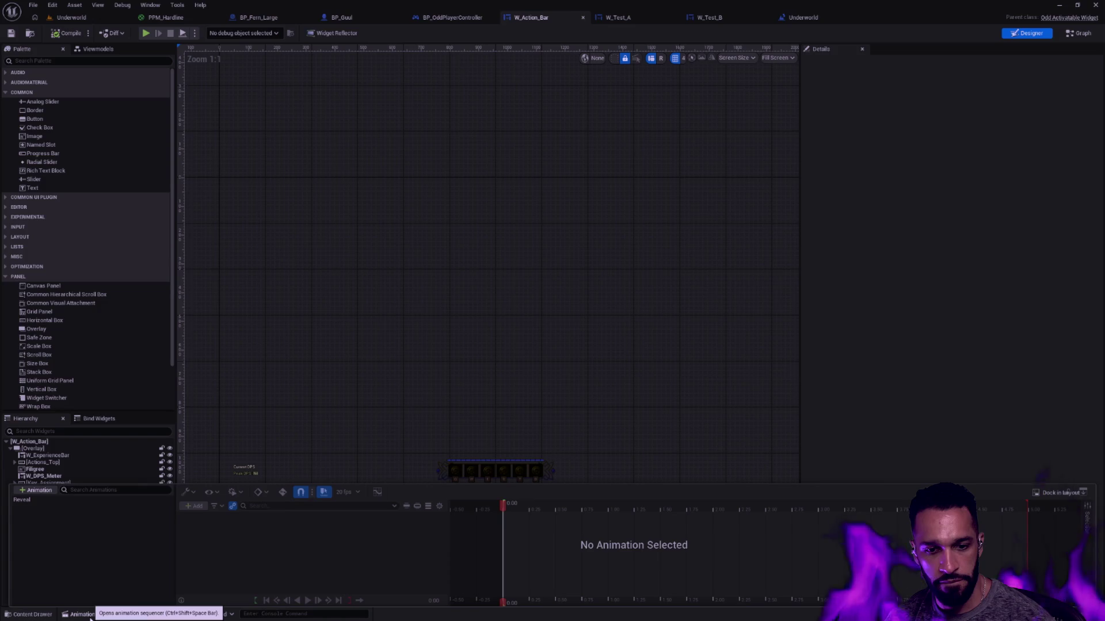
{"action": "left_click", "coordinate": [36, 490]}
{"action": "key", "text": "Return"}
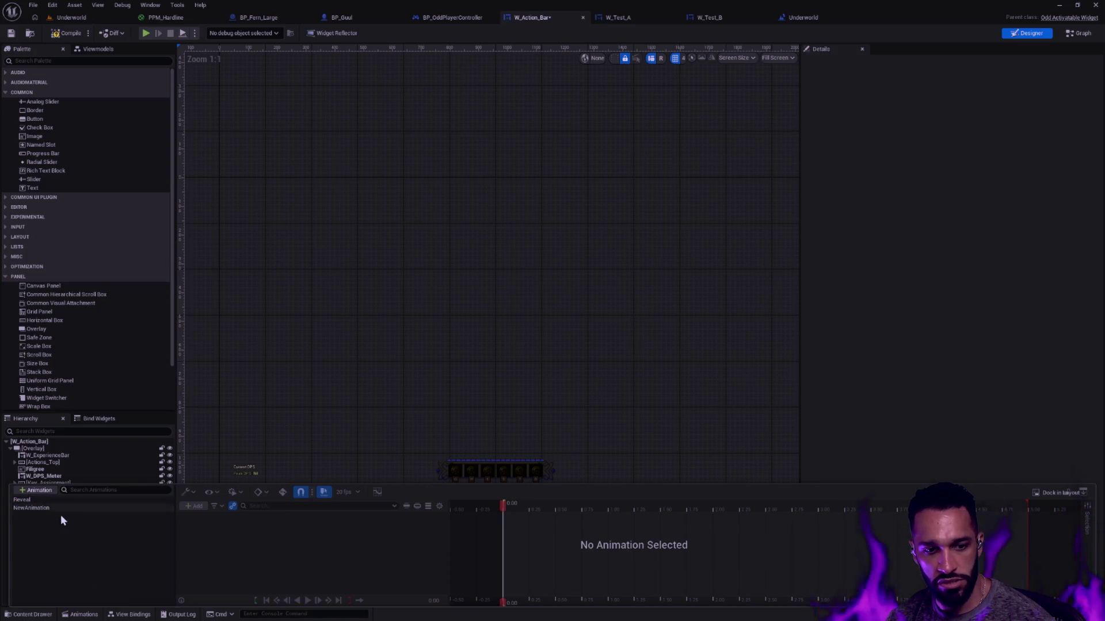
{"action": "left_click", "coordinate": [38, 500]}
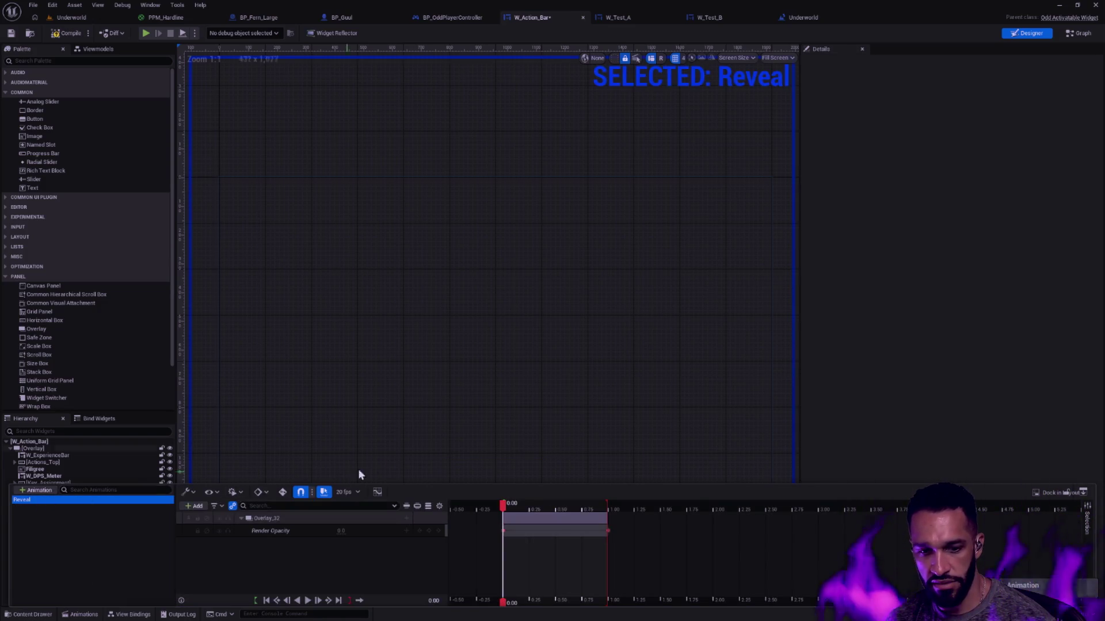
{"action": "left_click", "coordinate": [81, 615]}
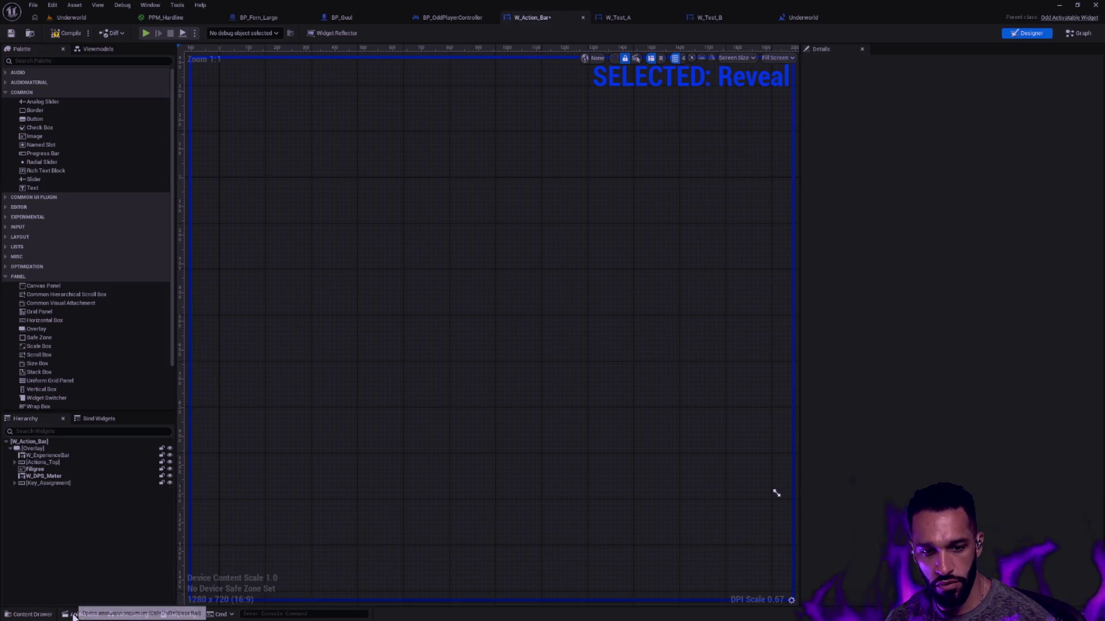
{"action": "left_click", "coordinate": [1079, 33]}
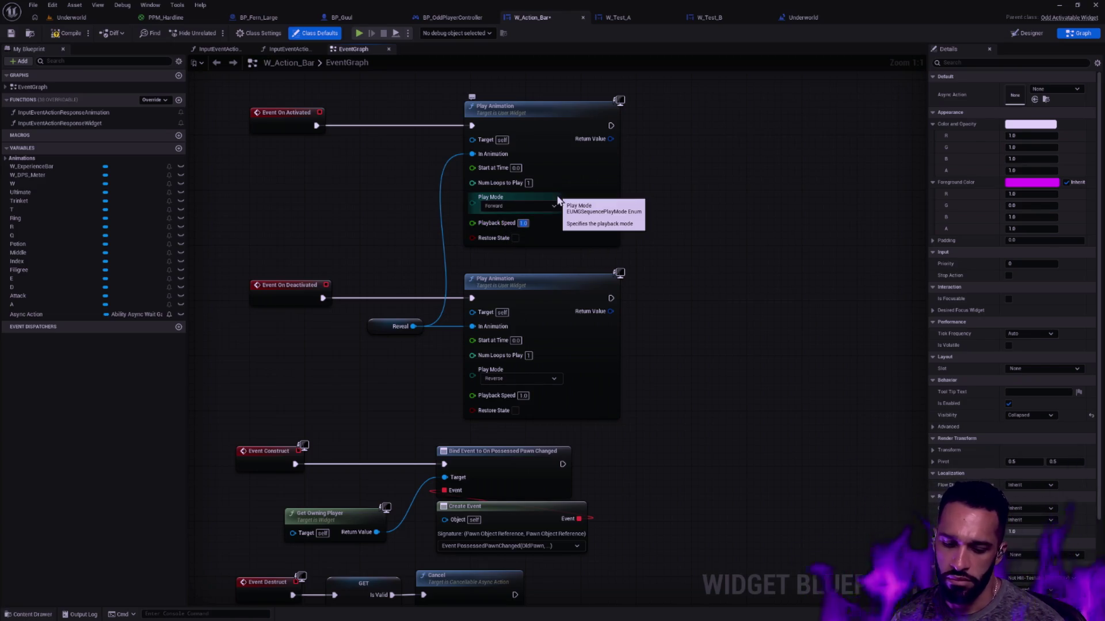
- Set the reverse Reveal Play Animation node's Playback Speed to 0.1 and return to Underworld
{"action": "left_click", "coordinate": [522, 395]}
{"action": "type", "text": "0.1"}
{"action": "left_click", "coordinate": [666, 343]}
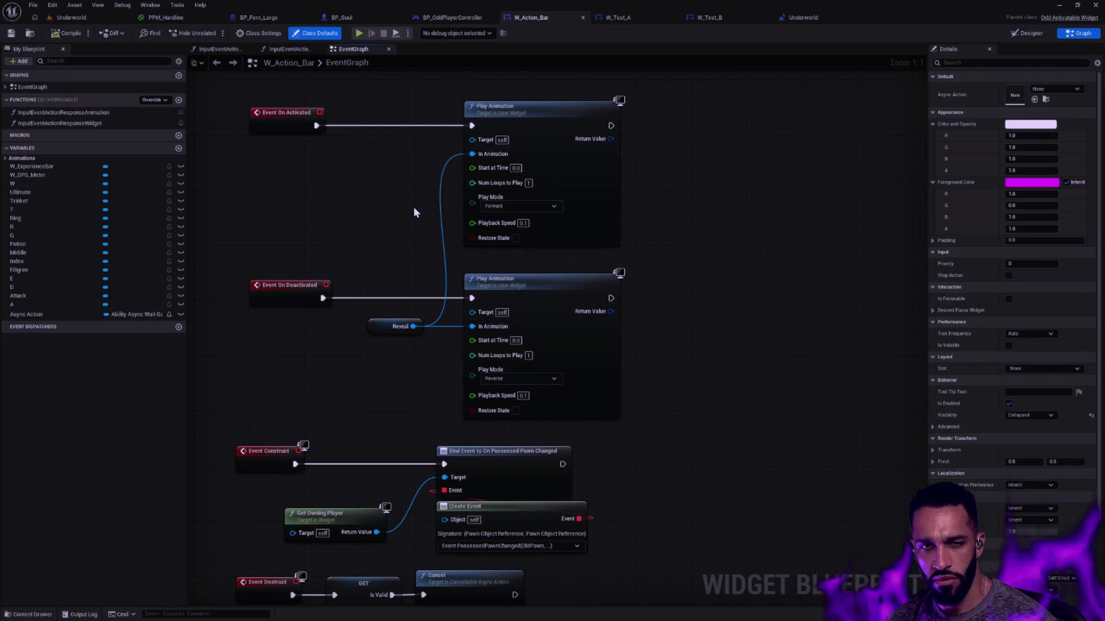
{"action": "left_click", "coordinate": [91, 20]}
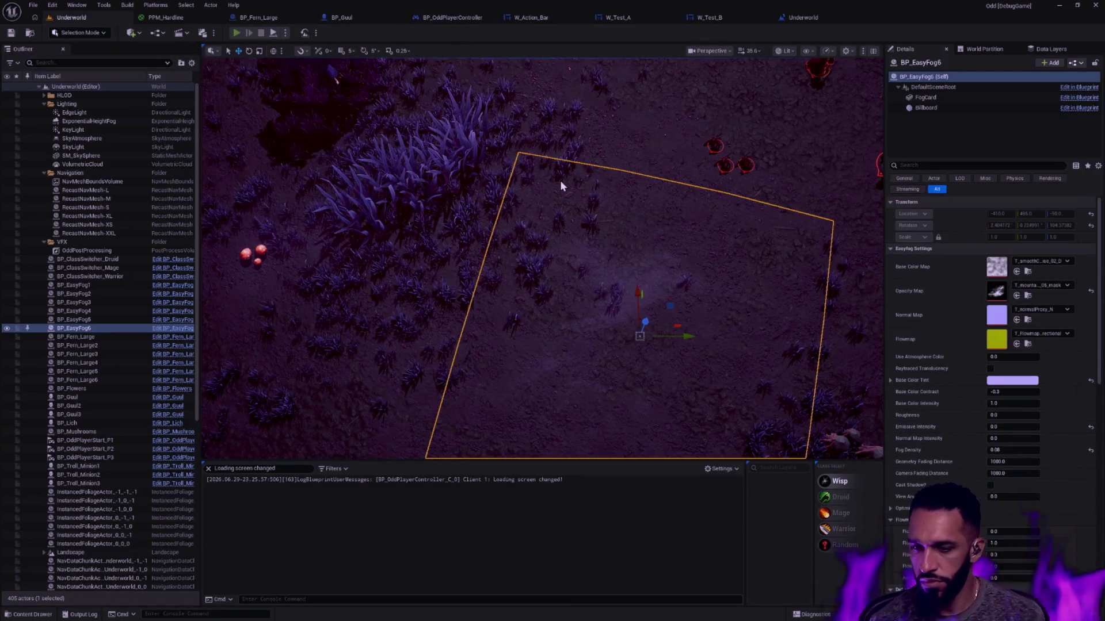
- Play-test the game twice, moving the character and dismissing the error log between runs
{"action": "key", "text": "alt+p"}
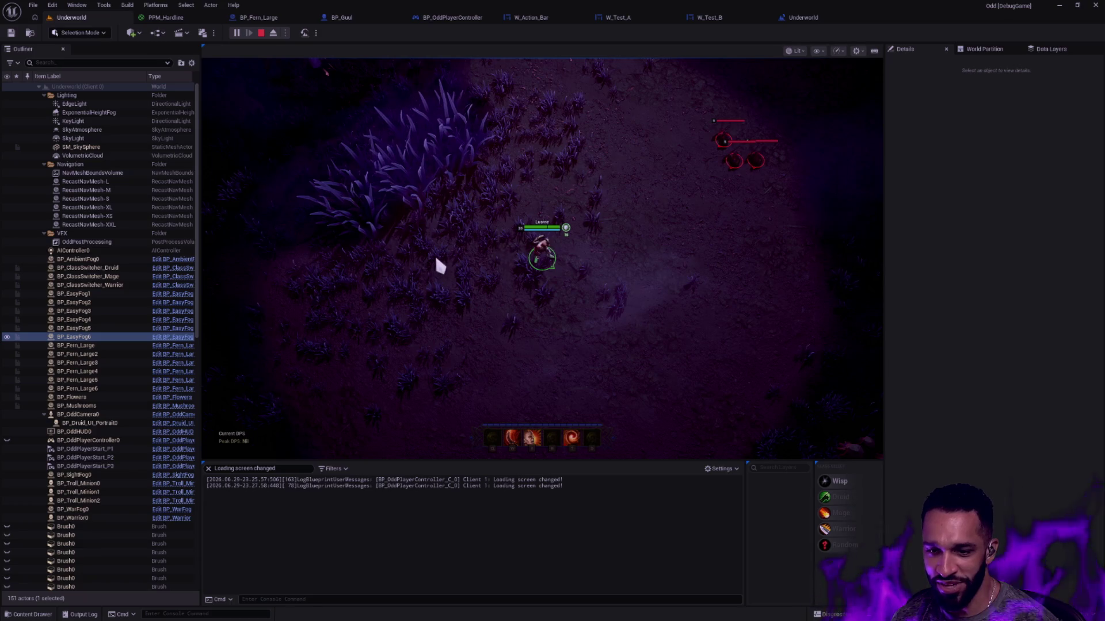
{"action": "left_click", "coordinate": [453, 259]}
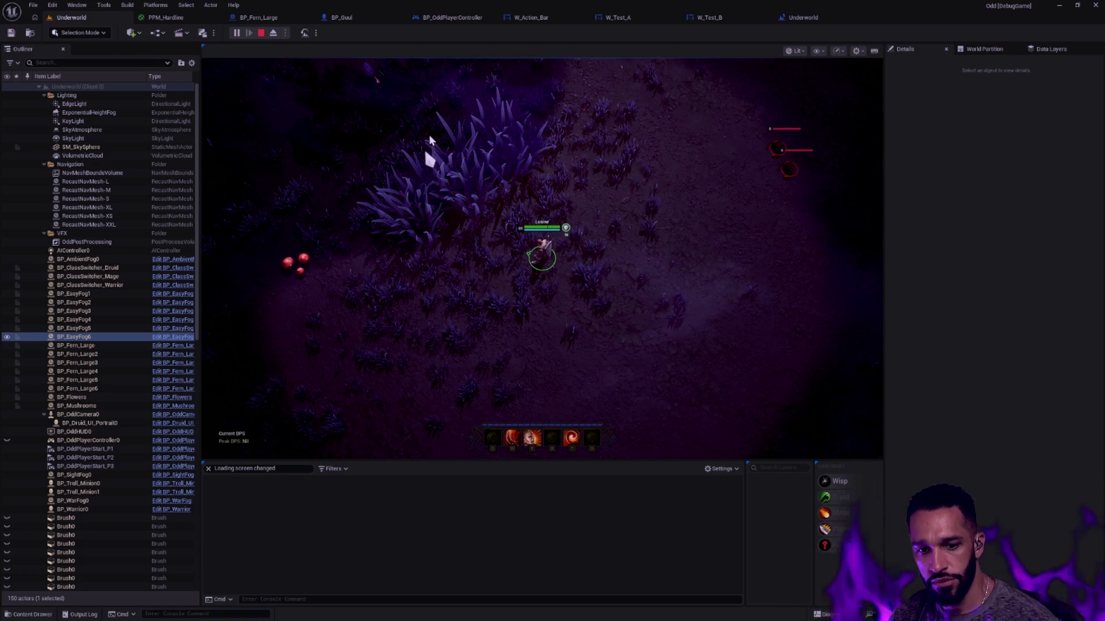
{"action": "key", "text": "Escape"}
{"action": "left_click", "coordinate": [777, 128]}
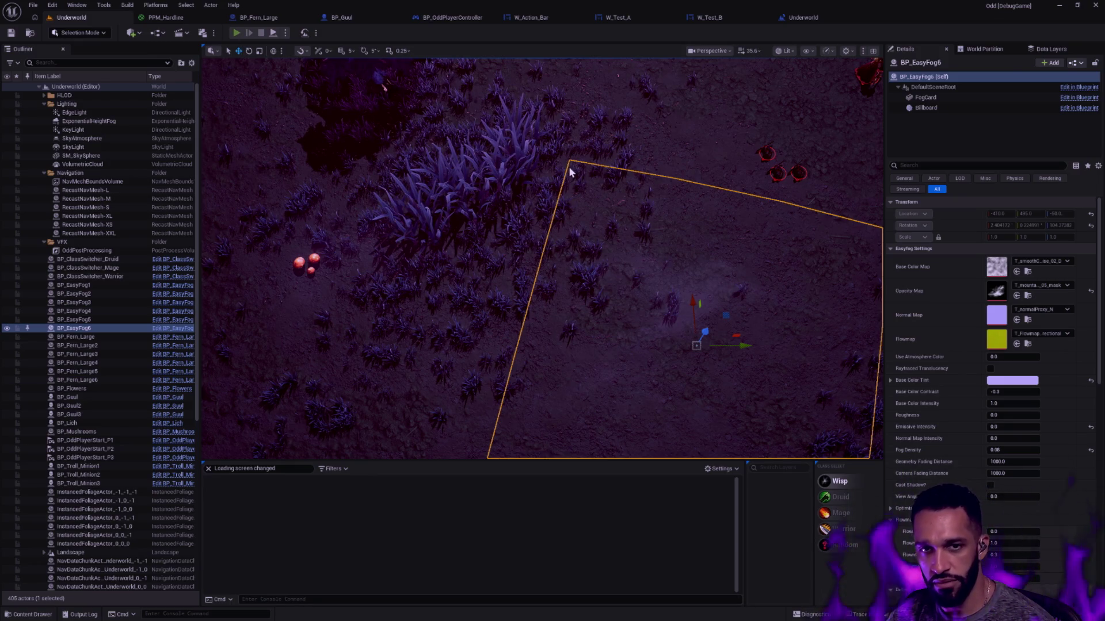
{"action": "key", "text": "alt+p"}
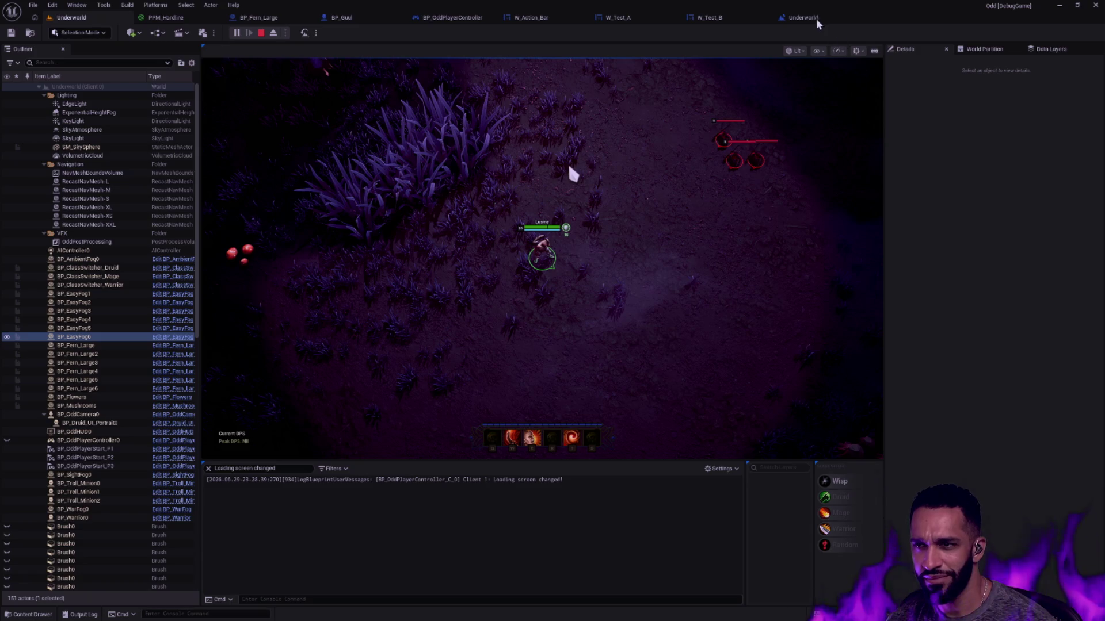
{"action": "key", "text": "Escape"}
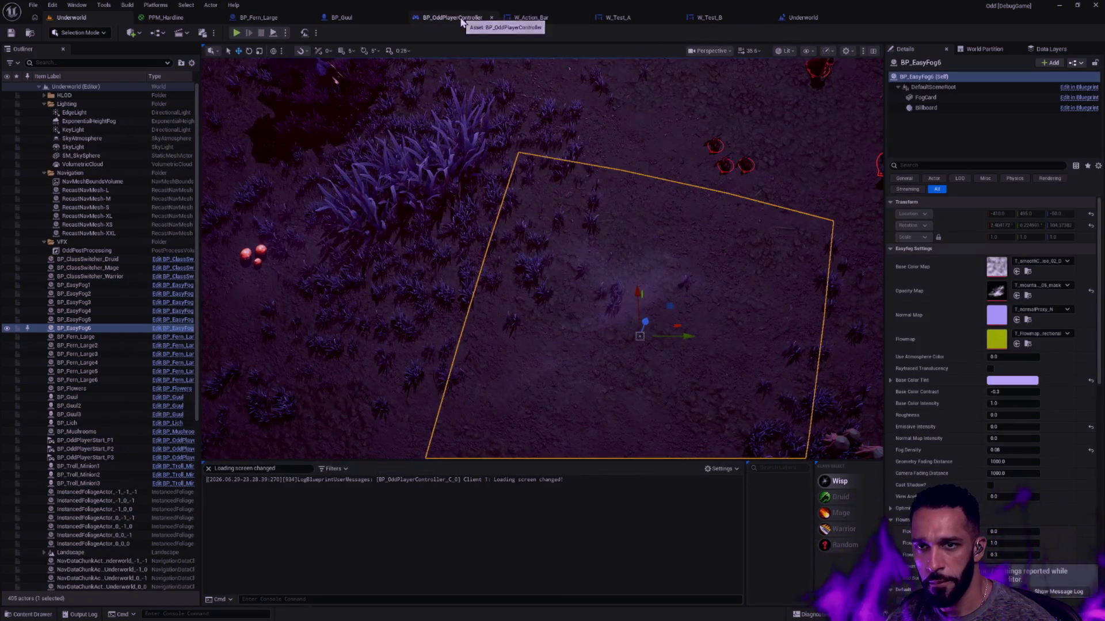
- Look at the Underworld level blueprint, close it, and return to W_Action_Bar
{"action": "left_click", "coordinate": [442, 17]}
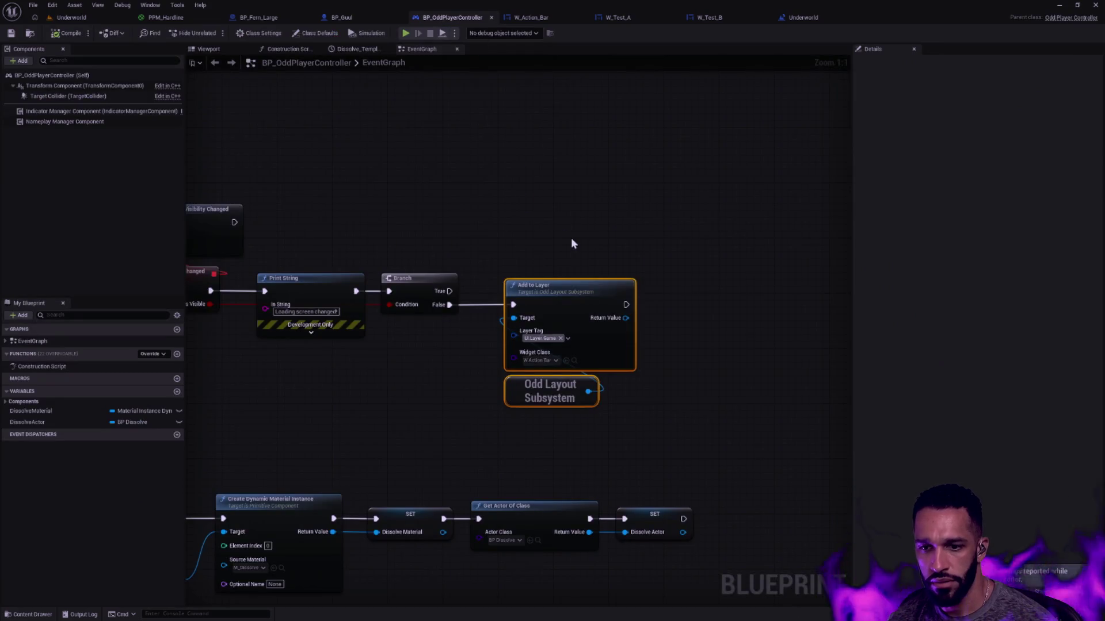
{"action": "left_click", "coordinate": [806, 17]}
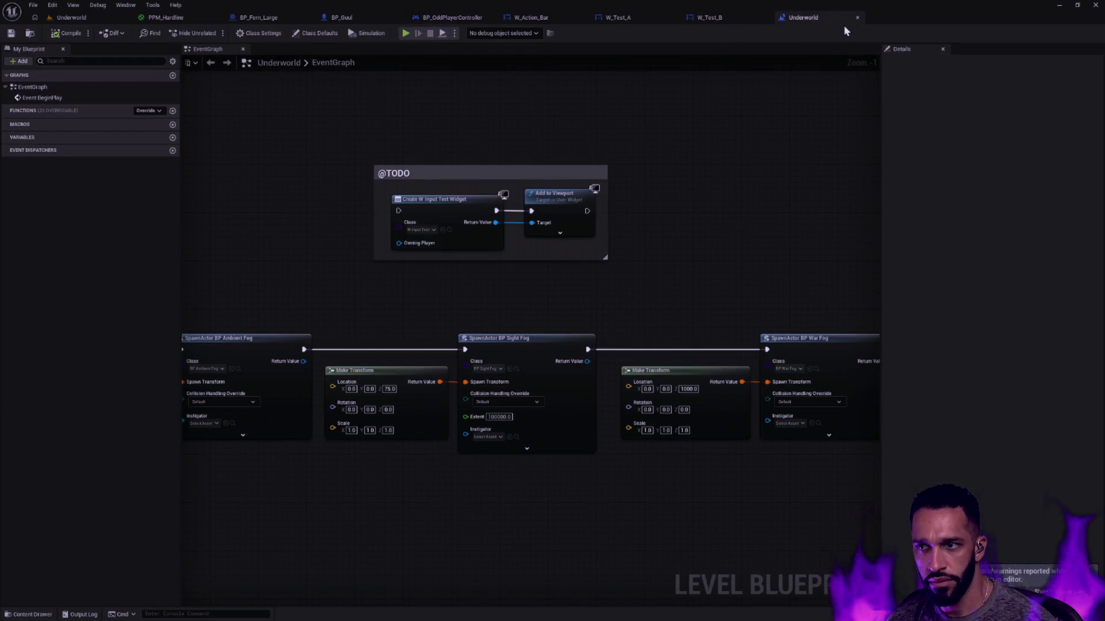
{"action": "left_click", "coordinate": [857, 18]}
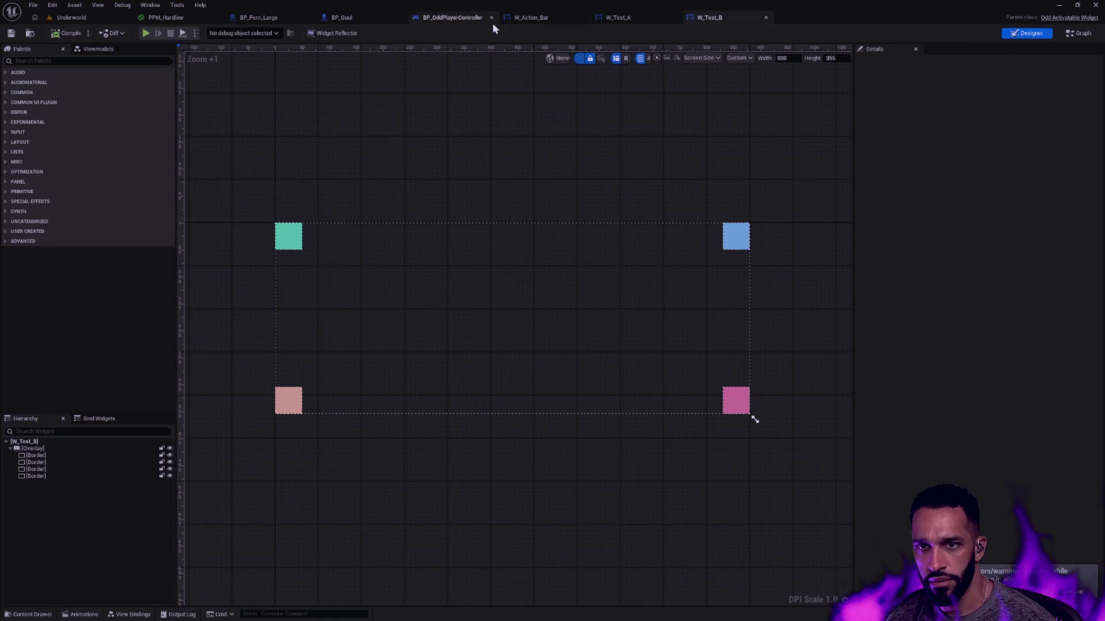
{"action": "left_click", "coordinate": [538, 18]}
- Set both Reveal Play Animation playback speeds to 0.5 and compile W_Action_Bar
{"action": "left_click", "coordinate": [522, 395]}
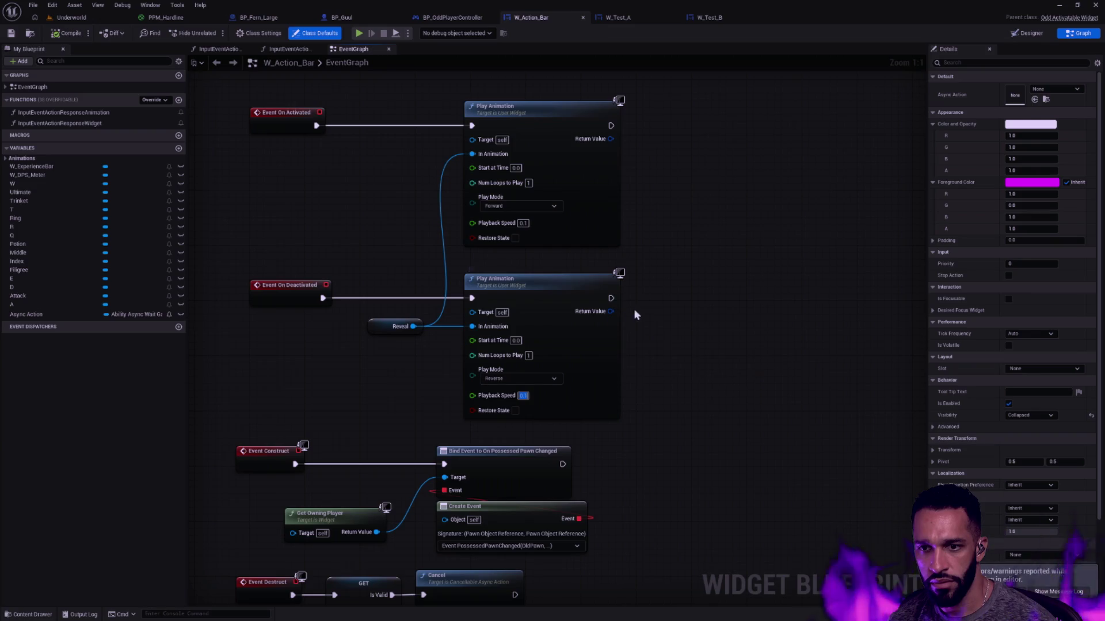
{"action": "left_click", "coordinate": [522, 223]}
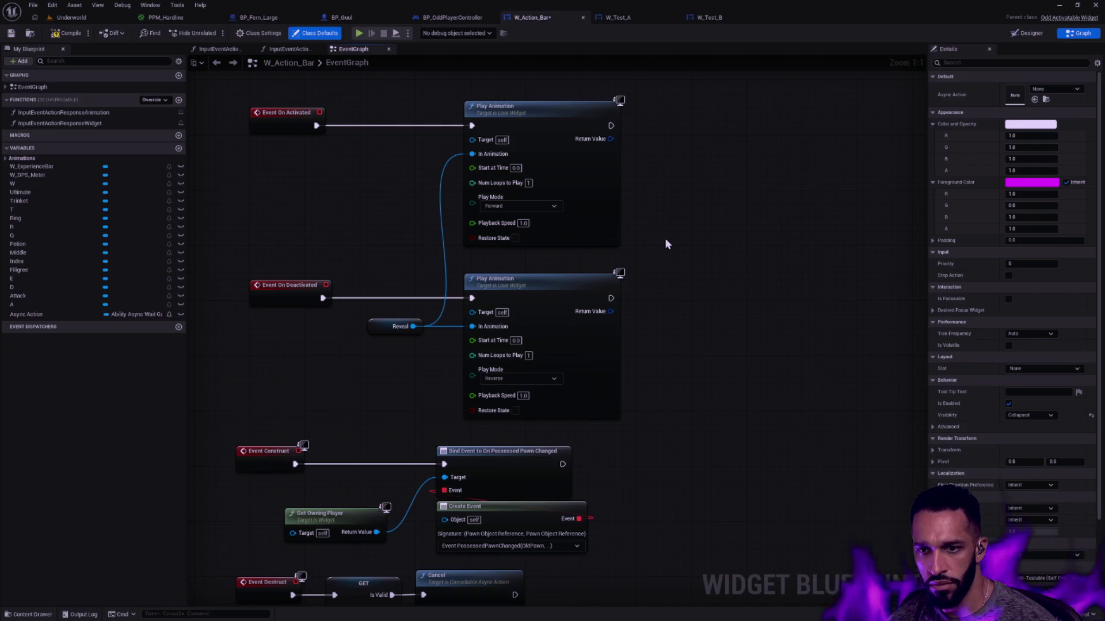
{"action": "left_click", "coordinate": [69, 35]}
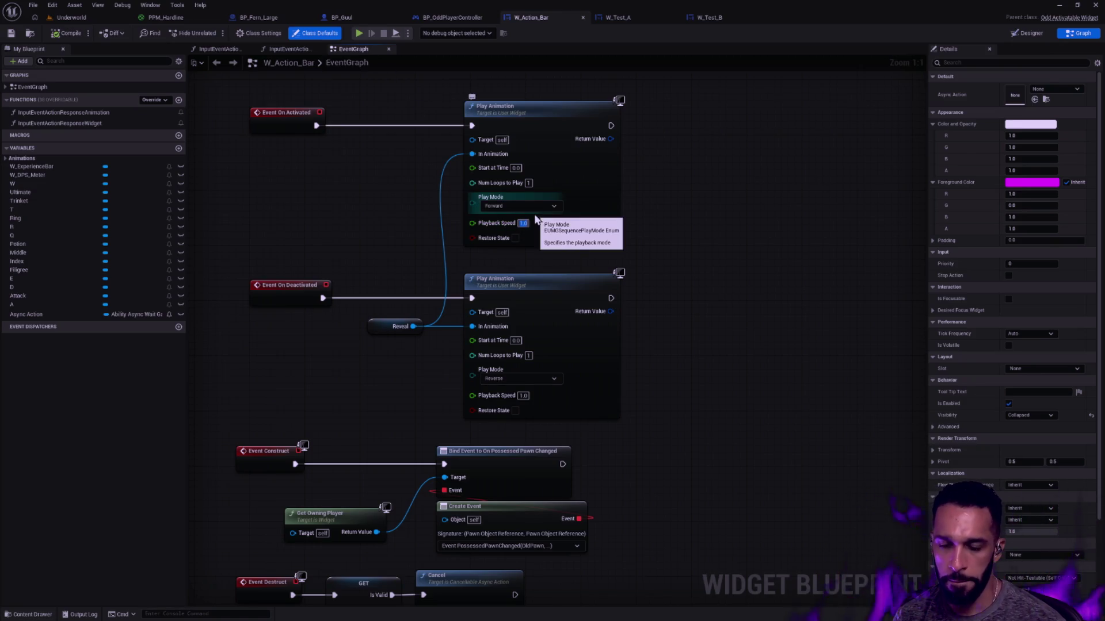
{"action": "left_click", "coordinate": [522, 396]}
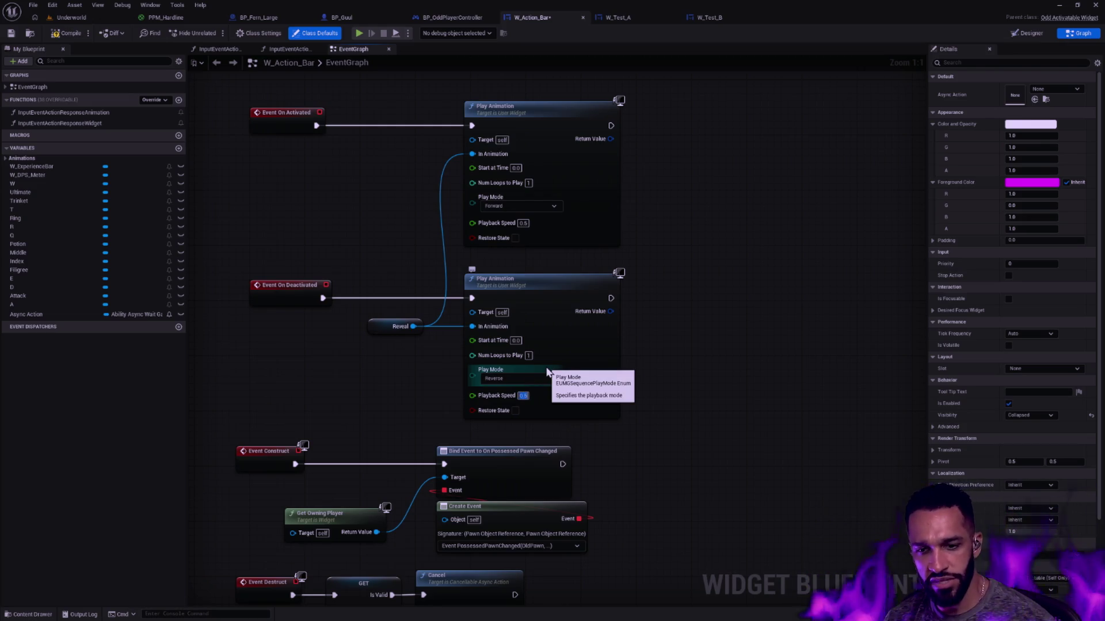
{"action": "left_click", "coordinate": [688, 344]}
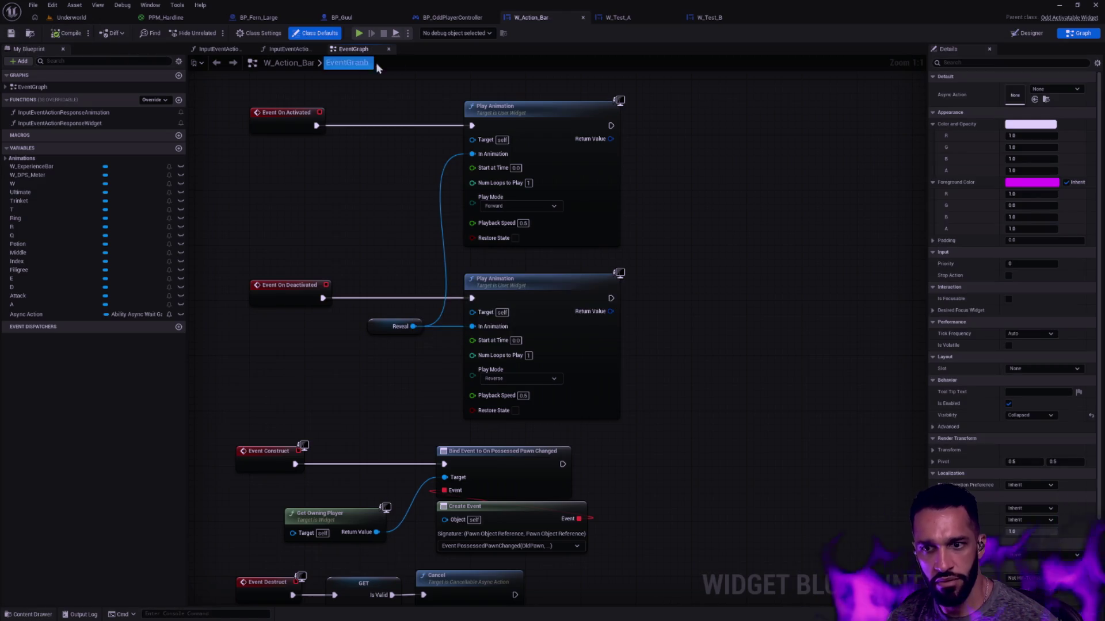
- Test in the Underworld level, then open BP_OddPlayerController and dismiss the message log
{"action": "left_click", "coordinate": [79, 20]}
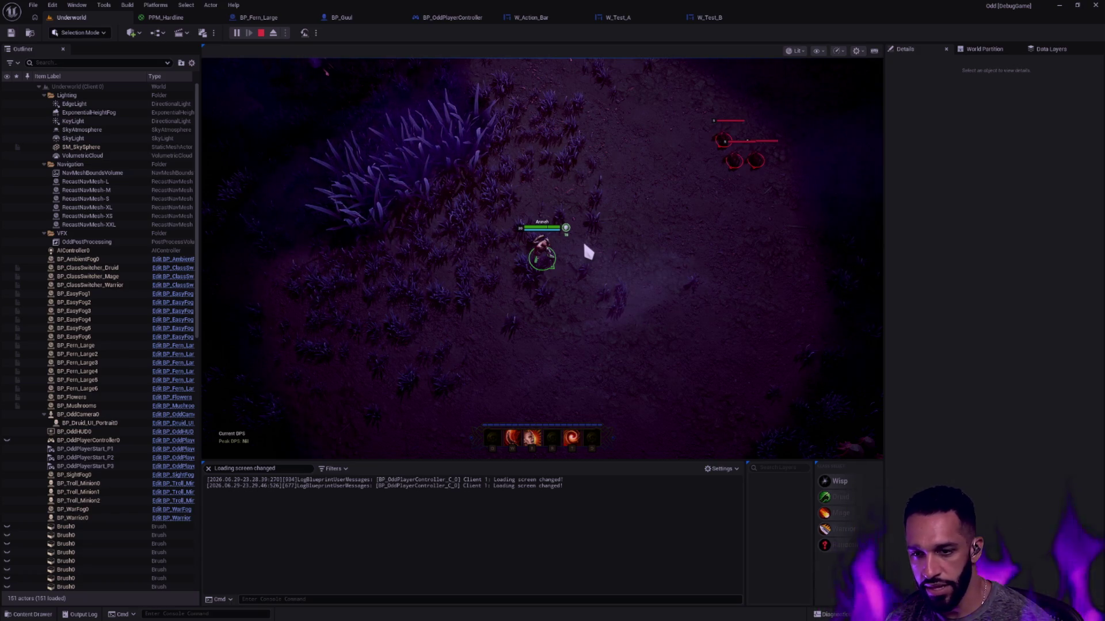
{"action": "left_click", "coordinate": [459, 18]}
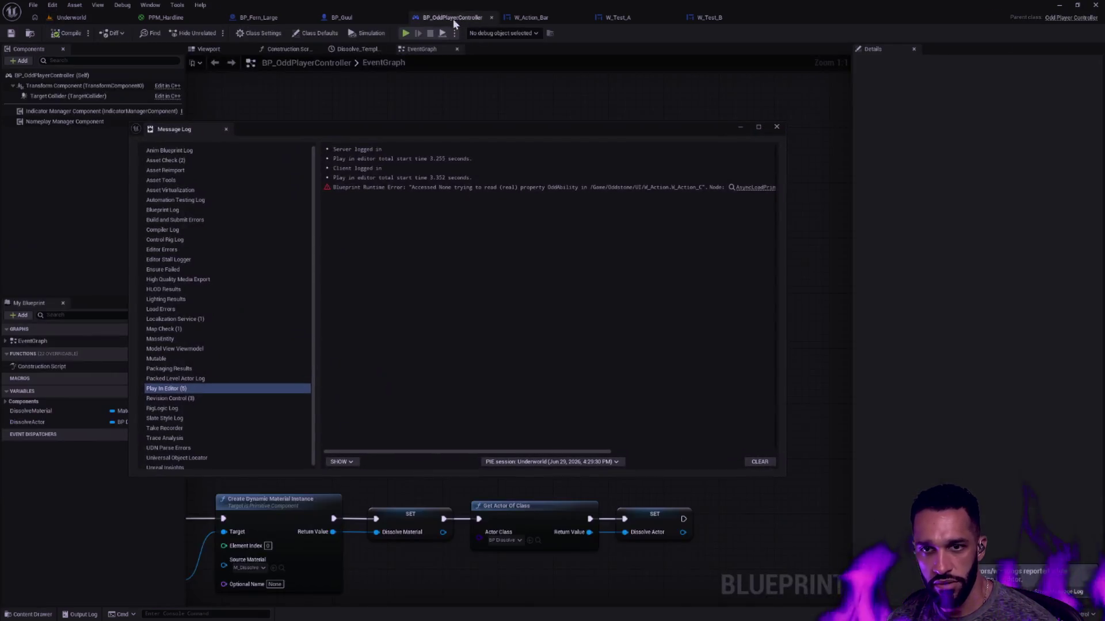
{"action": "left_click", "coordinate": [776, 129]}
- Add a Delay node after Add to Layer
{"action": "left_click_drag", "start_coordinate": [626, 305], "coordinate": [686, 296]}
{"action": "type", "text": "delay"}
{"action": "key", "text": "Return"}
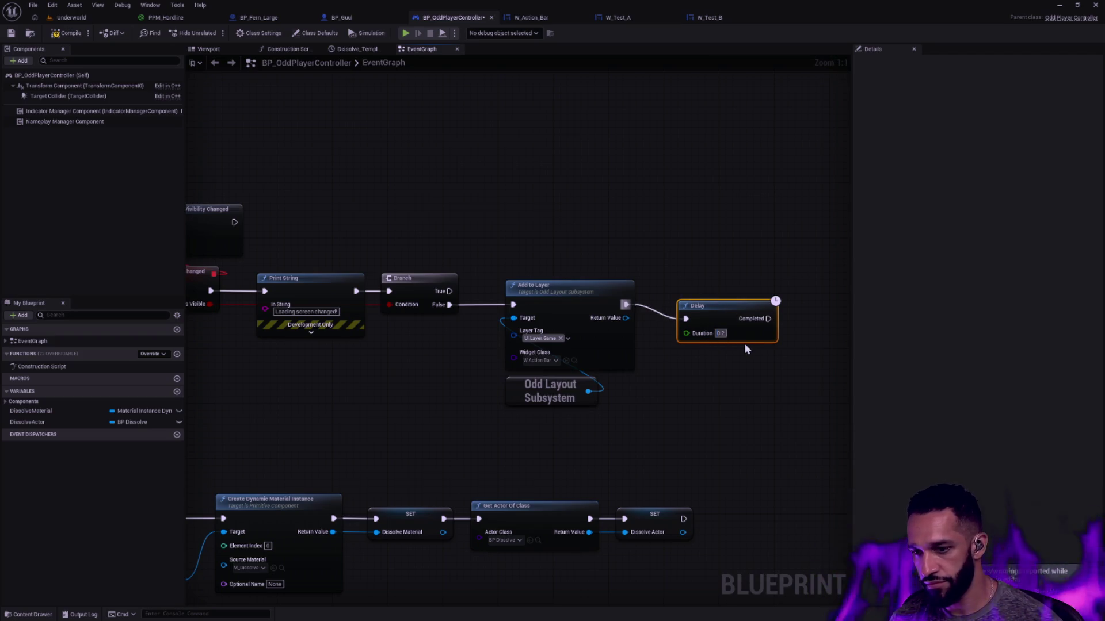
- Set the Delay duration to 4 seconds and line it up with Add to Layer
{"action": "type", "text": "4"}
{"action": "left_click_drag", "start_coordinate": [727, 308], "coordinate": [728, 294]}
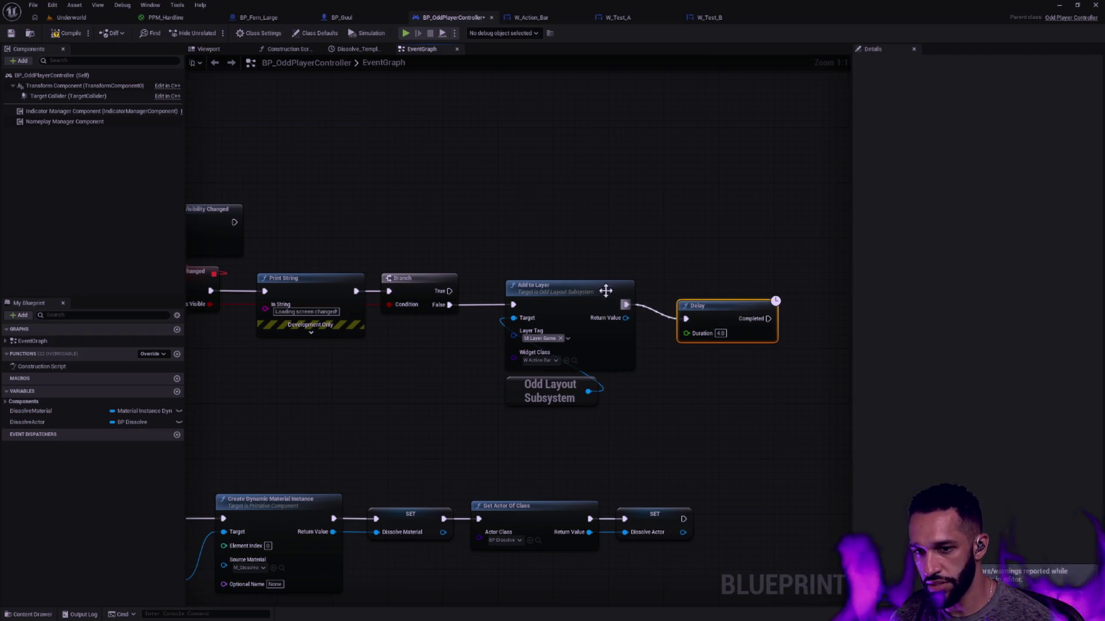
{"action": "left_click", "coordinate": [644, 262]}
{"action": "left_click_drag", "start_coordinate": [644, 262], "coordinate": [477, 235]}
- Add Remove from Layer off Odd Layout Subsystem, check its widget options, and open its C++ source
{"action": "mouse_move", "coordinate": [403, 368]}
{"action": "left_mouse_down"}
{"action": "mouse_move", "coordinate": [514, 381]}
{"action": "mouse_move", "coordinate": [661, 349]}
{"action": "mouse_move", "coordinate": [706, 309]}
{"action": "left_mouse_up"}
{"action": "type", "text": "Remove"}
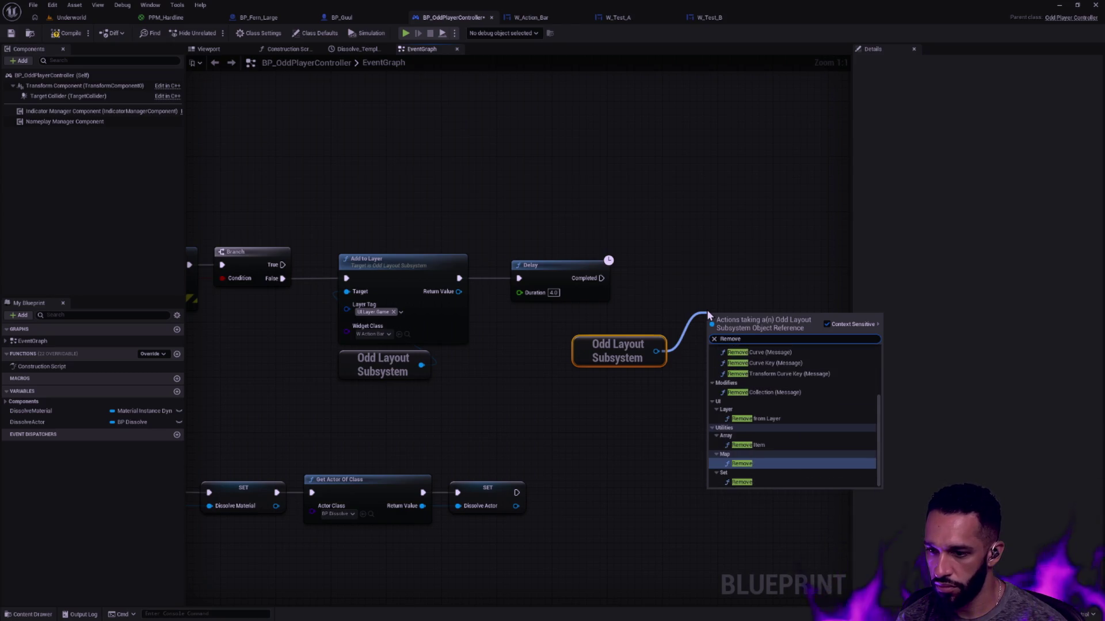
{"action": "type", "text": " from"}
{"action": "key", "text": "Return"}
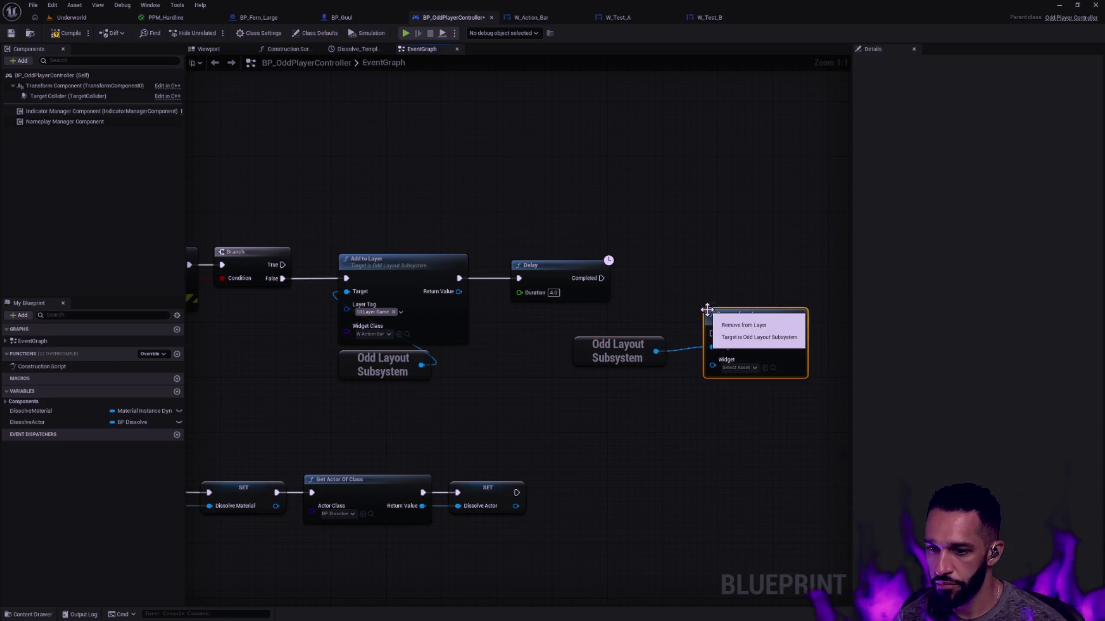
{"action": "left_click", "coordinate": [739, 367]}
{"action": "left_click", "coordinate": [708, 420]}
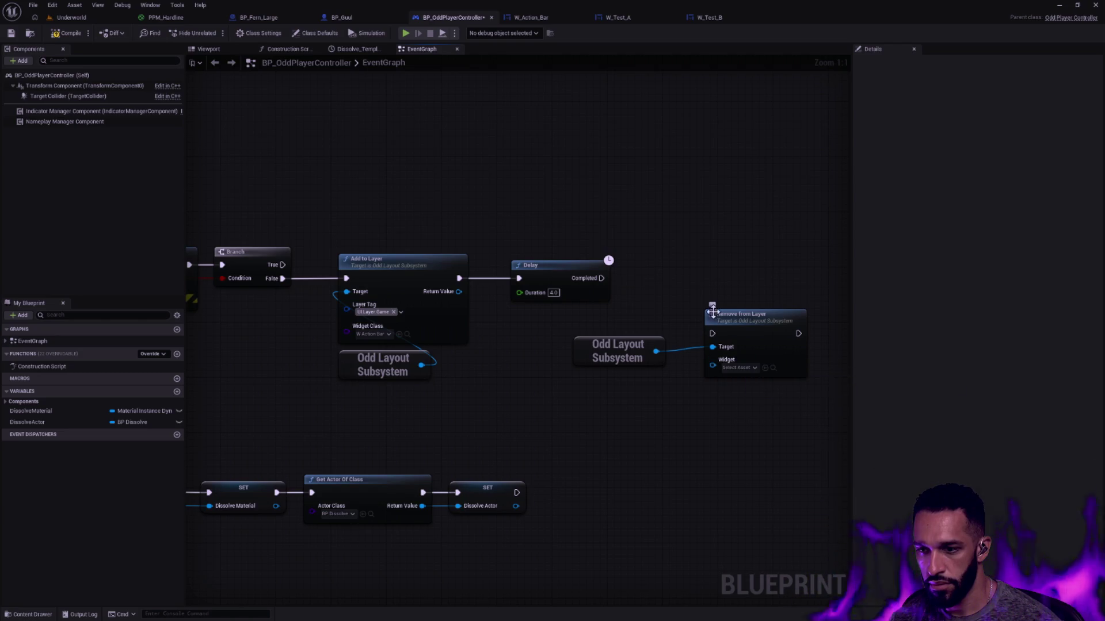
{"action": "double_click", "coordinate": [757, 317]}
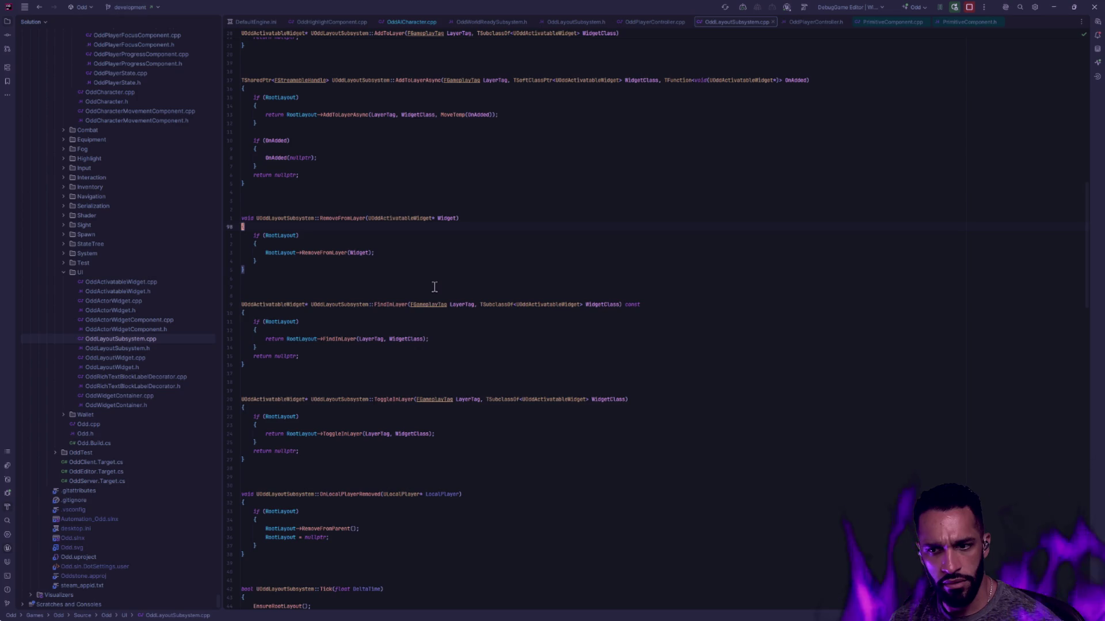
- Read through FindInLayer in OddLayoutSubsystem.cpp, then pull a wire from Odd Layout Subsystem in Unreal
{"action": "left_click", "coordinate": [411, 307]}
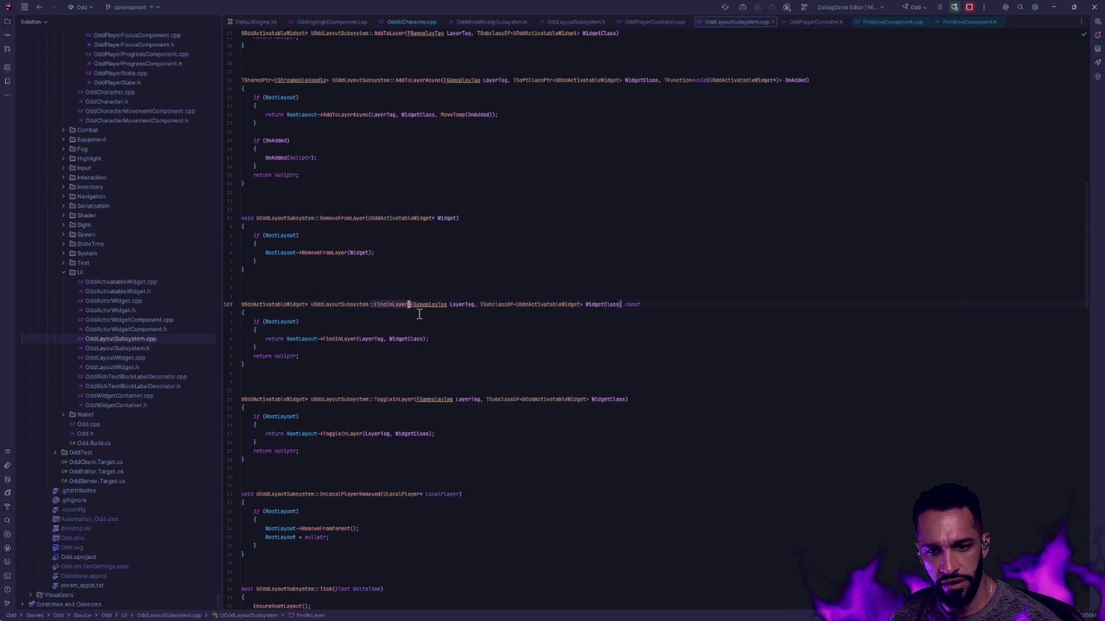
{"action": "scroll", "coordinate": [418, 313], "scroll_direction": "down", "scroll_amount": 3}
{"action": "scroll", "coordinate": [413, 312], "scroll_direction": "down", "scroll_amount": 7}
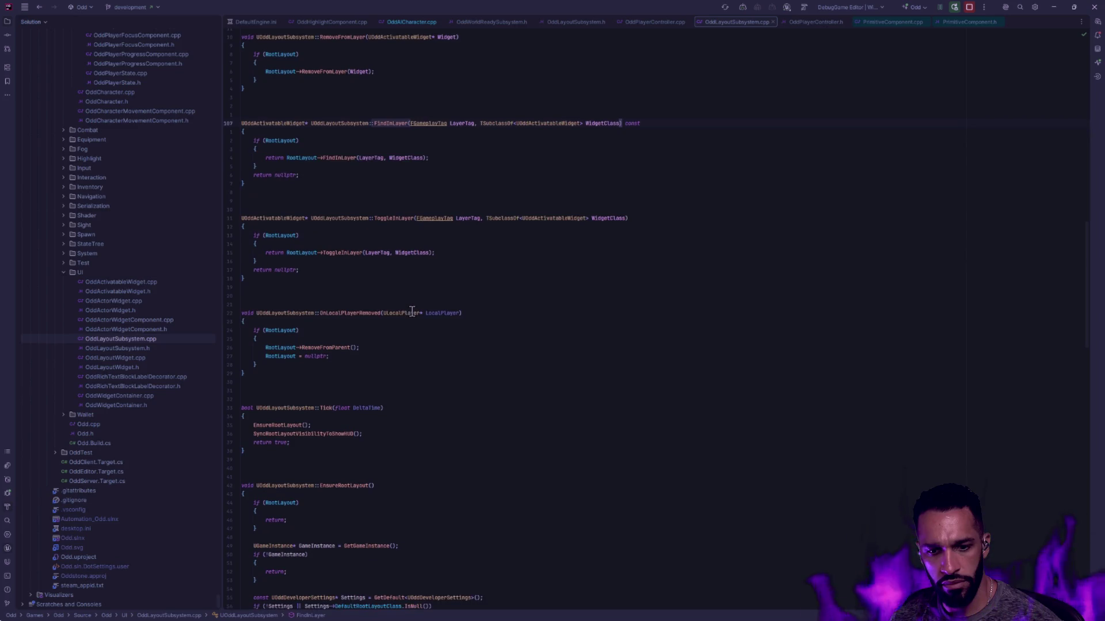
{"action": "scroll", "coordinate": [410, 311], "scroll_direction": "down", "scroll_amount": 5}
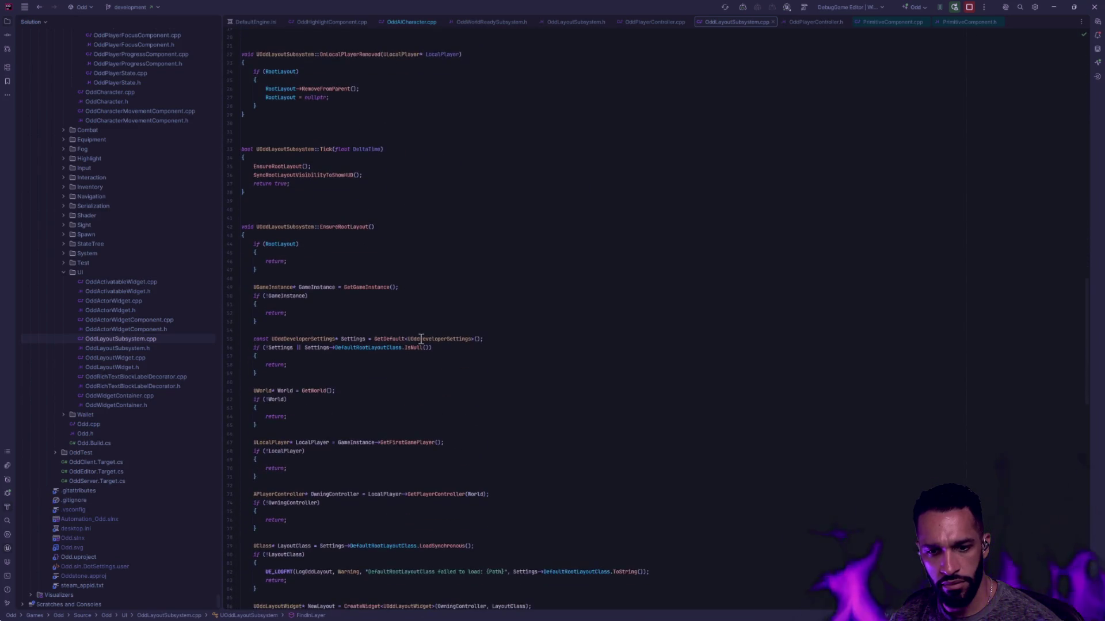
{"action": "scroll", "coordinate": [418, 335], "scroll_direction": "up", "scroll_amount": 14}
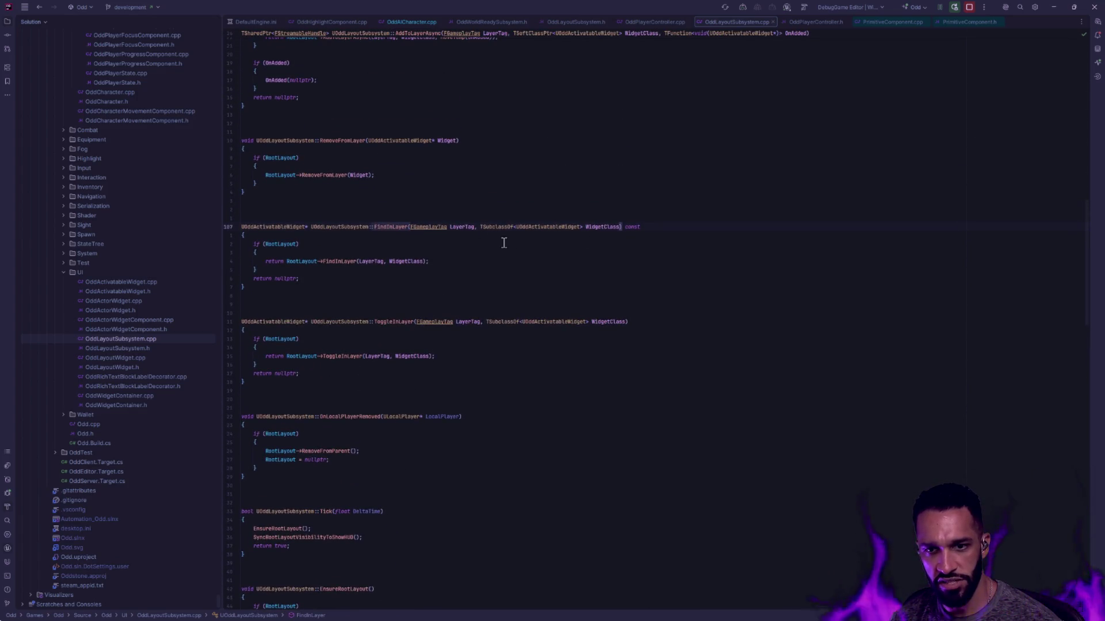
{"action": "key", "text": "alt+Tab"}
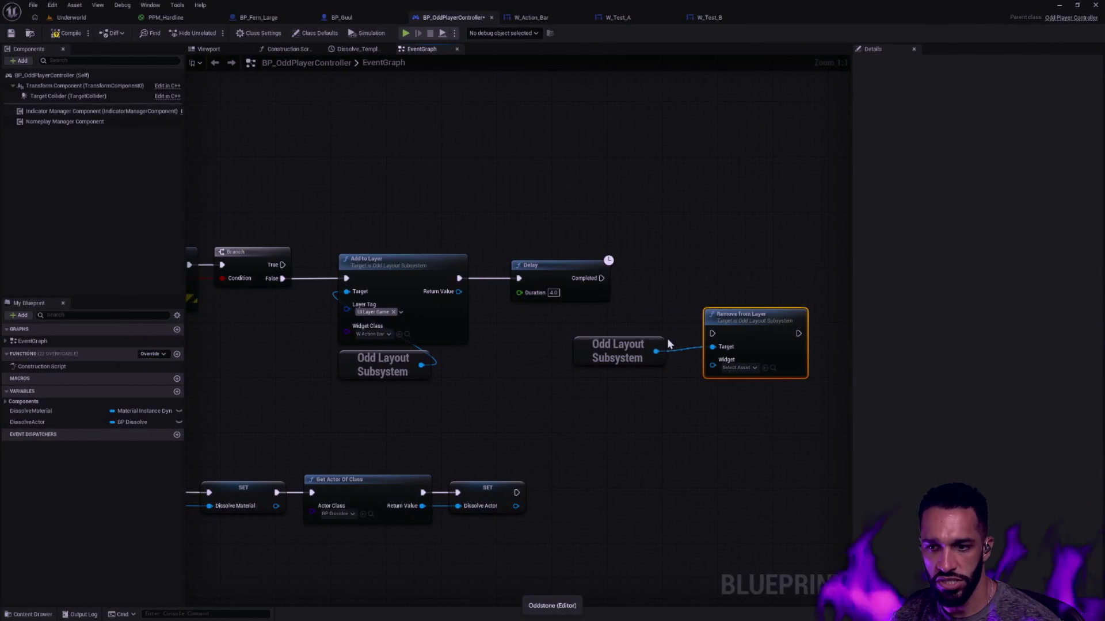
{"action": "left_click_drag", "start_coordinate": [657, 351], "coordinate": [664, 293]}
- Add Find in Layer and wire its Return Value into Remove from Layer's Widget
{"action": "type", "text": "findinl"}
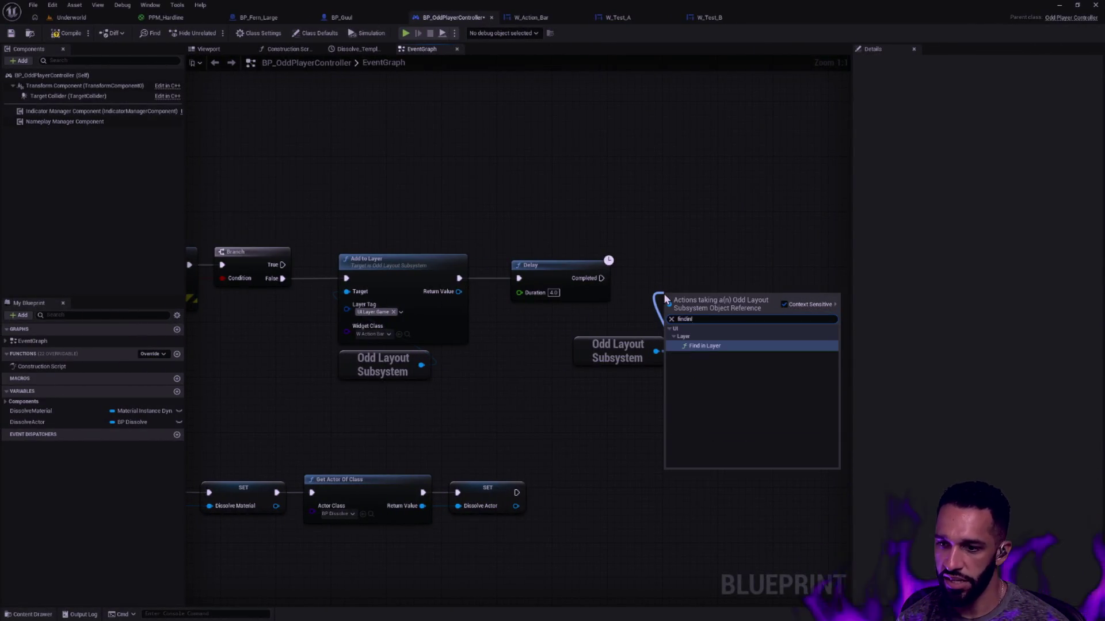
{"action": "key", "text": "Return"}
{"action": "left_click_drag", "start_coordinate": [617, 350], "coordinate": [583, 372]}
{"action": "left_click_drag", "start_coordinate": [726, 296], "coordinate": [723, 253]}
{"action": "mouse_move", "coordinate": [752, 322]}
{"action": "left_mouse_down"}
{"action": "mouse_move", "coordinate": [824, 340]}
{"action": "mouse_move", "coordinate": [610, 363]}
{"action": "mouse_move", "coordinate": [691, 313]}
{"action": "mouse_move", "coordinate": [691, 302]}
{"action": "left_mouse_up"}
{"action": "mouse_move", "coordinate": [564, 290]}
{"action": "left_mouse_down"}
{"action": "mouse_move", "coordinate": [652, 344]}
{"action": "mouse_move", "coordinate": [620, 303]}
{"action": "mouse_move", "coordinate": [595, 331]}
{"action": "left_mouse_up"}
- Replace a pure Is Valid with an exec Is Valid on Find in Layer's result and arrange the nodes
{"action": "type", "text": "valid"}
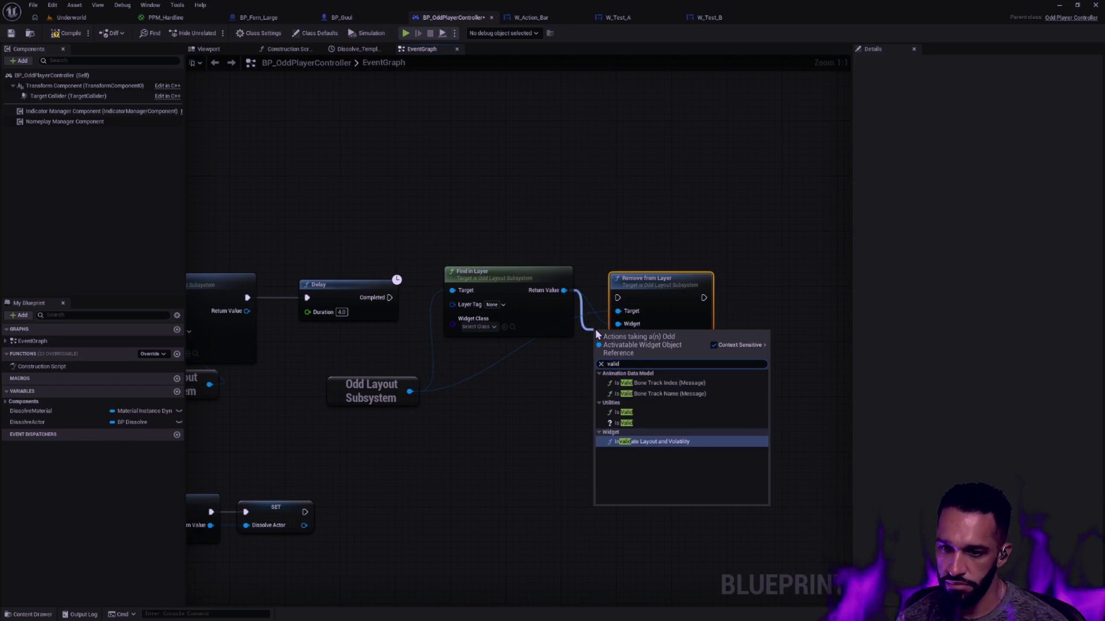
{"action": "key", "text": "Up"}
{"action": "key", "text": "Up"}
{"action": "key", "text": "Return"}
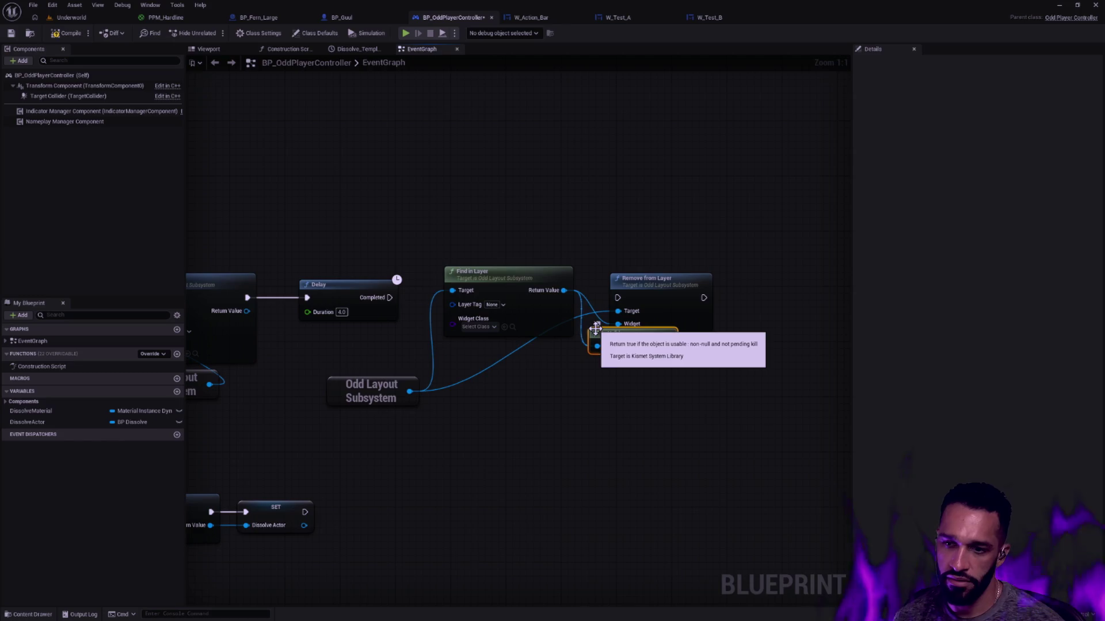
{"action": "key", "text": "Delete"}
{"action": "left_click_drag", "start_coordinate": [564, 290], "coordinate": [607, 363]}
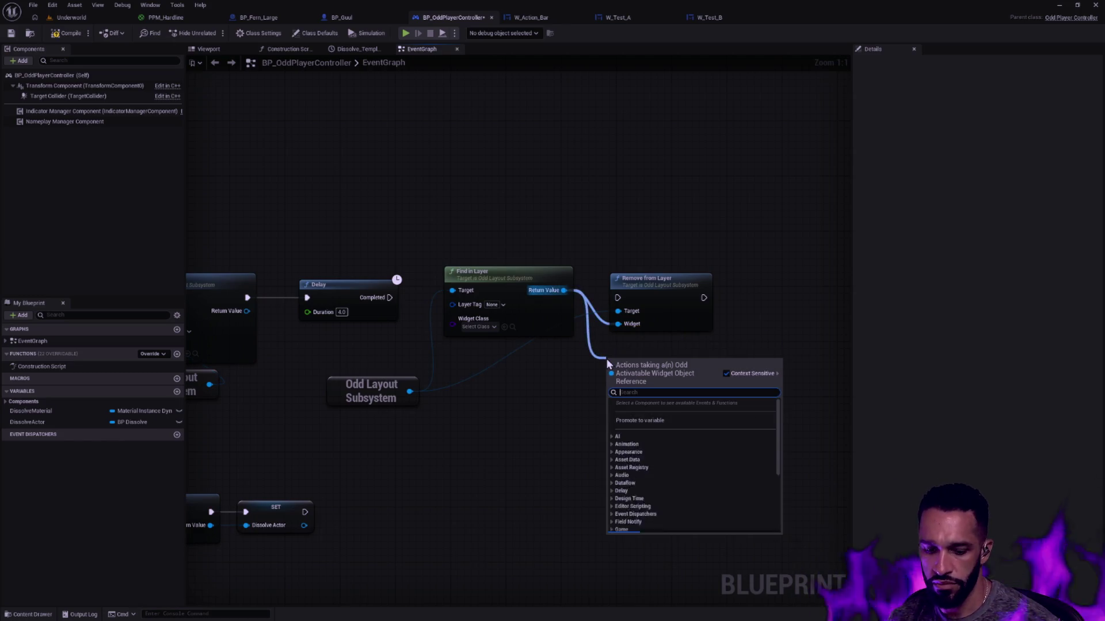
{"action": "type", "text": "valid"}
{"action": "key", "text": "Up"}
{"action": "key", "text": "Down"}
{"action": "key", "text": "Return"}
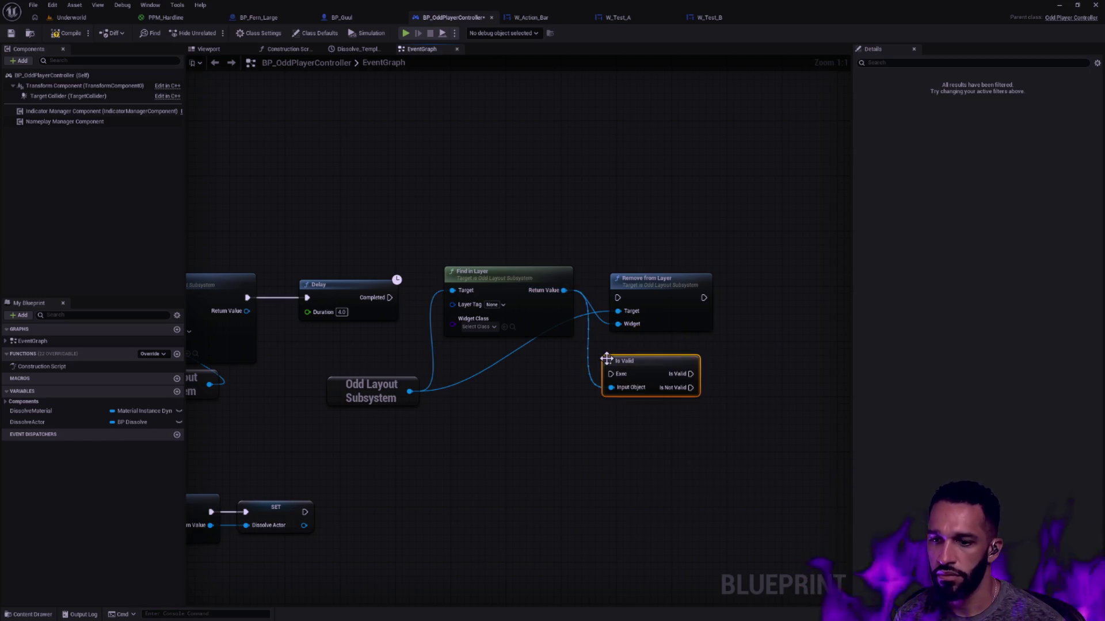
{"action": "right_click", "coordinate": [573, 291]}
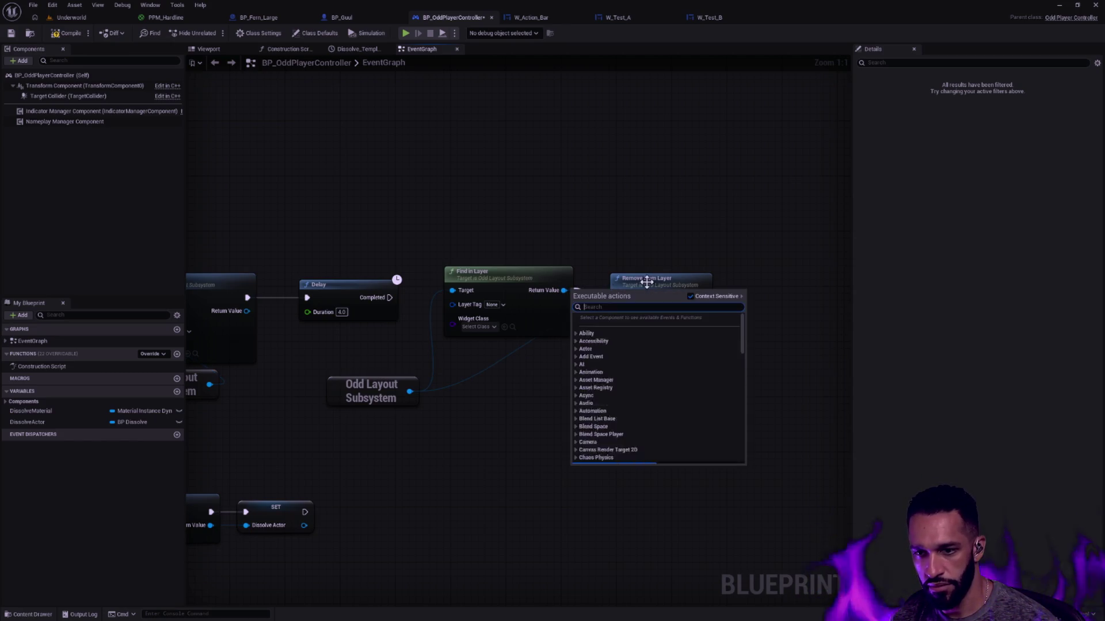
{"action": "left_click_drag", "start_coordinate": [645, 281], "coordinate": [727, 274]}
{"action": "left_click_drag", "start_coordinate": [643, 365], "coordinate": [643, 338]}
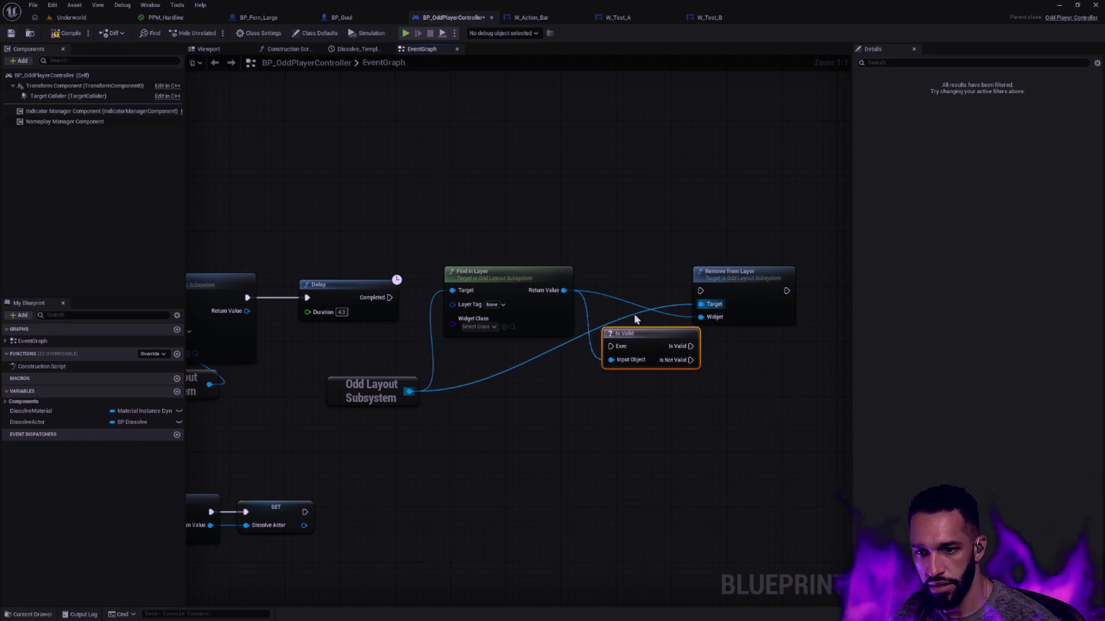
- Glance at Find in Layer's source, then wire Delay's Completed into Is Valid's Exec
{"action": "double_click", "coordinate": [526, 280]}
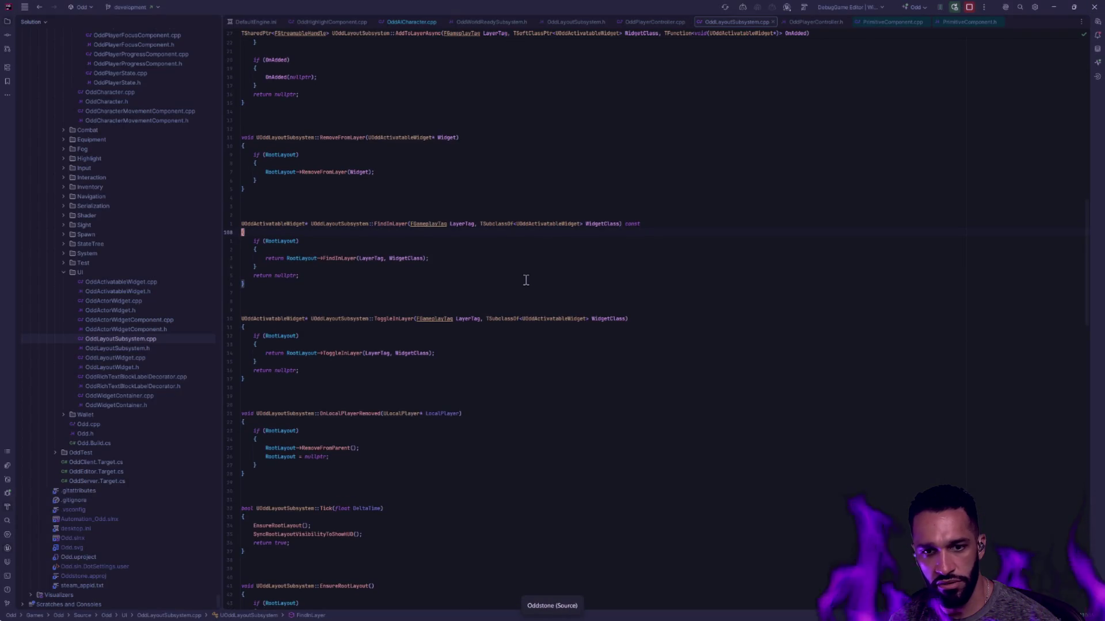
{"action": "key", "text": "alt+Tab"}
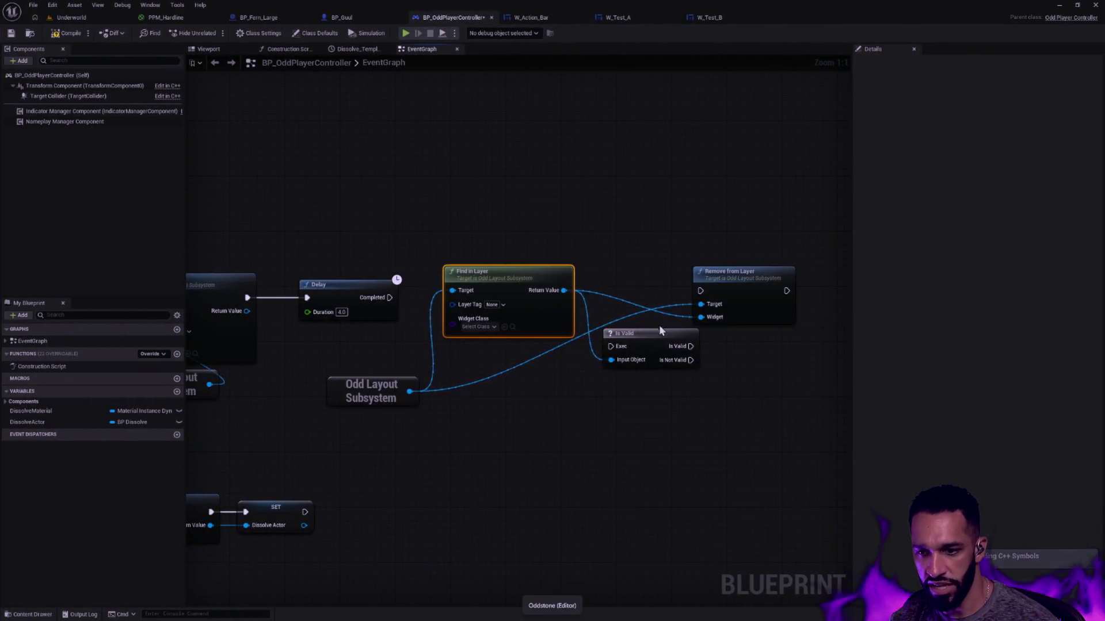
{"action": "mouse_move", "coordinate": [611, 346]}
{"action": "left_mouse_down"}
{"action": "mouse_move", "coordinate": [583, 280]}
{"action": "mouse_move", "coordinate": [420, 313]}
{"action": "mouse_move", "coordinate": [390, 297]}
{"action": "left_mouse_up"}
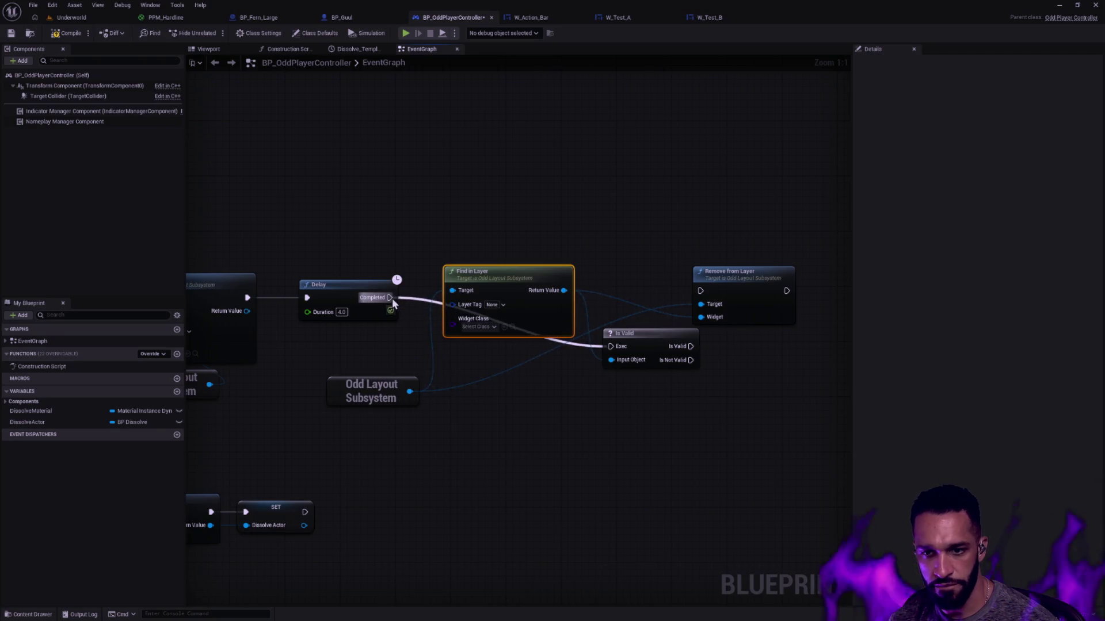
{"action": "left_click_drag", "start_coordinate": [509, 271], "coordinate": [509, 333]}
- Tidy the subsystem and Find in Layer nodes and check FindInLayer's declaration in the header
{"action": "left_click_drag", "start_coordinate": [371, 395], "coordinate": [344, 374]}
{"action": "left_click_drag", "start_coordinate": [506, 347], "coordinate": [506, 396]}
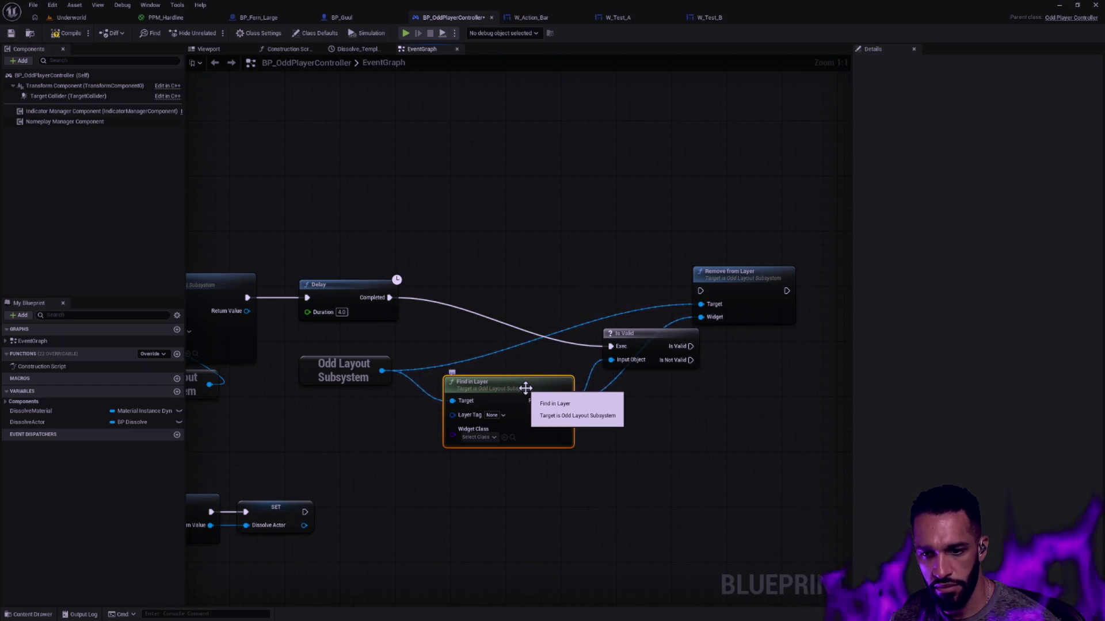
{"action": "double_click", "coordinate": [525, 388]}
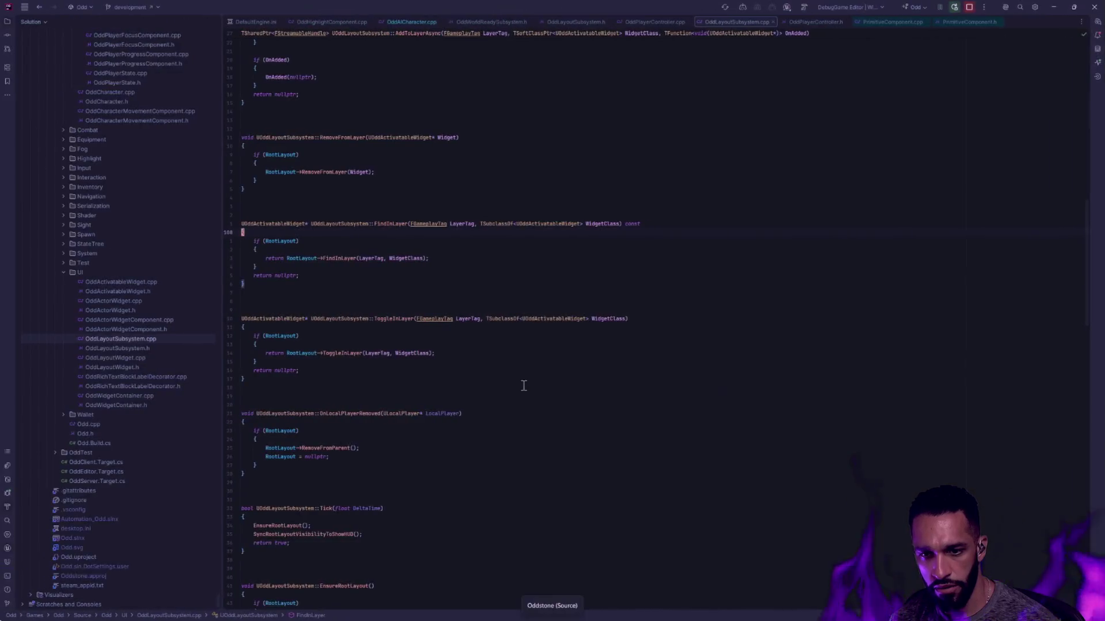
{"action": "left_click", "coordinate": [387, 223], "text": "ctrl"}
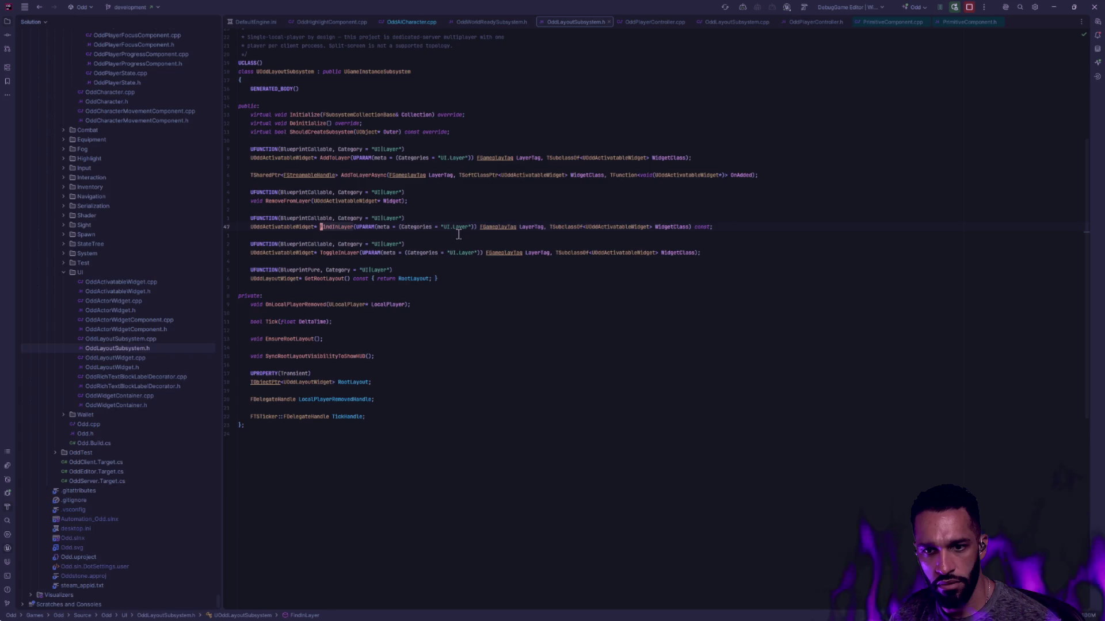
{"action": "key", "text": "alt+Tab"}
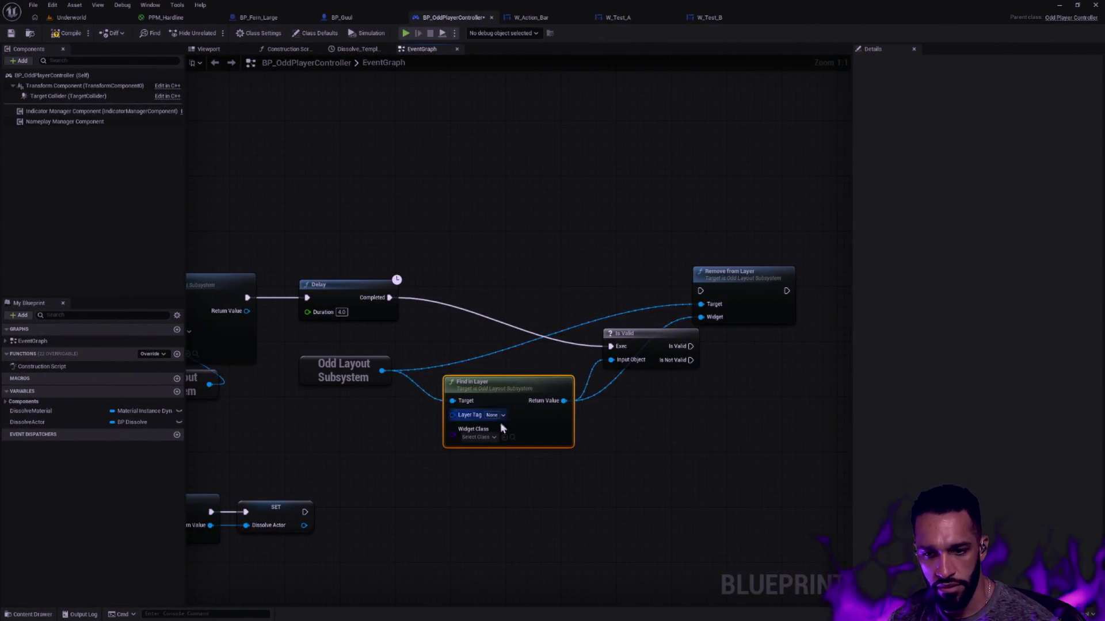
- Set Find in Layer's Layer Tag to UI.Layer.Game and Widget Class to W_Action_Bar
{"action": "left_click", "coordinate": [496, 415]}
{"action": "left_click", "coordinate": [499, 483]}
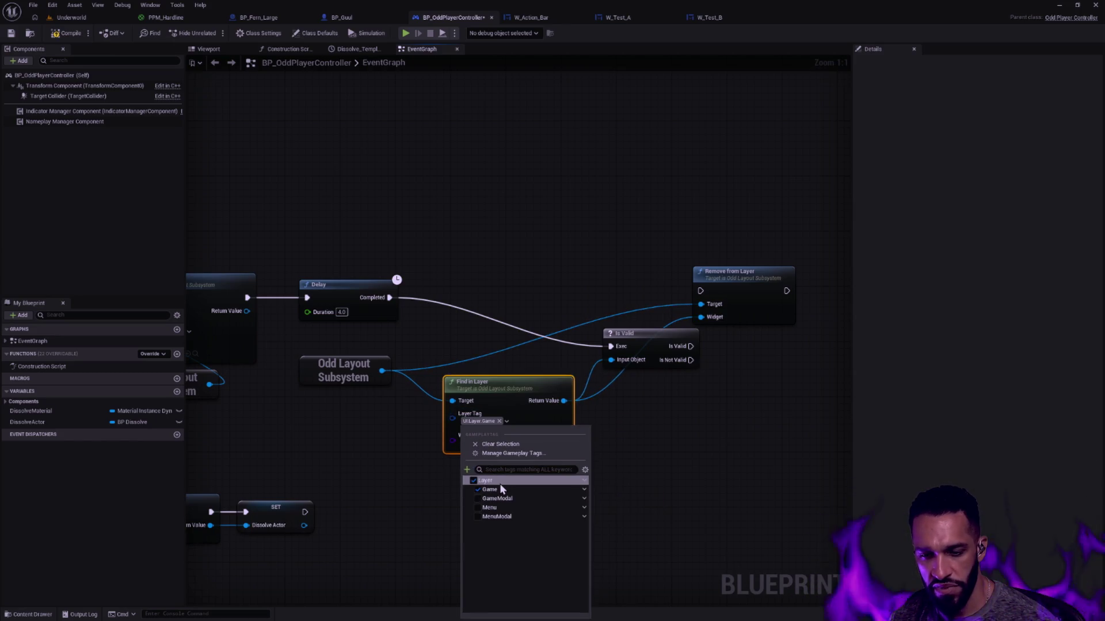
{"action": "left_click", "coordinate": [478, 445]}
{"action": "left_click", "coordinate": [482, 442]}
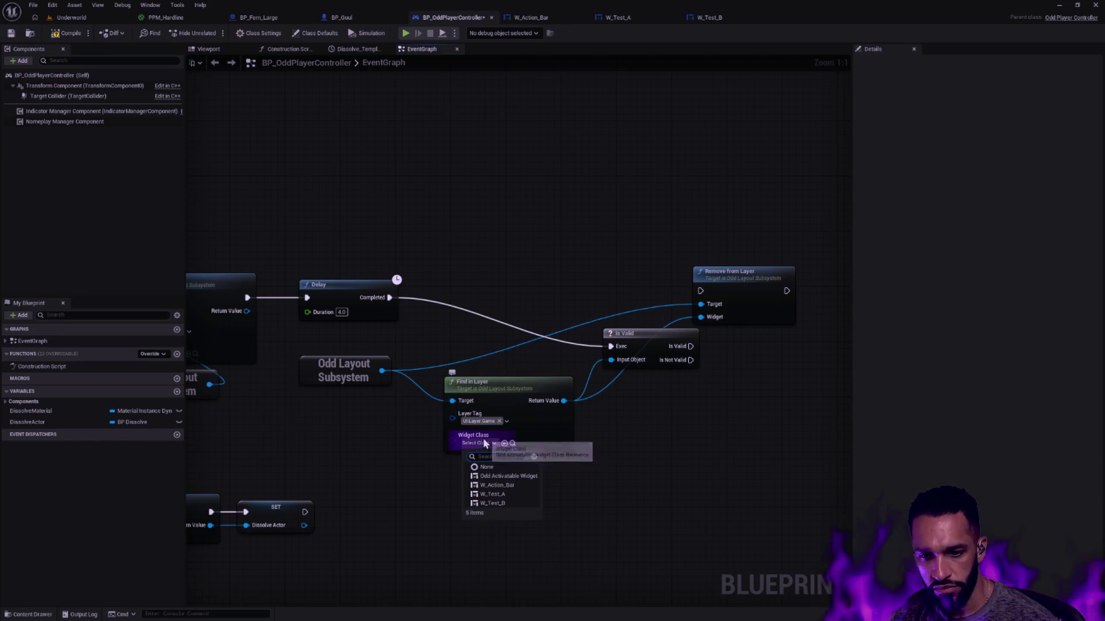
{"action": "left_click", "coordinate": [496, 485]}
- Run Remove from Layer from Is Valid, feeding a duplicated Odd Layout Subsystem into its Target
{"action": "mouse_move", "coordinate": [657, 346]}
{"action": "left_mouse_down"}
{"action": "mouse_move", "coordinate": [547, 297]}
{"action": "mouse_move", "coordinate": [559, 291]}
{"action": "left_mouse_up"}
{"action": "mouse_move", "coordinate": [515, 392]}
{"action": "left_mouse_down"}
{"action": "mouse_move", "coordinate": [524, 357]}
{"action": "mouse_move", "coordinate": [521, 369]}
{"action": "left_mouse_up"}
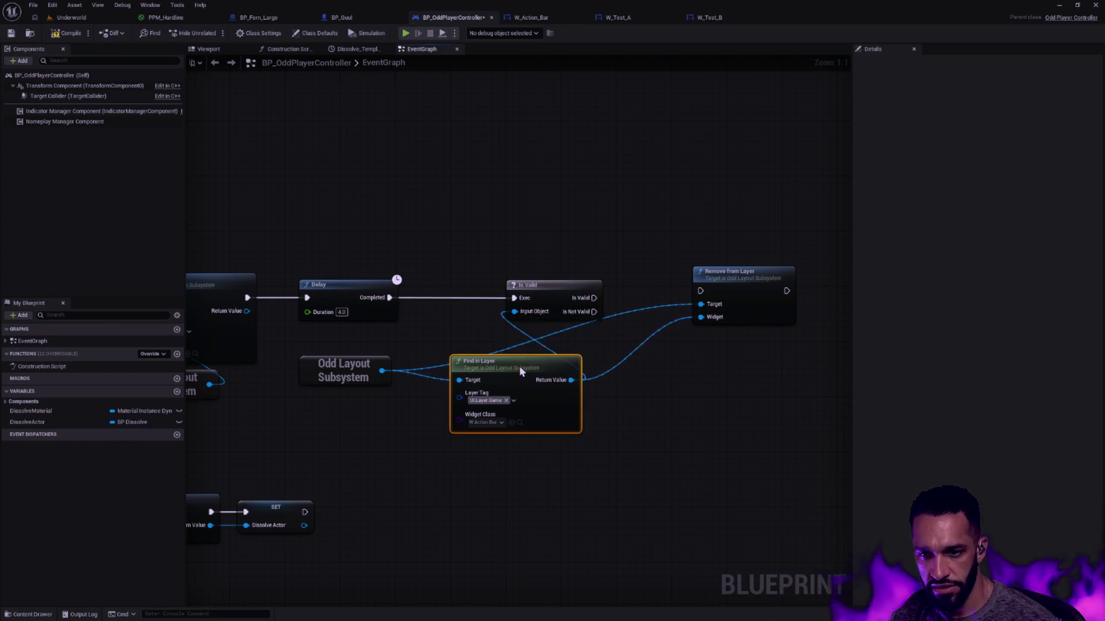
{"action": "mouse_move", "coordinate": [594, 297]}
{"action": "left_mouse_down"}
{"action": "mouse_move", "coordinate": [703, 299]}
{"action": "mouse_move", "coordinate": [701, 285]}
{"action": "left_mouse_up"}
{"action": "mouse_move", "coordinate": [382, 368]}
{"action": "left_mouse_down"}
{"action": "mouse_move", "coordinate": [595, 458]}
{"action": "mouse_move", "coordinate": [451, 478]}
{"action": "mouse_move", "coordinate": [505, 456]}
{"action": "left_mouse_up"}
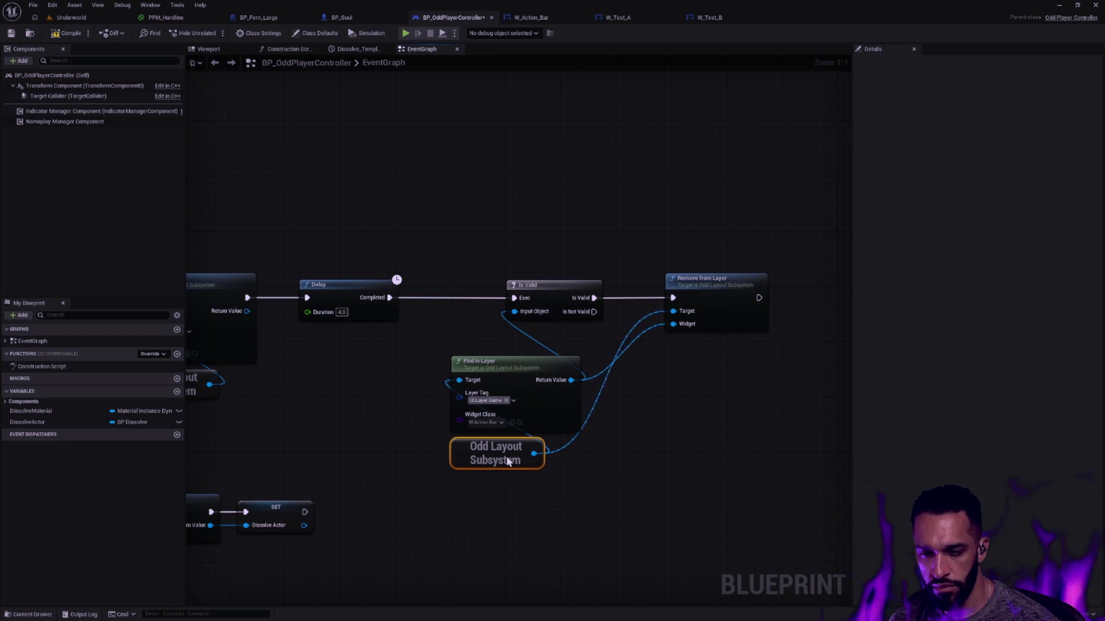
{"action": "key", "text": "ctrl+w"}
{"action": "left_click", "coordinate": [502, 460]}
{"action": "mouse_move", "coordinate": [611, 450]}
{"action": "left_mouse_down"}
{"action": "mouse_move", "coordinate": [672, 402]}
{"action": "mouse_move", "coordinate": [692, 355]}
{"action": "mouse_move", "coordinate": [673, 311]}
{"action": "left_mouse_up"}
{"action": "left_click", "coordinate": [615, 395]}
{"action": "double_click", "coordinate": [602, 392]}
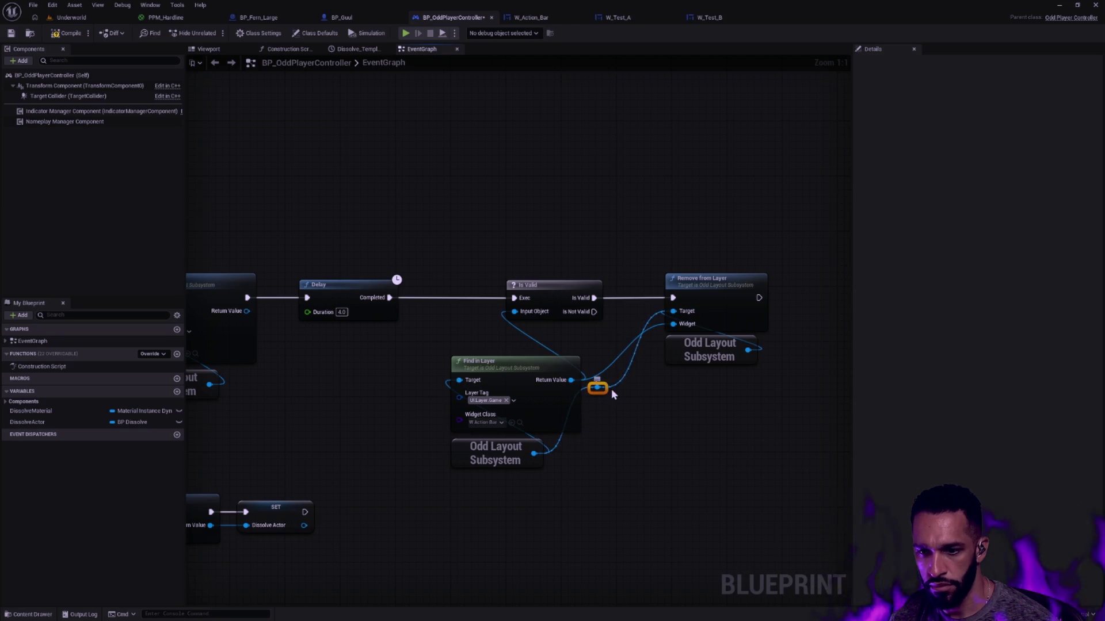
{"action": "key", "text": "Delete"}
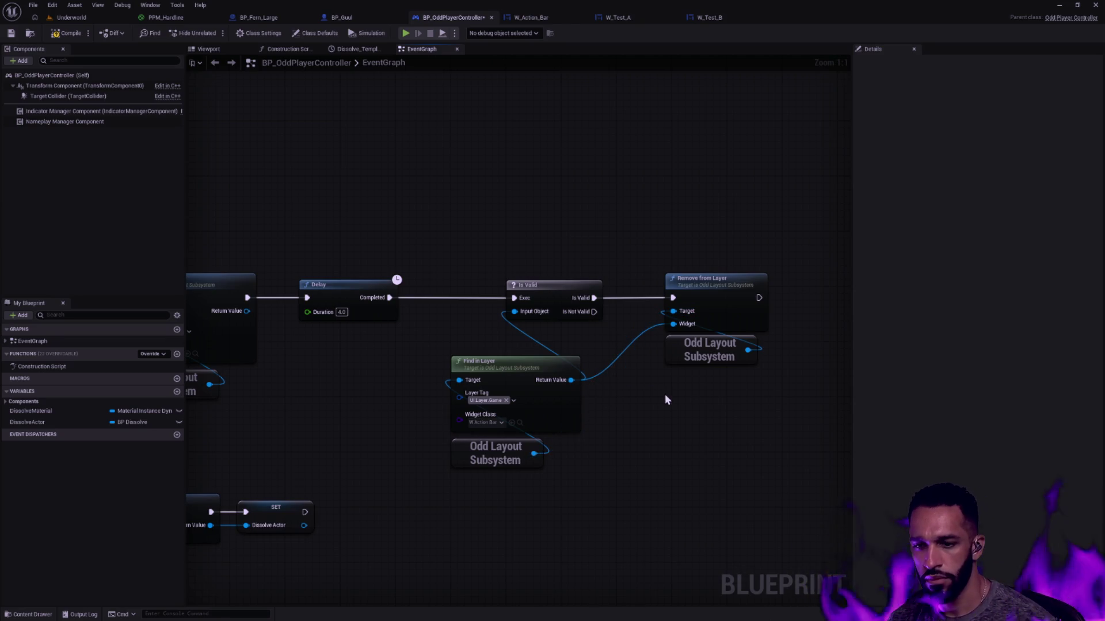
- Tidy Find in Layer and its subsystem node, then switch to the Underworld level
{"action": "left_click_drag", "start_coordinate": [664, 394], "coordinate": [518, 460]}
{"action": "left_click_drag", "start_coordinate": [546, 369], "coordinate": [566, 341]}
{"action": "left_click", "coordinate": [675, 393]}
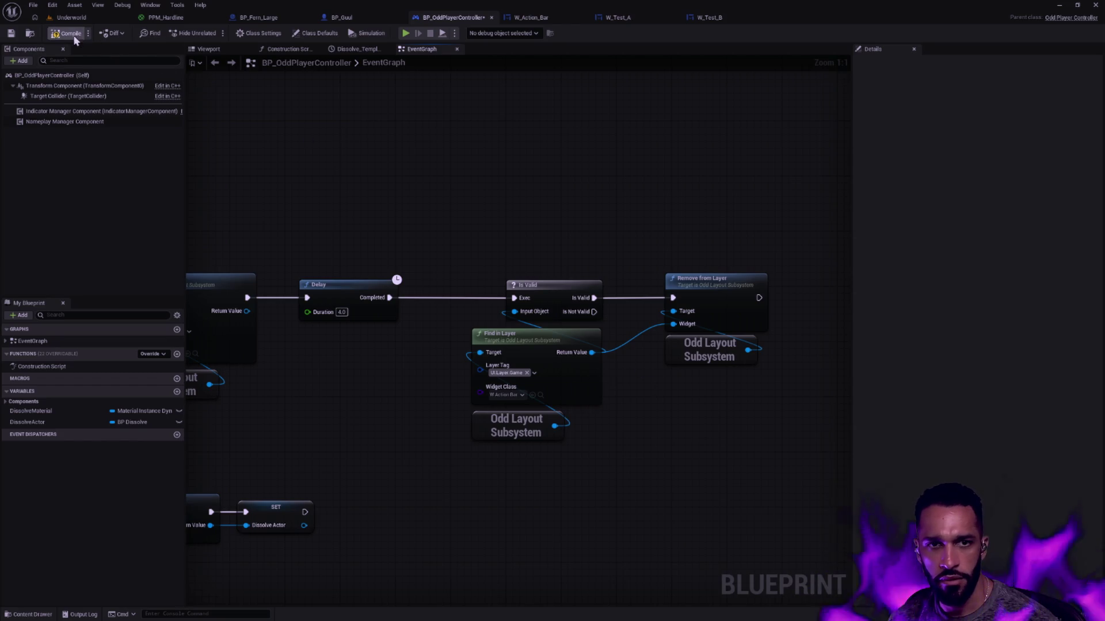
{"action": "left_click", "coordinate": [88, 18]}
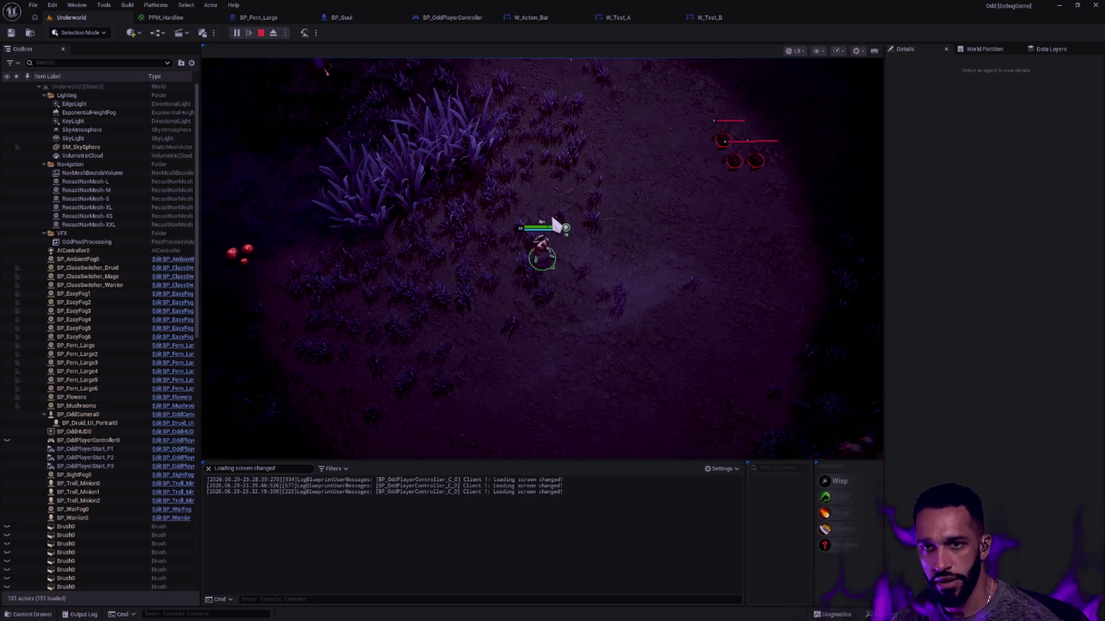
- Stop the test, dismiss the message log, and review W_Action_Bar's reverse Reveal before returning to BP_OddPlayerController
{"action": "key", "text": "Escape"}
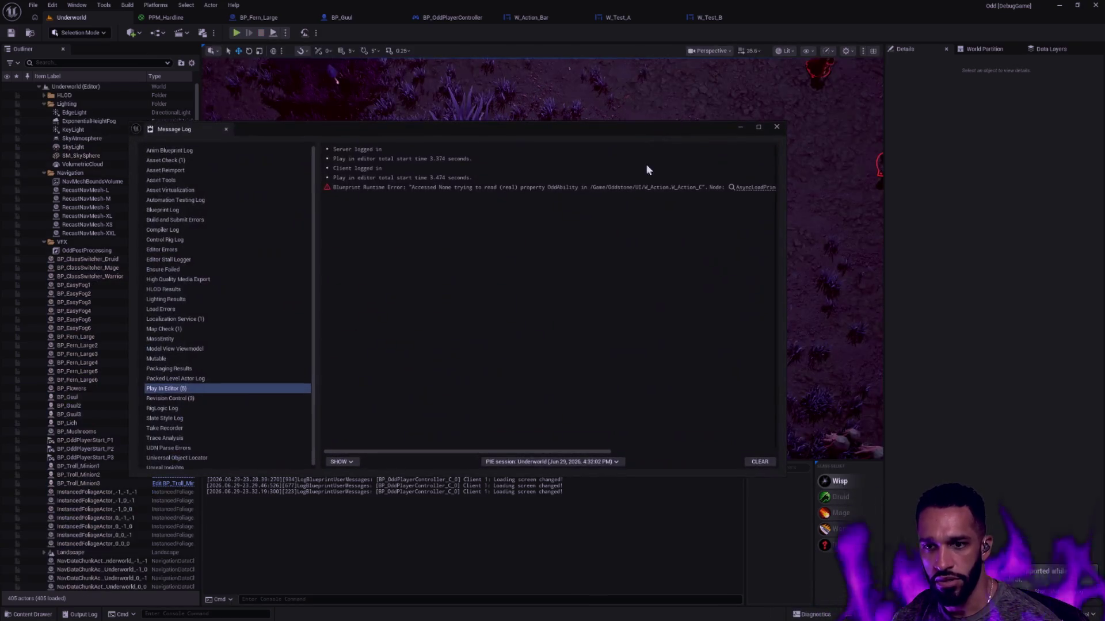
{"action": "left_click", "coordinate": [773, 129]}
{"action": "left_click", "coordinate": [630, 21]}
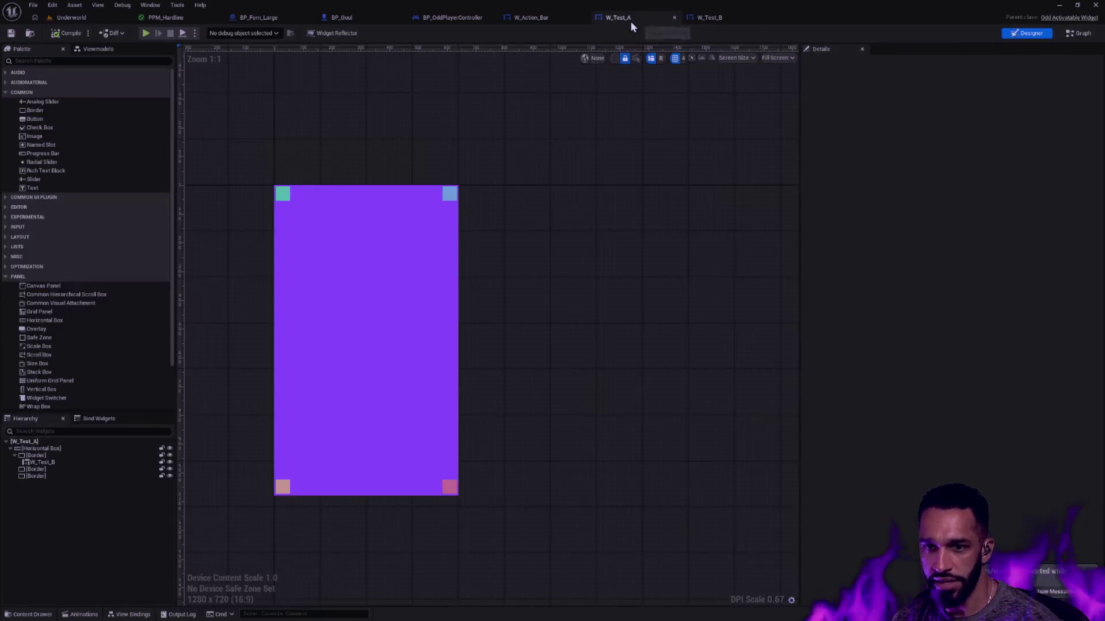
{"action": "left_click", "coordinate": [547, 23]}
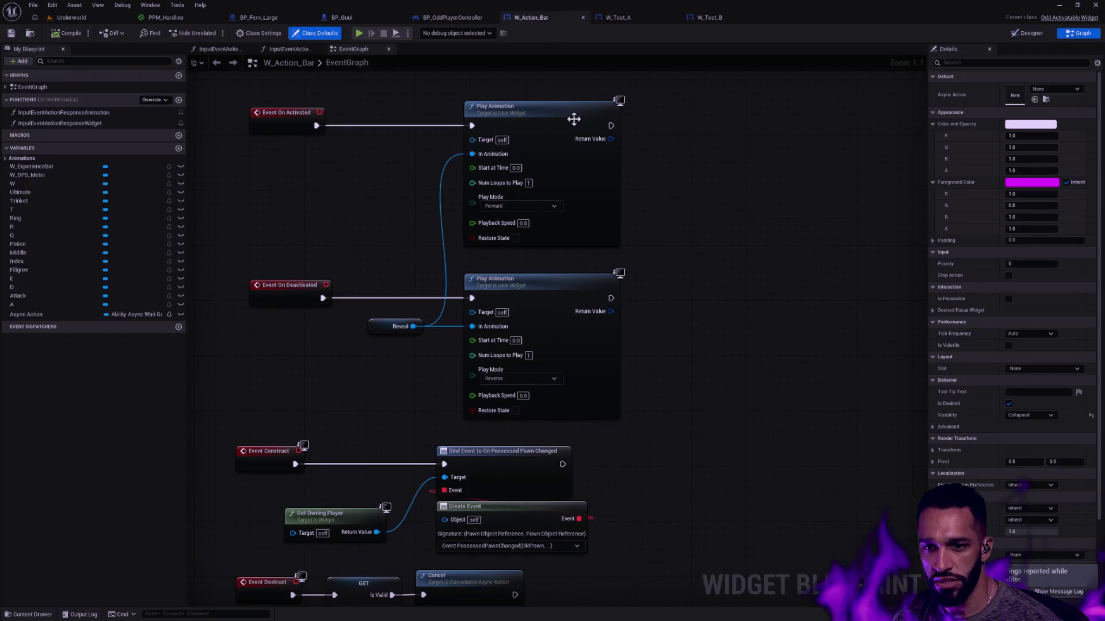
{"action": "left_click", "coordinate": [453, 19]}
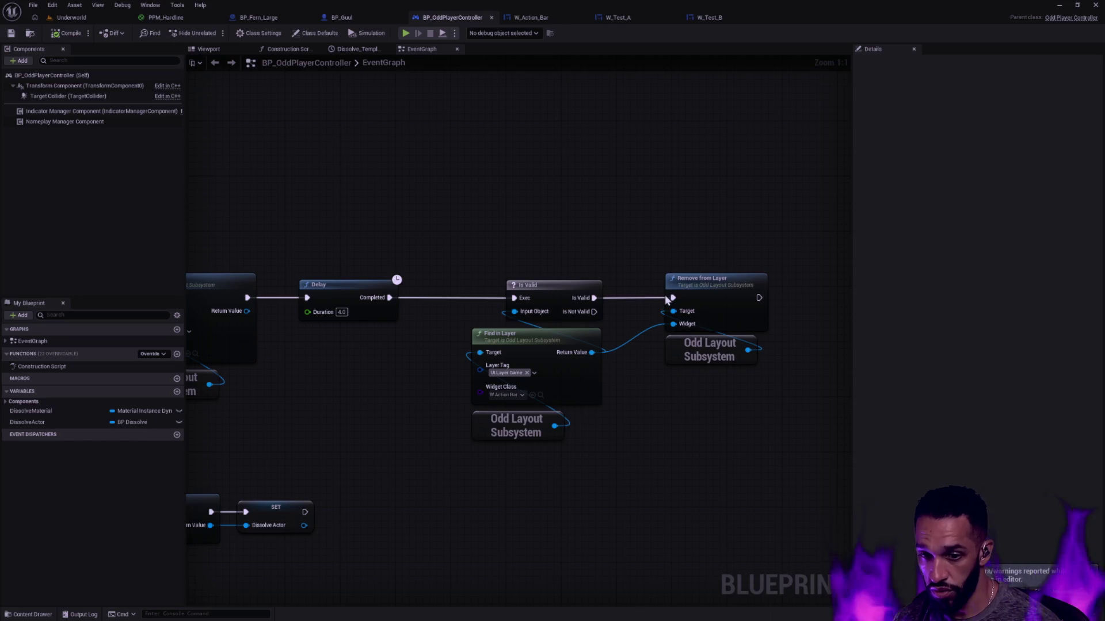
- Add a Deactivate Widget node driven by Find in Layer's Return Value
{"action": "mouse_move", "coordinate": [728, 390]}
{"action": "left_mouse_down"}
{"action": "mouse_move", "coordinate": [678, 370]}
{"action": "mouse_move", "coordinate": [683, 352]}
{"action": "left_mouse_up"}
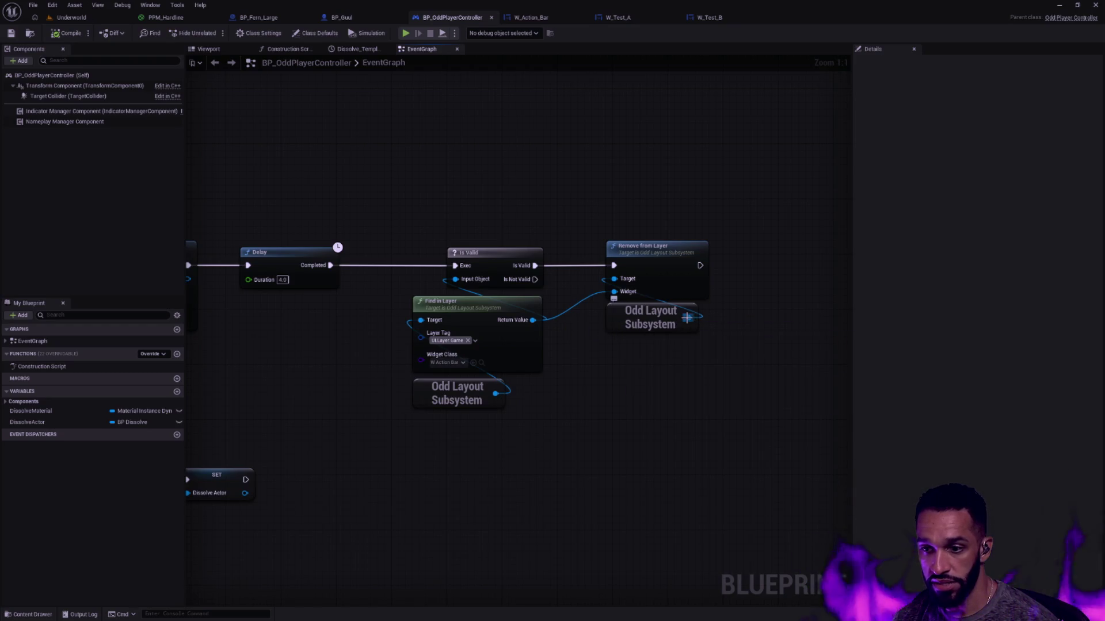
{"action": "left_click_drag", "start_coordinate": [687, 317], "coordinate": [751, 321]}
{"action": "type", "text": "deacti"}
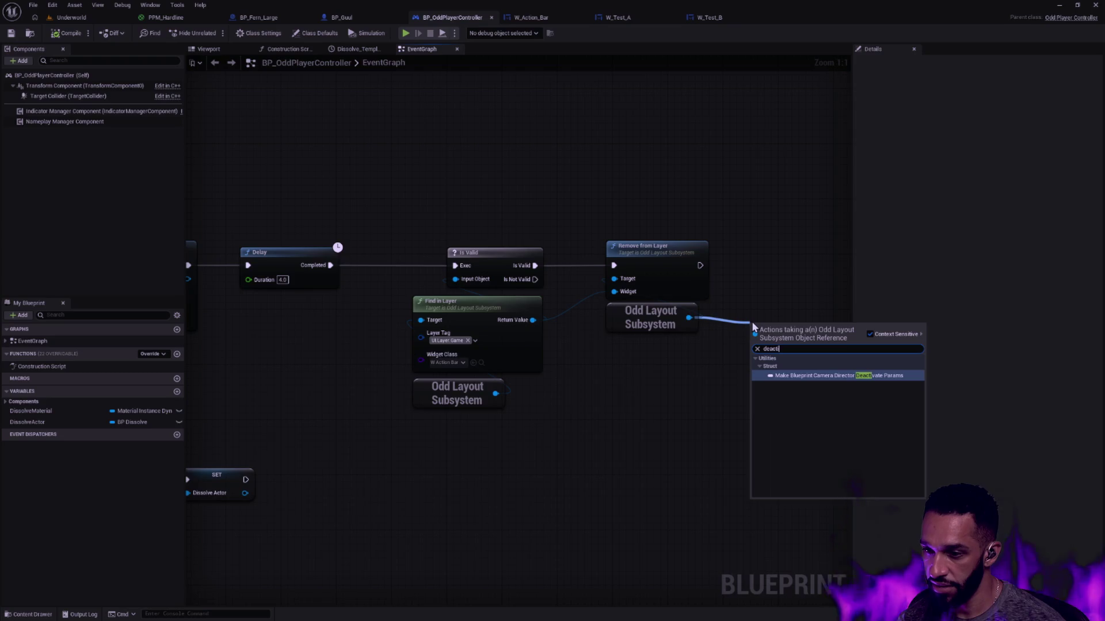
{"action": "key", "text": "Escape"}
{"action": "left_click_drag", "start_coordinate": [539, 332], "coordinate": [598, 340]}
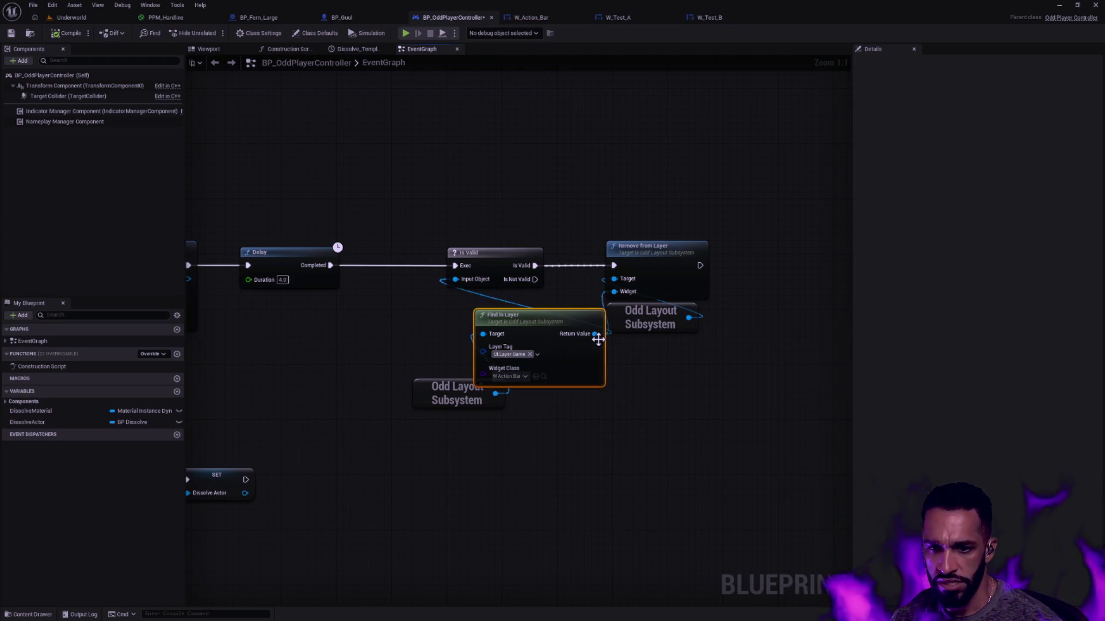
{"action": "key", "text": "ctrl+z"}
{"action": "left_click_drag", "start_coordinate": [535, 329], "coordinate": [588, 366]}
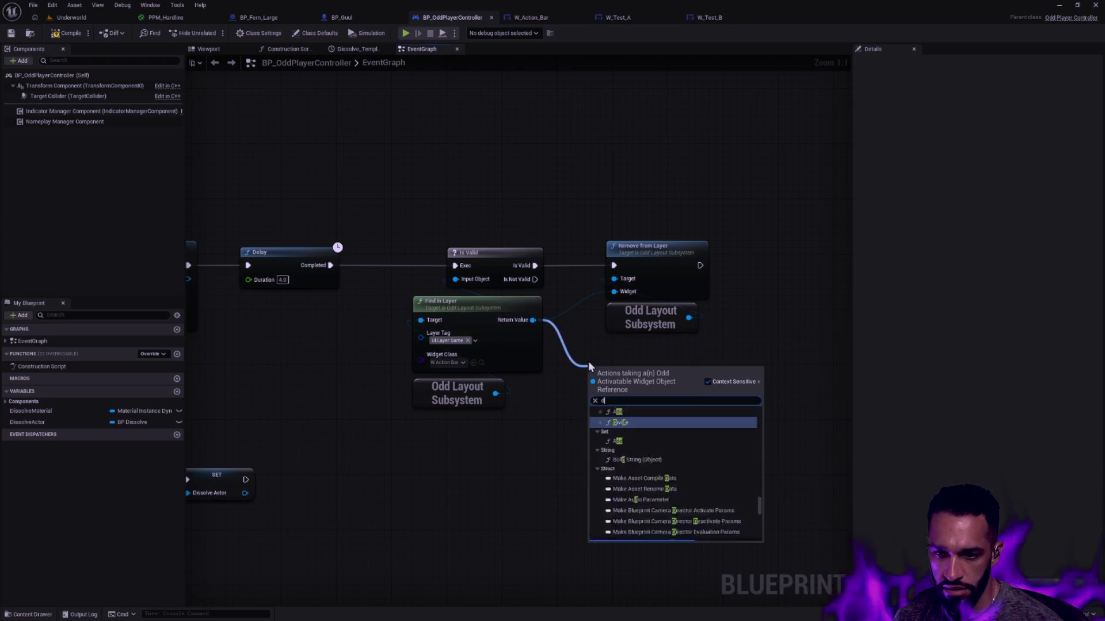
{"action": "type", "text": "deac"}
{"action": "key", "text": "Return"}
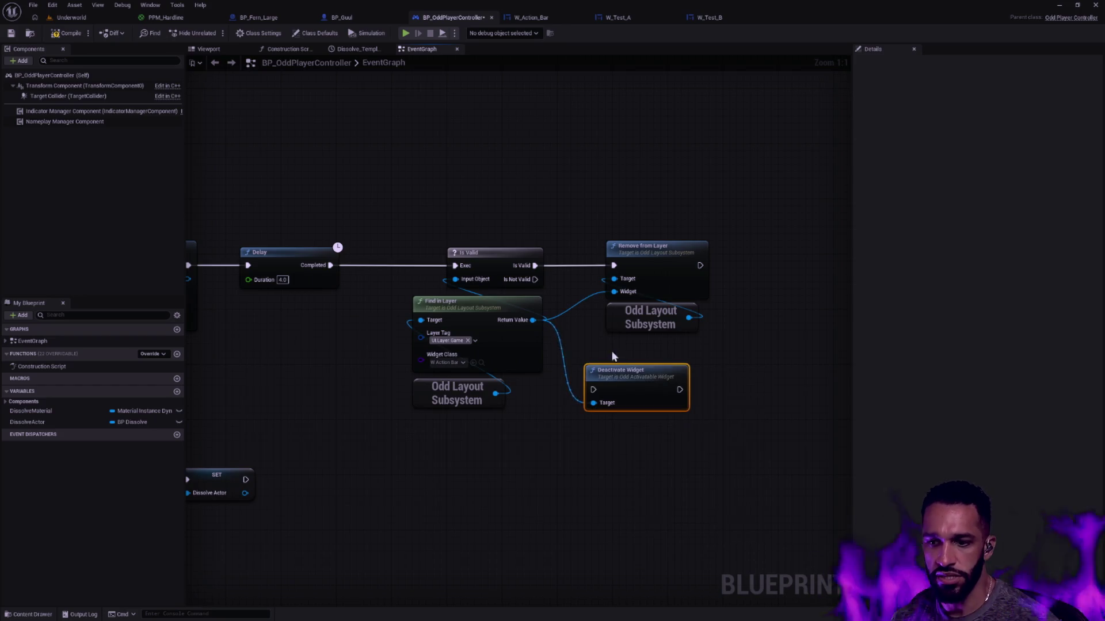
- Delete the Remove from Layer nodes, fire Deactivate Widget from Is Valid, and switch to Underworld
{"action": "left_click_drag", "start_coordinate": [641, 284], "coordinate": [722, 321]}
{"action": "key", "text": "Delete"}
{"action": "left_click_drag", "start_coordinate": [641, 381], "coordinate": [647, 257]}
{"action": "left_click_drag", "start_coordinate": [535, 265], "coordinate": [600, 272]}
{"action": "left_click", "coordinate": [525, 254], "text": "ctrl"}
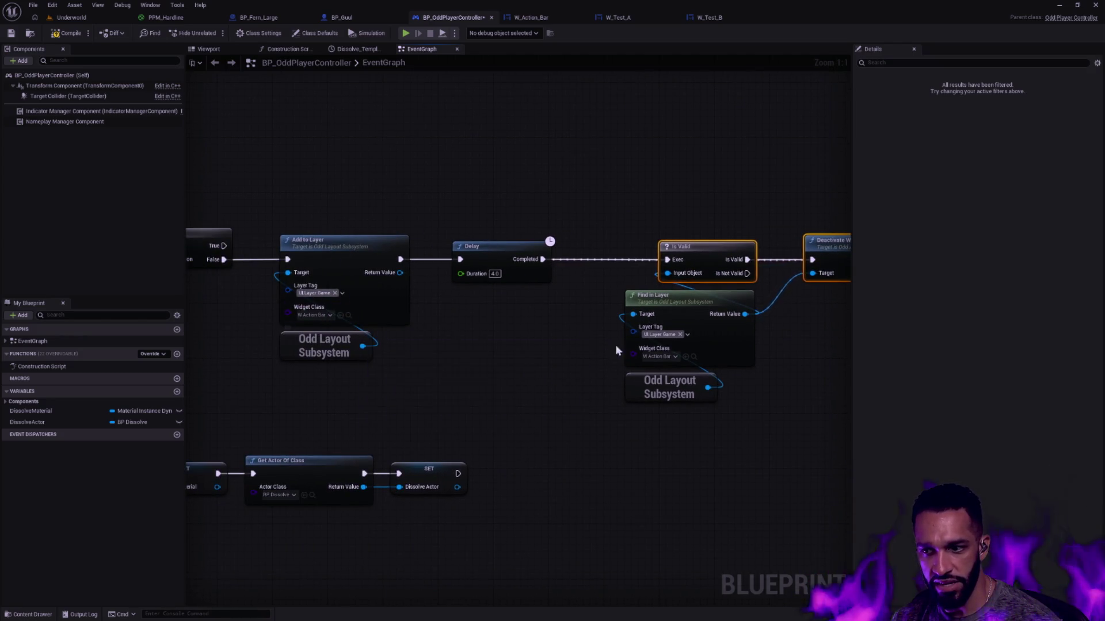
{"action": "left_click_drag", "start_coordinate": [747, 248], "coordinate": [731, 248]}
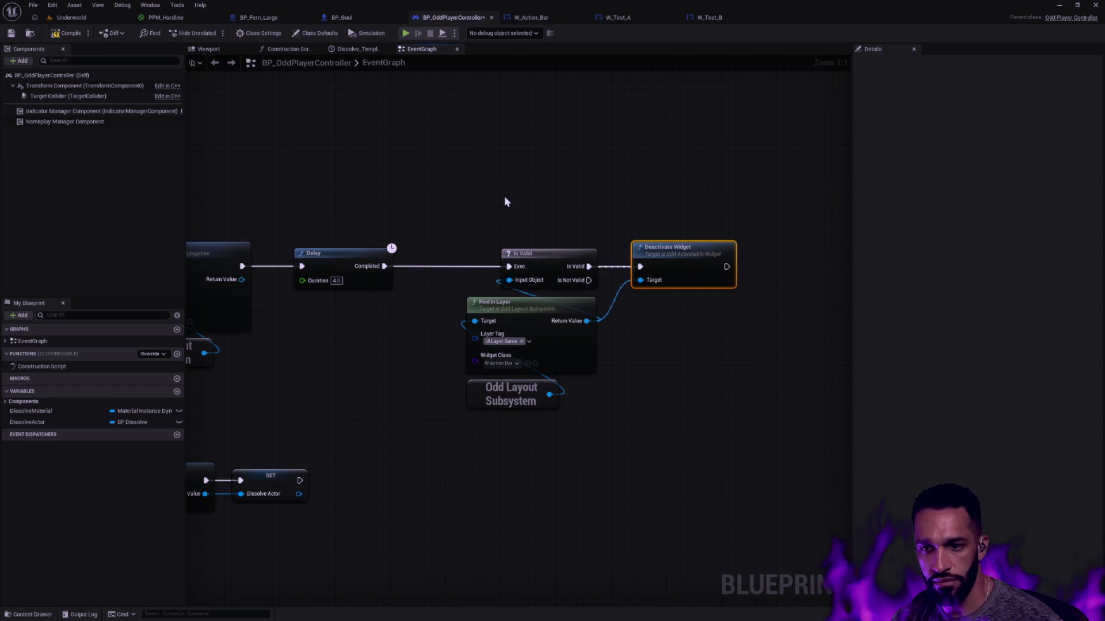
{"action": "left_click_drag", "start_coordinate": [422, 125], "coordinate": [457, 120]}
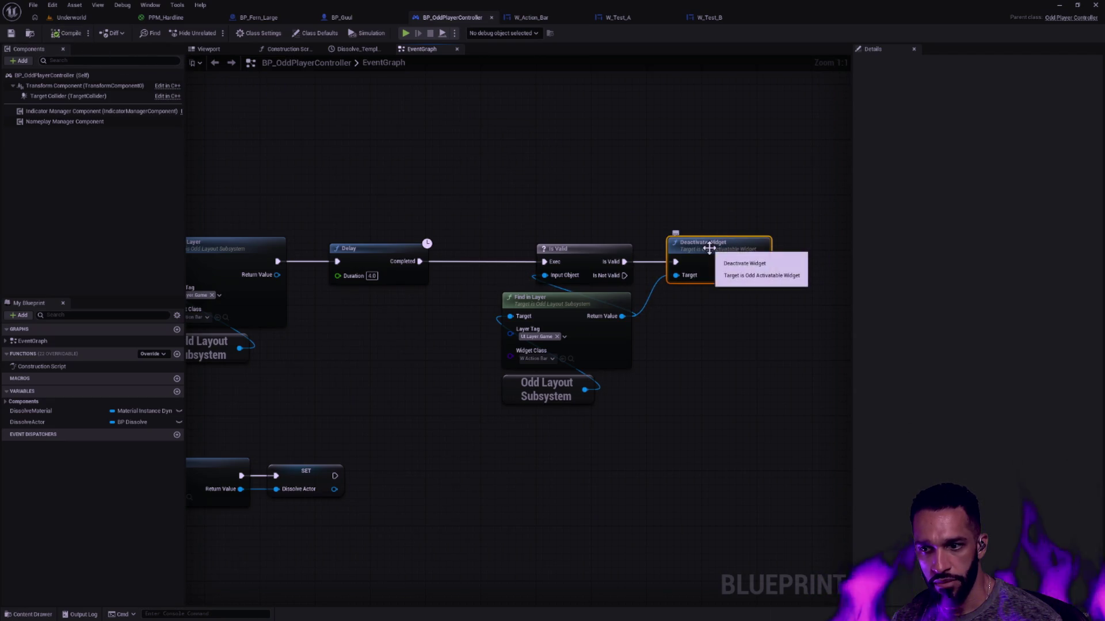
{"action": "left_click", "coordinate": [72, 17]}
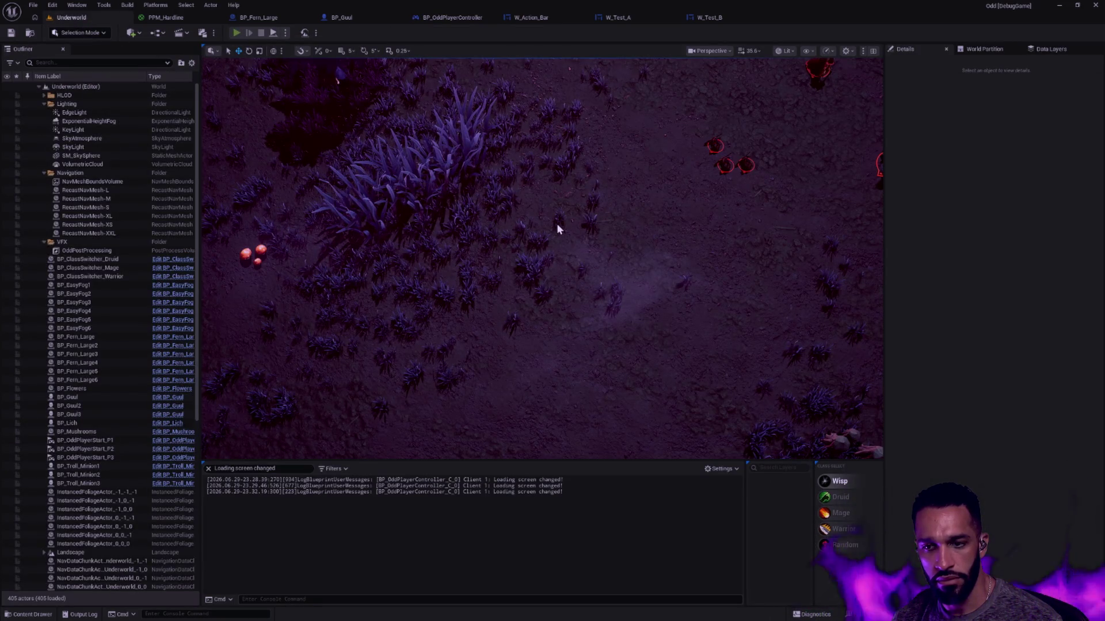
- Play-test the level again, stop it, dismiss the message log, and view W_Action_Bar's graph
{"action": "key", "text": "alt+p"}
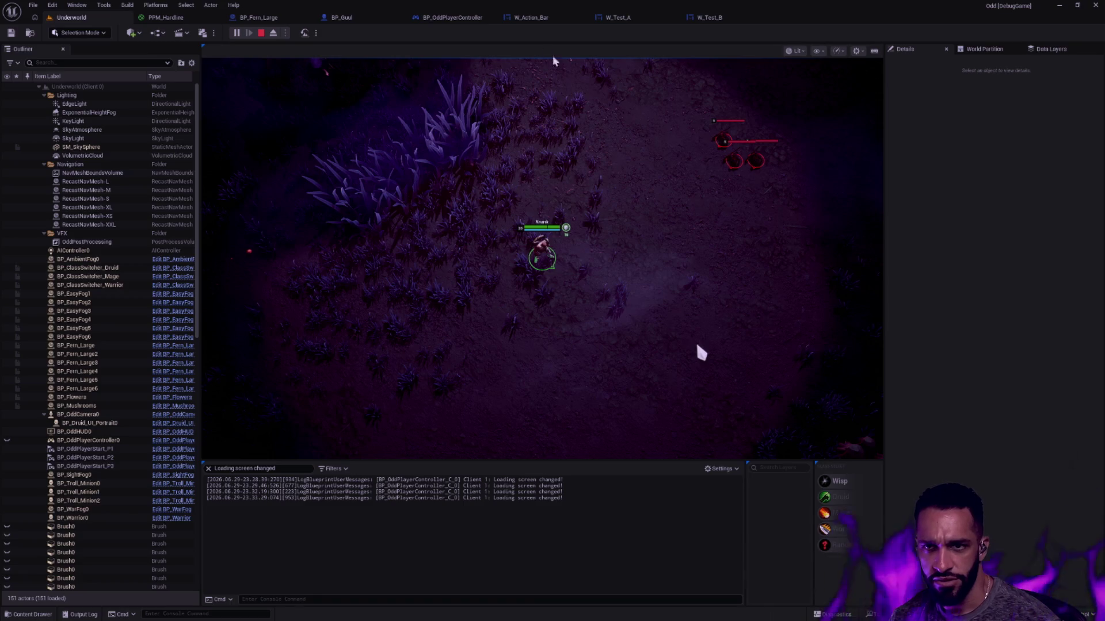
{"action": "key", "text": "Escape"}
{"action": "left_click", "coordinate": [780, 125]}
{"action": "left_click", "coordinate": [533, 19]}
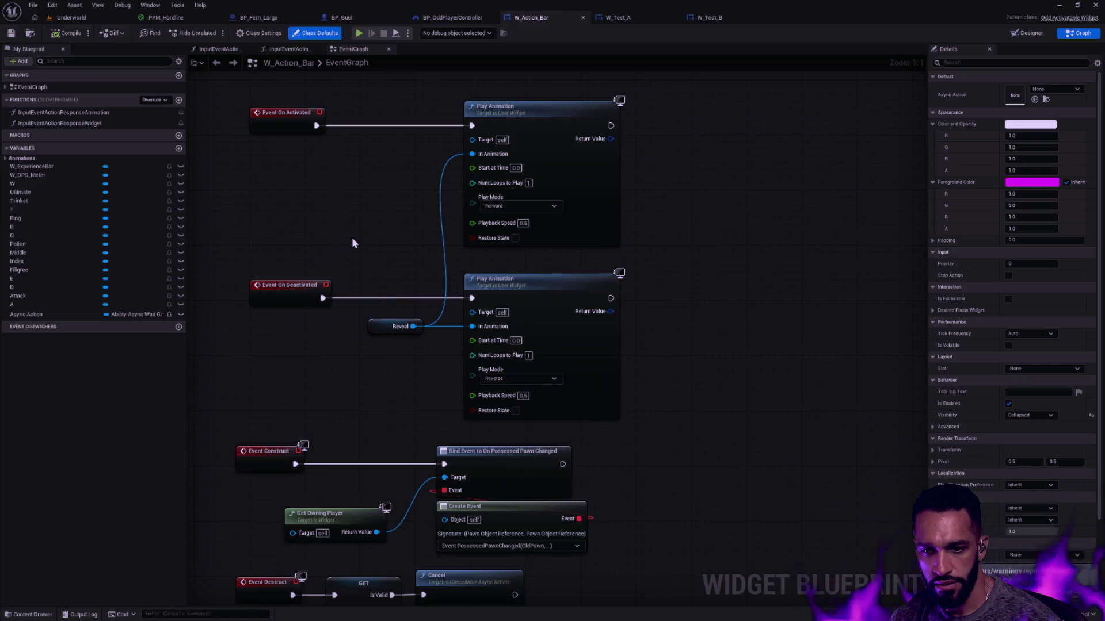
- Leave W_Action_Bar and return to the BP_OddPlayerController tab
{"action": "left_click", "coordinate": [461, 17]}
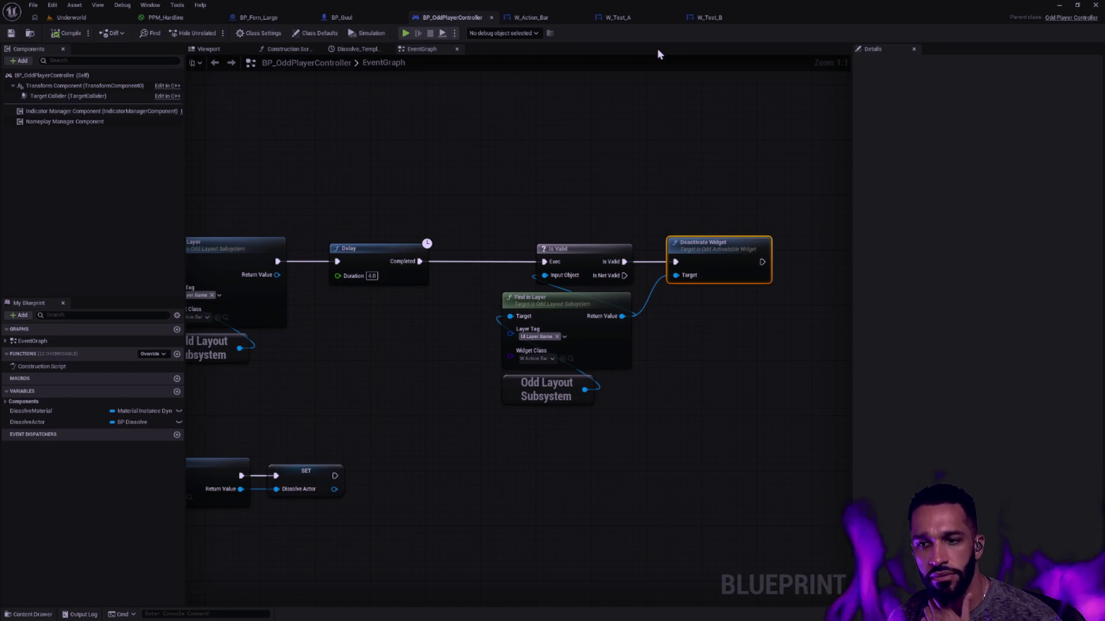
- Return to the W_Action_Bar event graph with its Reveal Play Animation nodes
{"action": "left_click", "coordinate": [532, 18]}
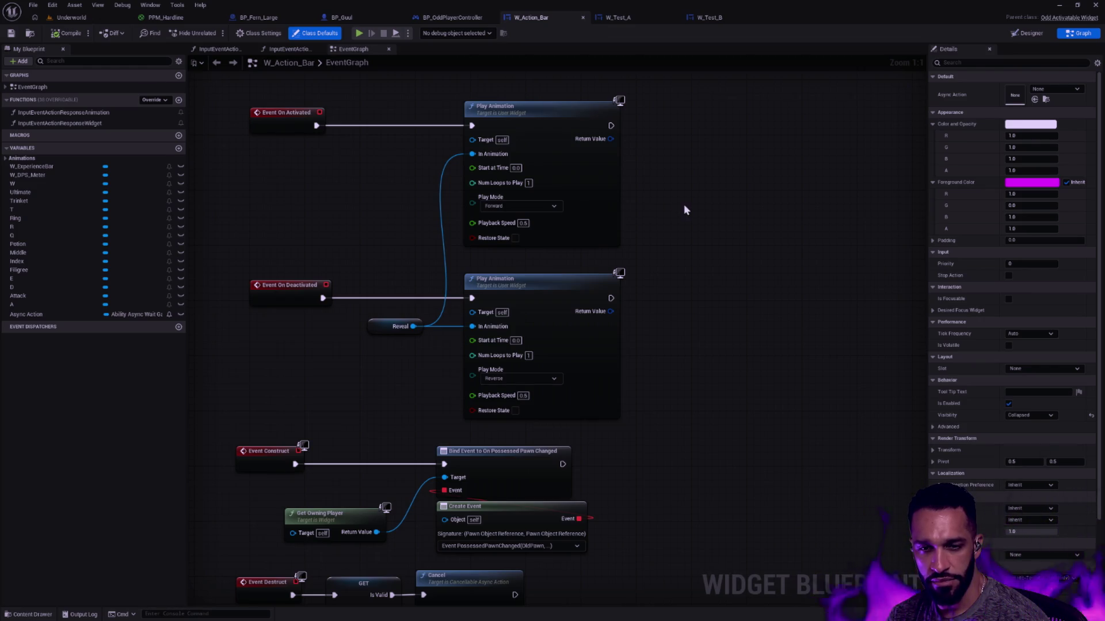
- In Rider, open OddLayoutSubsystem.cpp from the Solution panel and read its Initialize and Deinitialize code
{"action": "key", "text": "alt+Tab"}
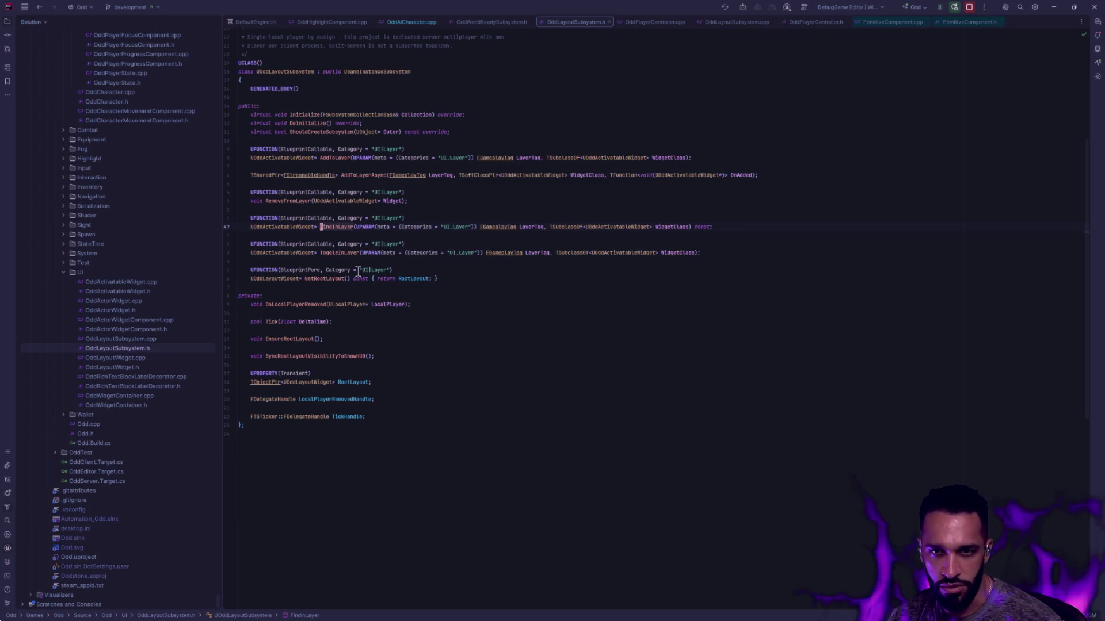
{"action": "scroll", "coordinate": [397, 292], "scroll_direction": "up", "scroll_amount": 3, "text": "ctrl"}
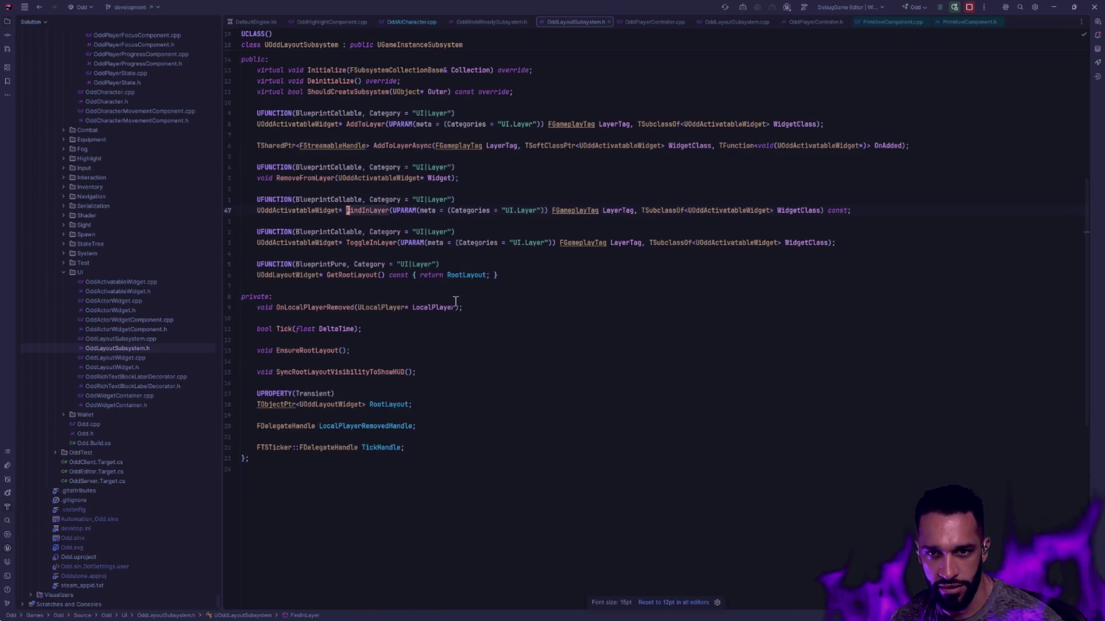
{"action": "left_click", "coordinate": [139, 349]}
{"action": "double_click", "coordinate": [153, 339]}
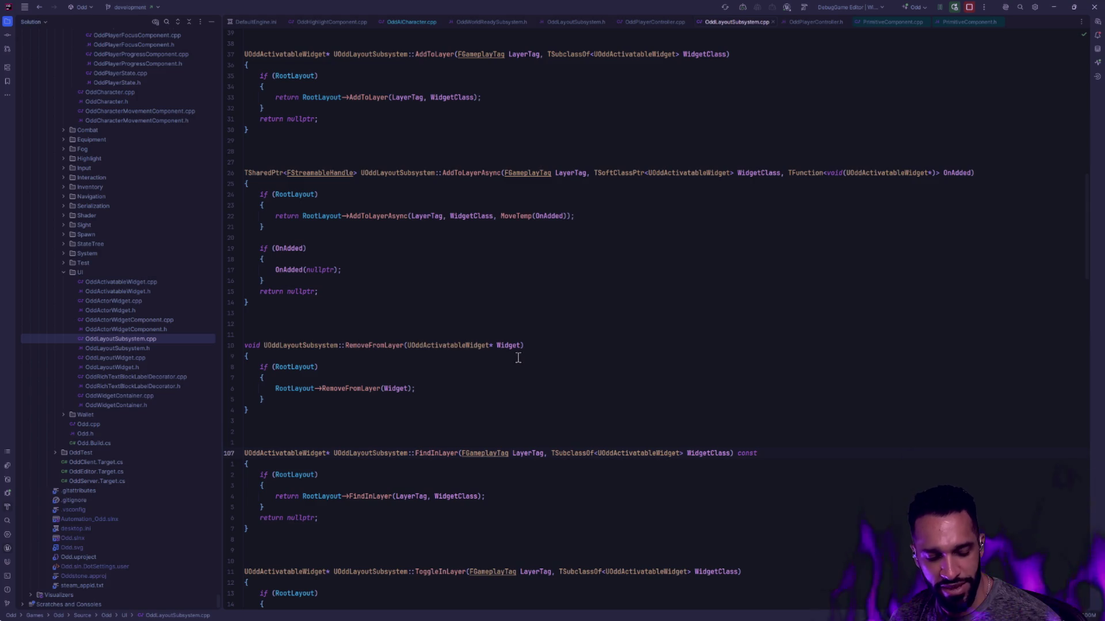
{"action": "scroll", "coordinate": [621, 368], "scroll_direction": "down", "scroll_amount": 1, "text": "ctrl"}
{"action": "scroll", "coordinate": [609, 367], "scroll_direction": "up", "scroll_amount": 15}
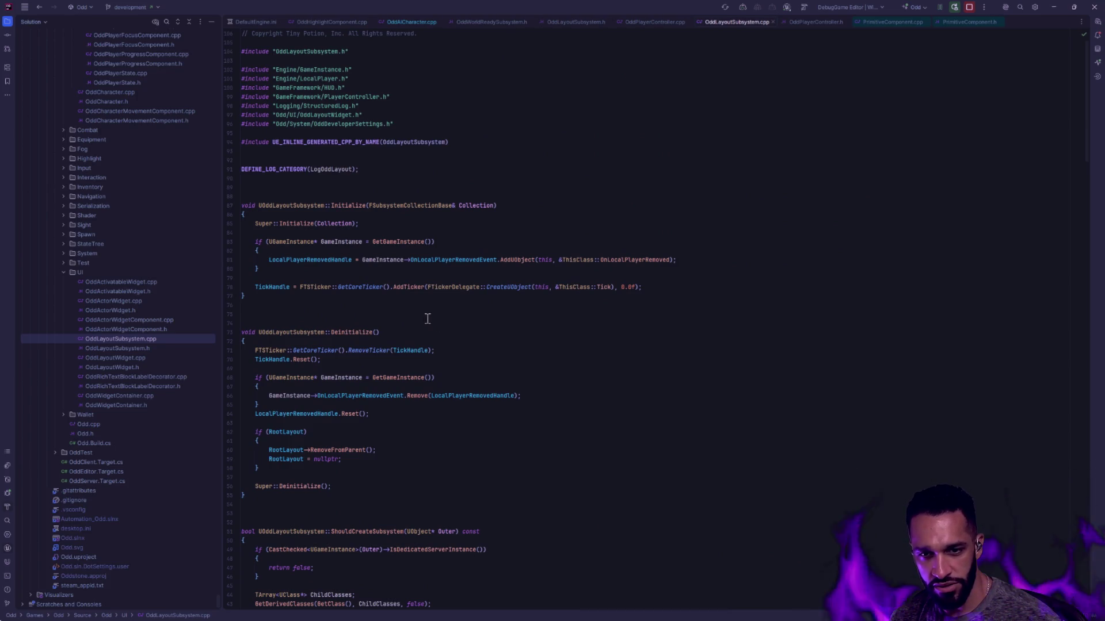
{"action": "scroll", "coordinate": [435, 325], "scroll_direction": "down", "scroll_amount": 2}
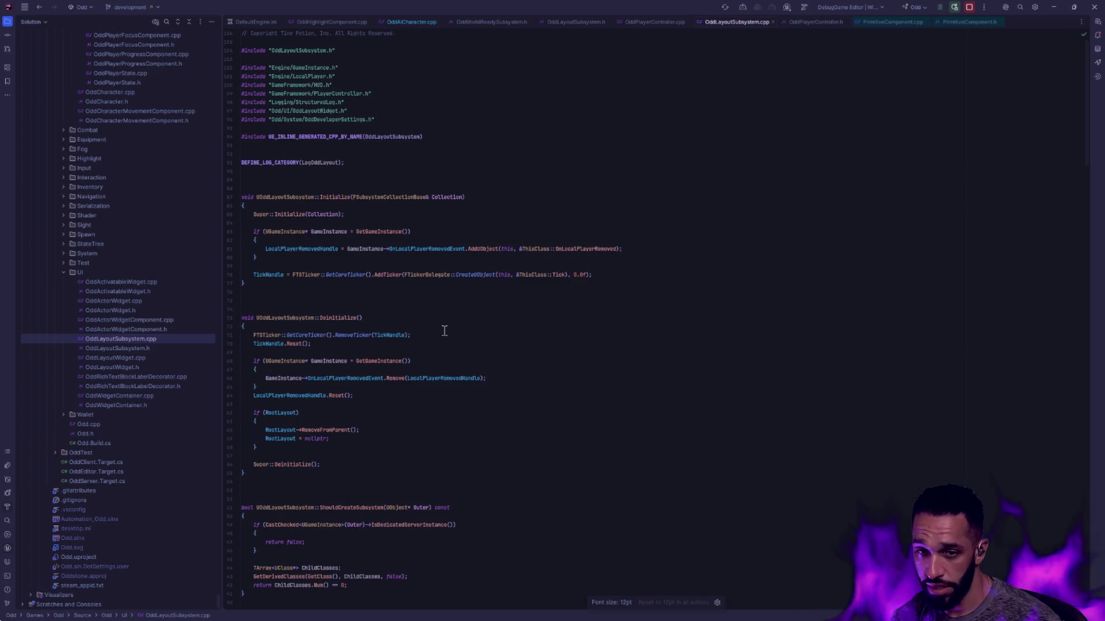
{"action": "scroll", "coordinate": [445, 331], "scroll_direction": "up", "scroll_amount": 1, "text": "ctrl"}
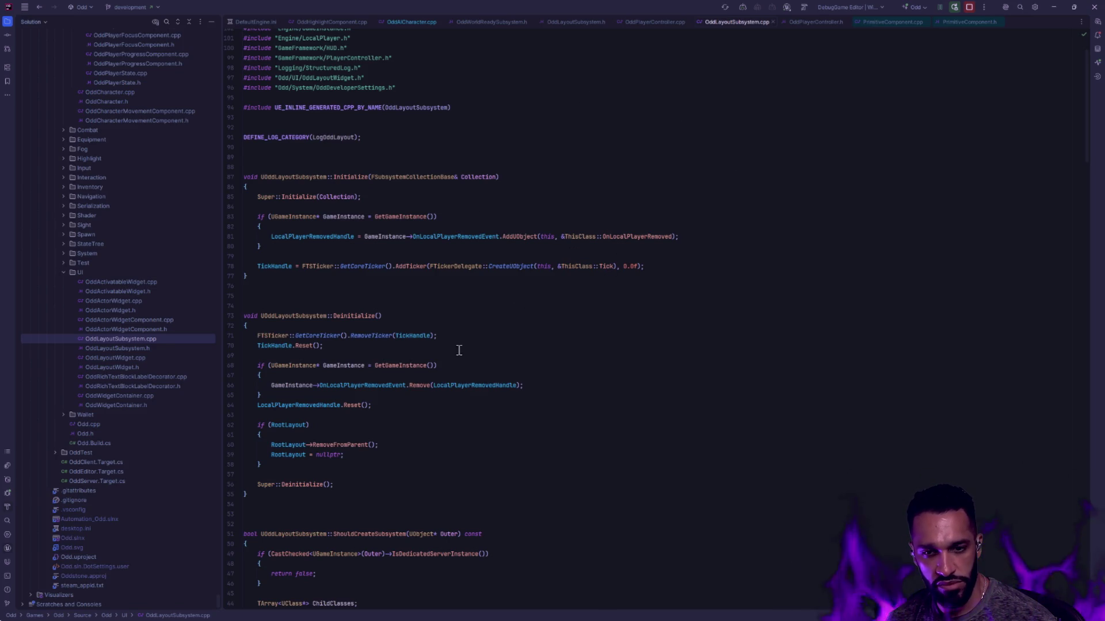
{"action": "scroll", "coordinate": [486, 350], "scroll_direction": "up", "scroll_amount": 2}
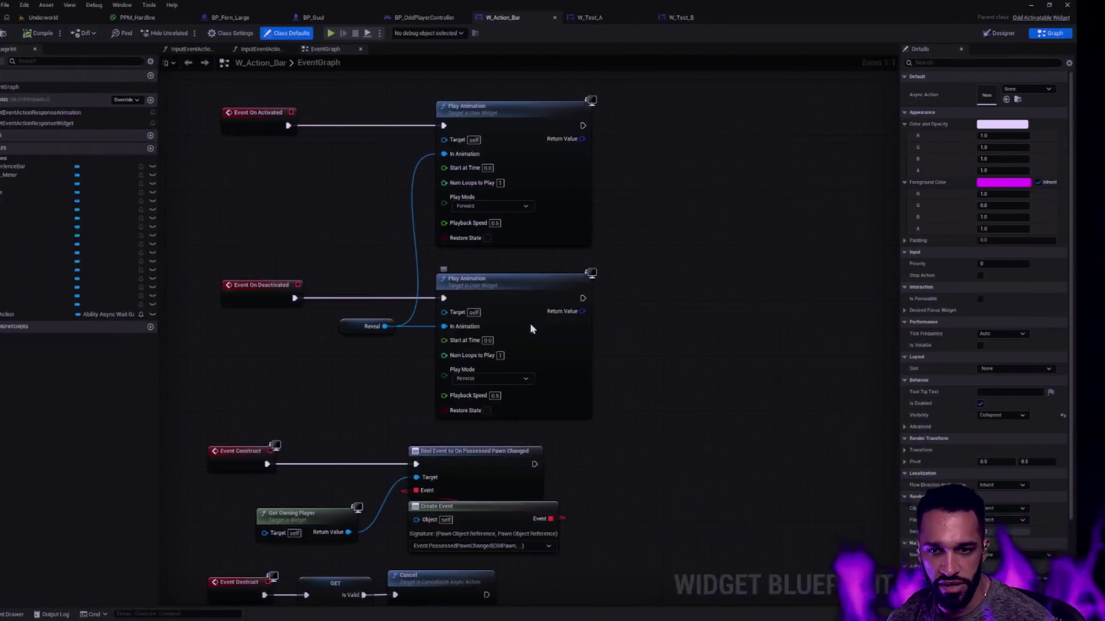
- Add a Play Animation Reverse node to the W_Action_Bar graph and re-center the event nodes
{"action": "right_click", "coordinate": [704, 335]}
{"action": "type", "text": "PlayAnimationRe"}
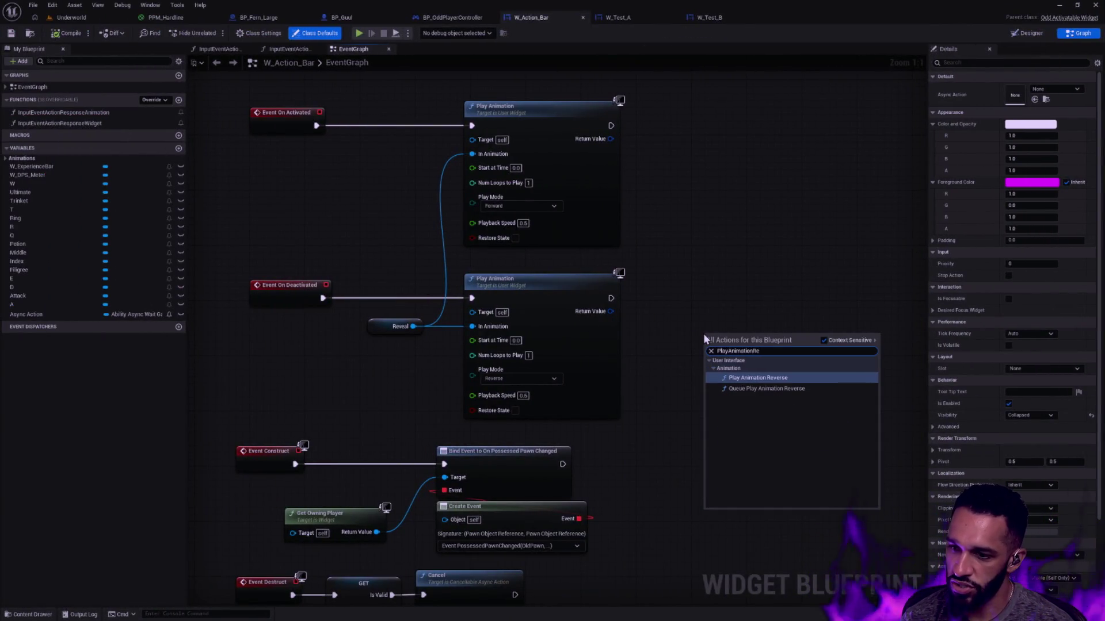
{"action": "key", "text": "Return"}
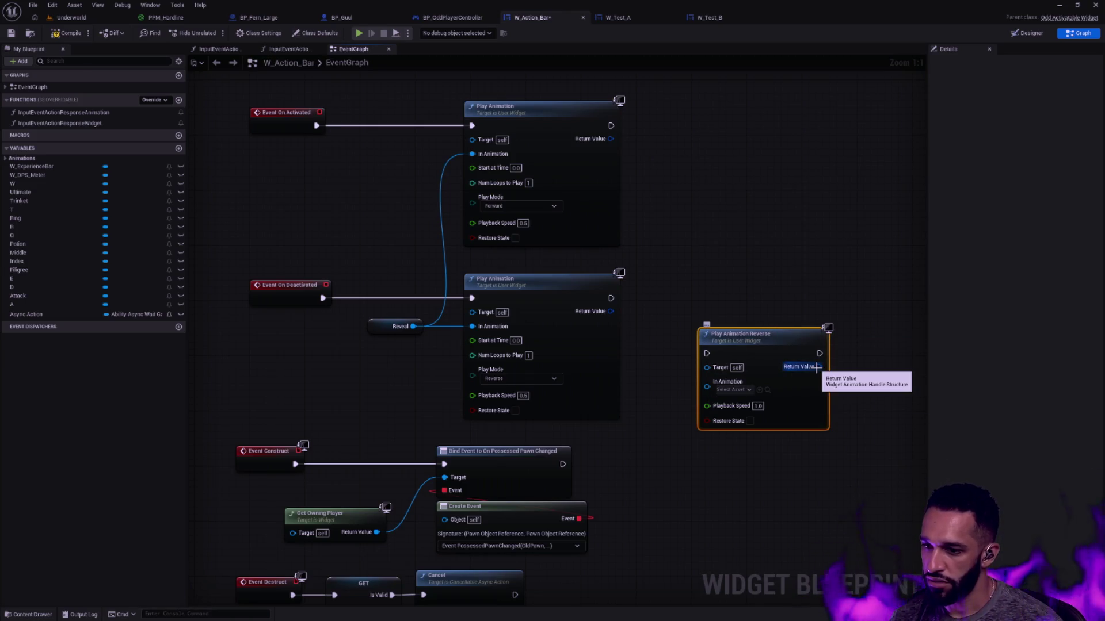
{"action": "left_click_drag", "start_coordinate": [843, 374], "coordinate": [743, 356]}
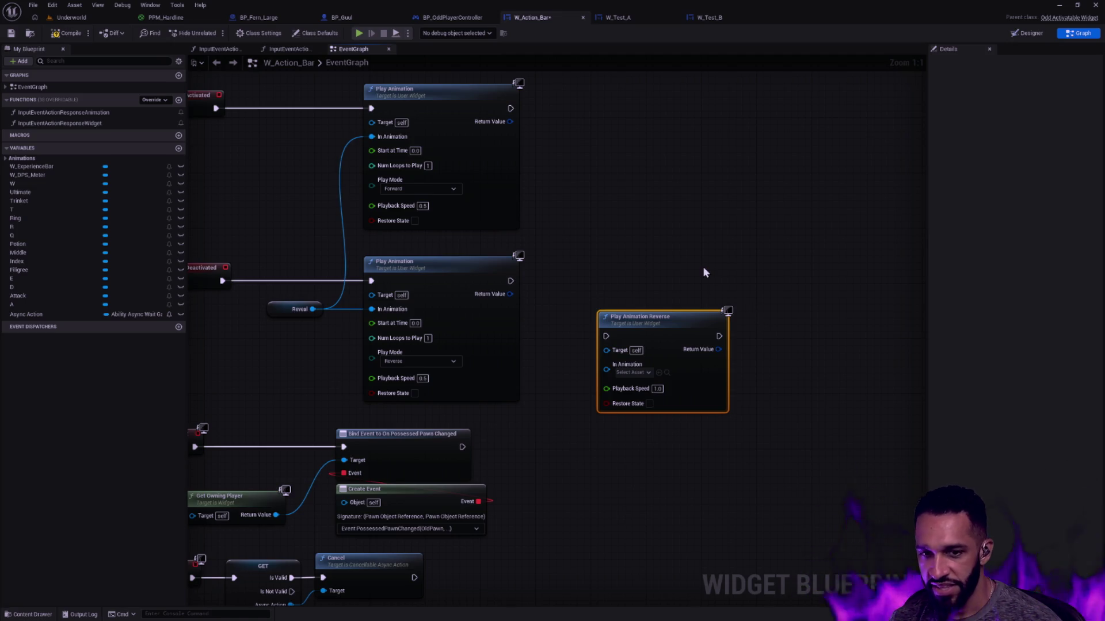
{"action": "left_click_drag", "start_coordinate": [623, 260], "coordinate": [763, 296]}
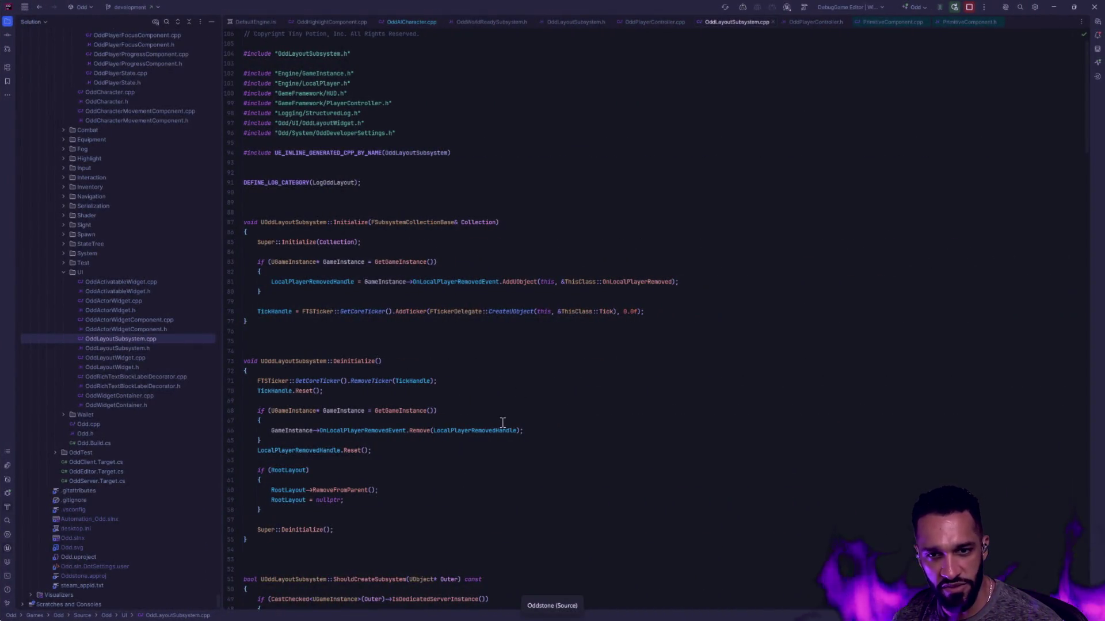
- Read through OddLayoutSubsystem.cpp and jump to RootLayout->AddToLayer's definition in OddLayoutWidget.cpp
{"action": "scroll", "coordinate": [381, 372], "scroll_direction": "down", "scroll_amount": 4}
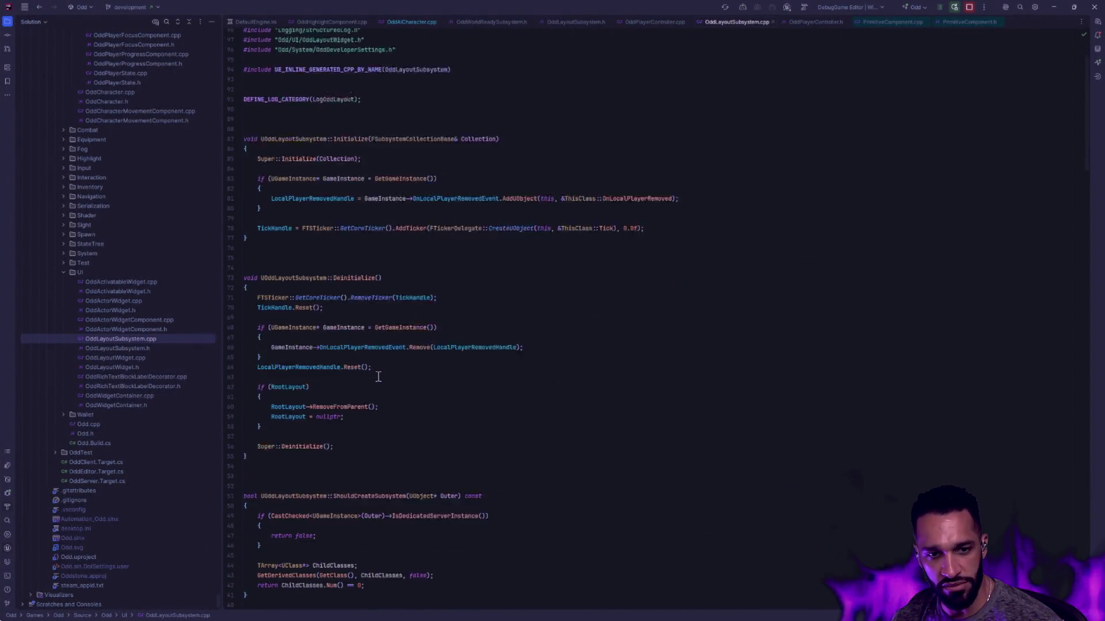
{"action": "scroll", "coordinate": [431, 362], "scroll_direction": "down", "scroll_amount": 7}
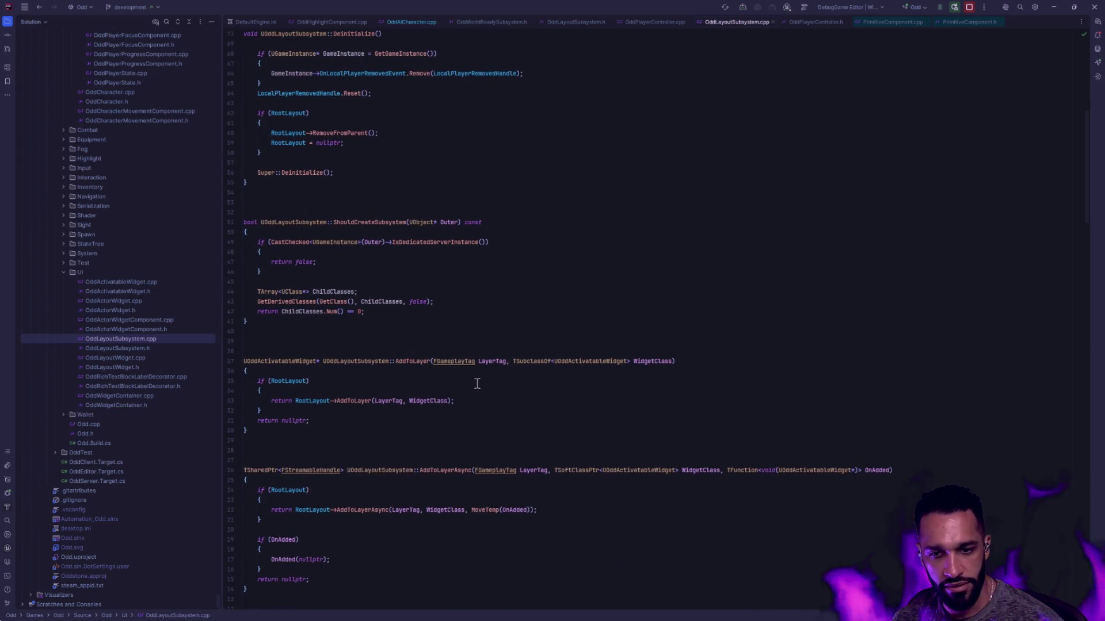
{"action": "scroll", "coordinate": [339, 363], "scroll_direction": "down", "scroll_amount": 5}
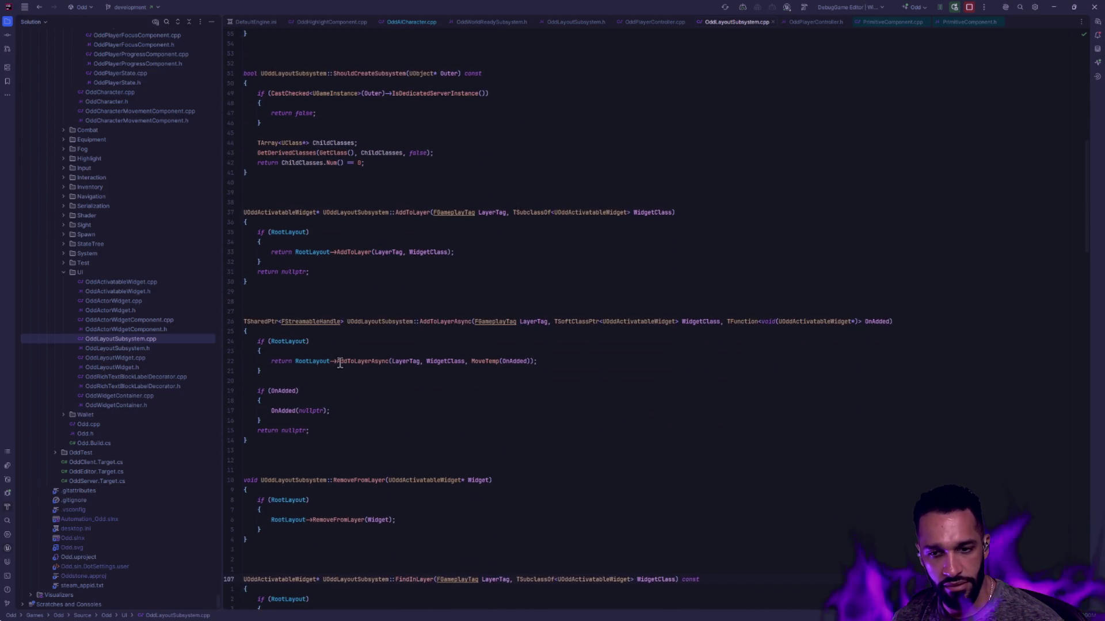
{"action": "scroll", "coordinate": [345, 365], "scroll_direction": "down", "scroll_amount": 4}
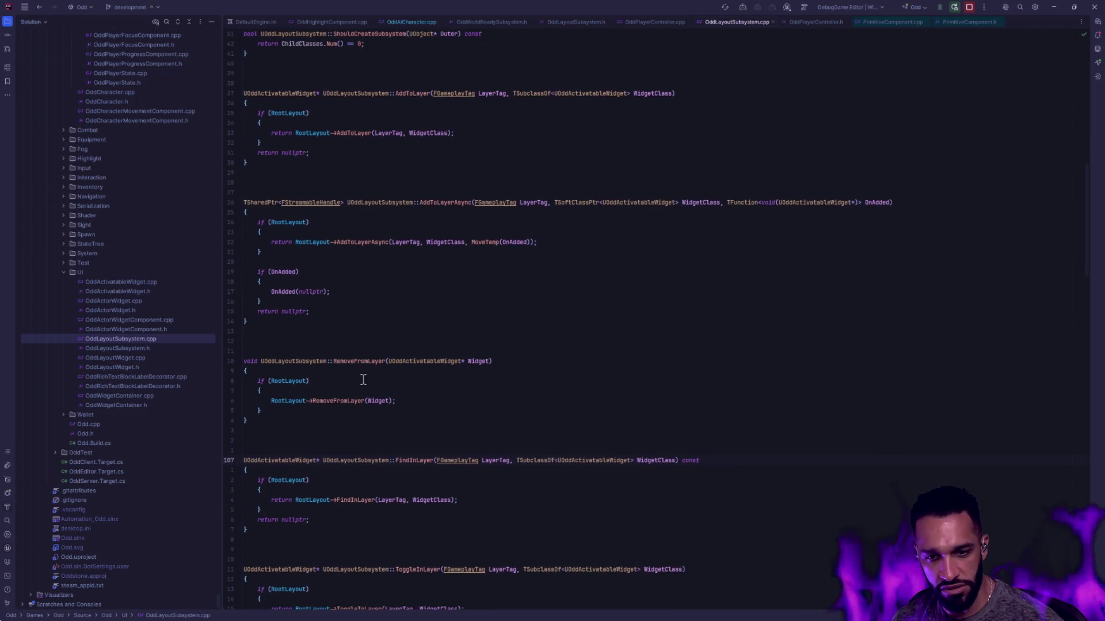
{"action": "scroll", "coordinate": [397, 378], "scroll_direction": "down", "scroll_amount": 2}
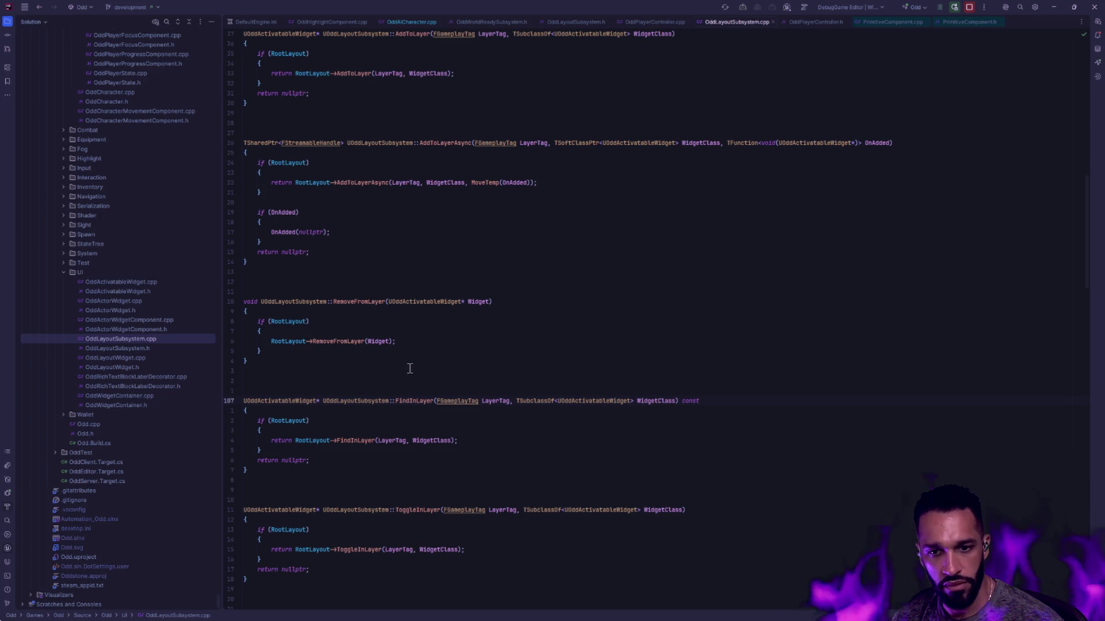
{"action": "scroll", "coordinate": [414, 365], "scroll_direction": "down", "scroll_amount": 4}
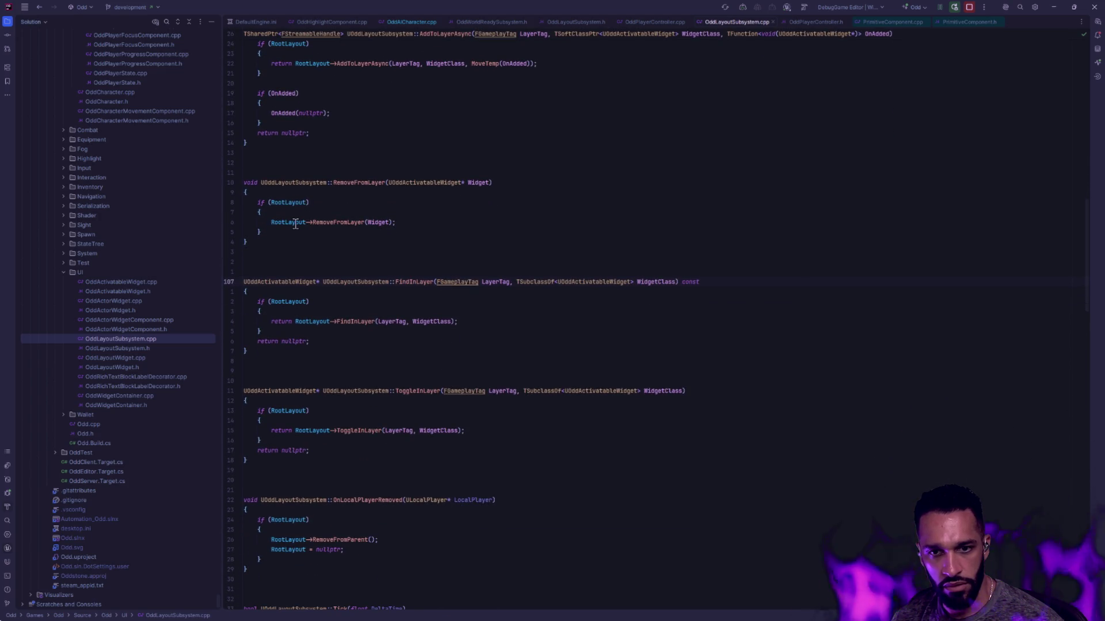
{"action": "mouse_move", "coordinate": [295, 224]}
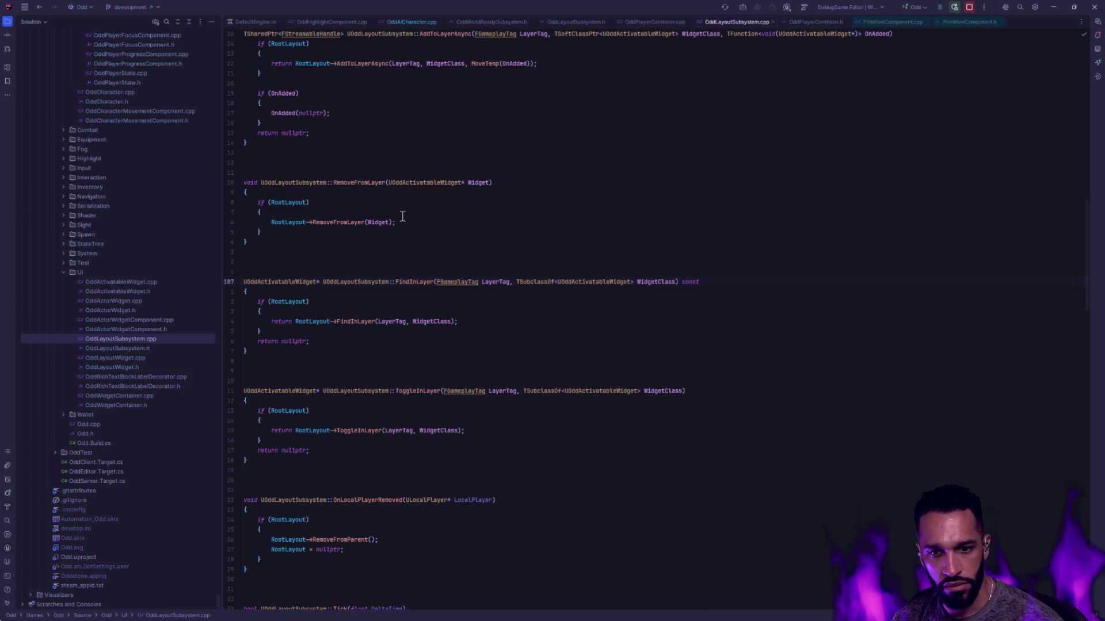
{"action": "scroll", "coordinate": [432, 400], "scroll_direction": "up", "scroll_amount": 4}
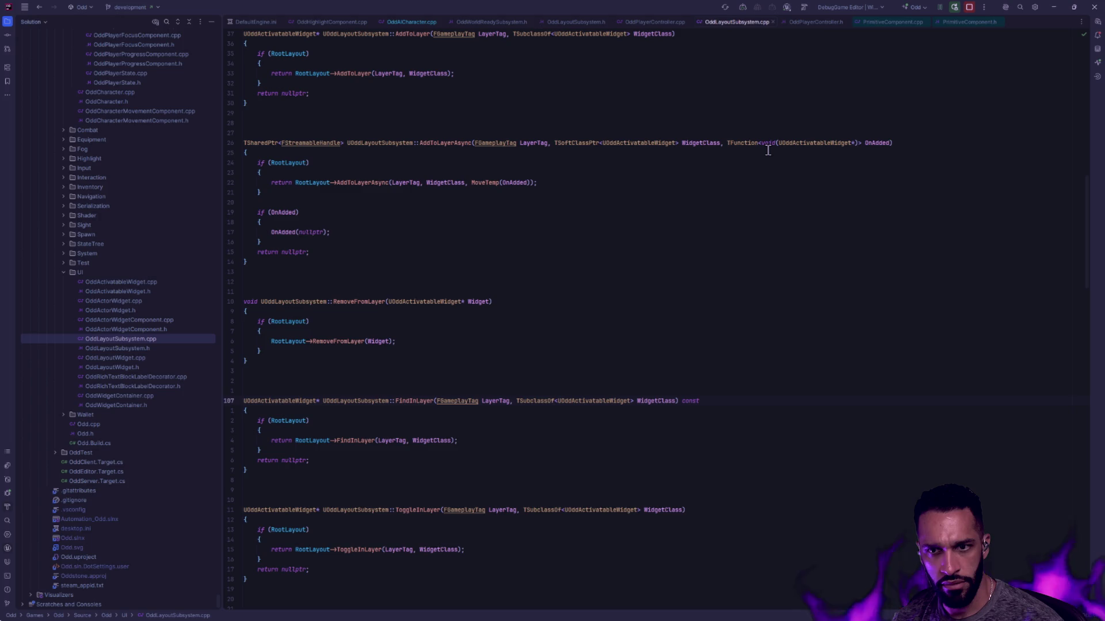
{"action": "scroll", "coordinate": [717, 213], "scroll_direction": "up", "scroll_amount": 4}
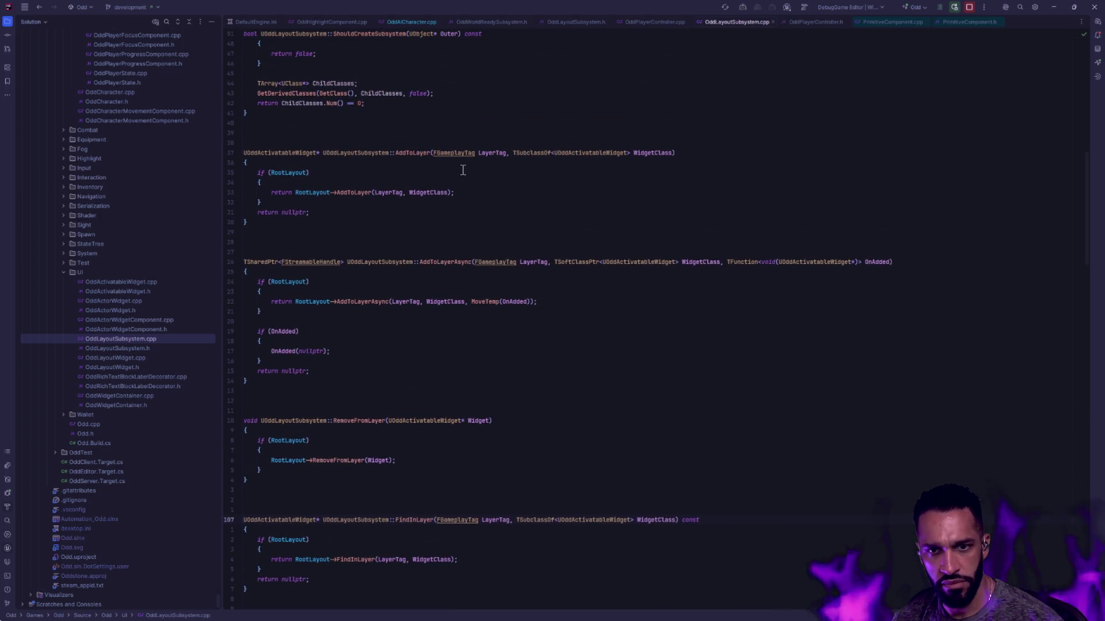
{"action": "left_click", "coordinate": [350, 192], "text": "ctrl"}
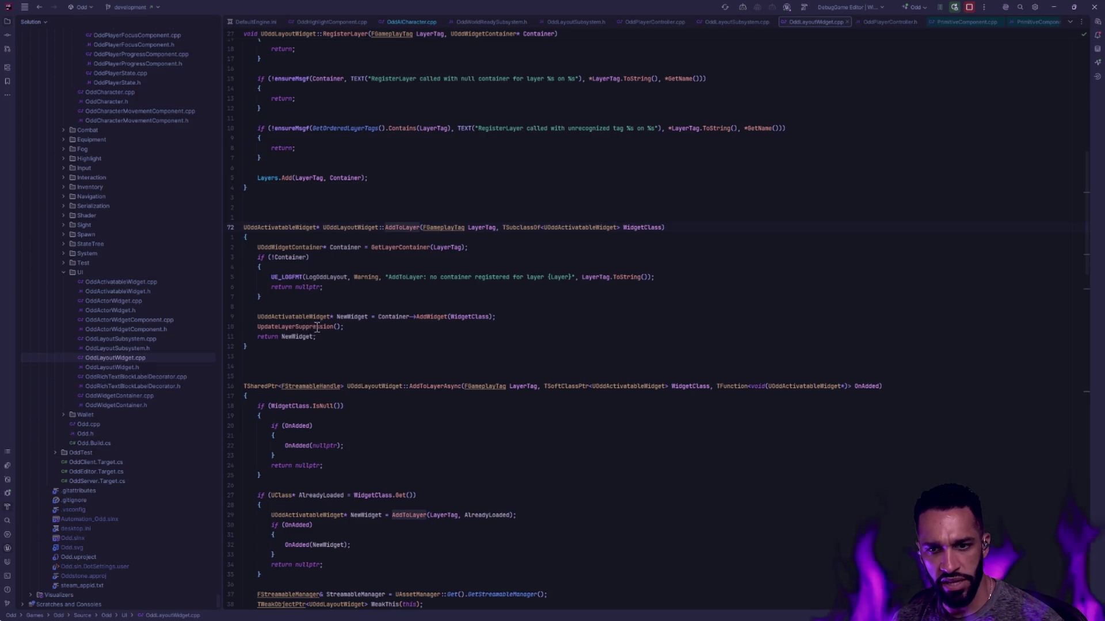
- Jump to UpdateLayerSuppression's definition, then search the project files for 'OddActiv'
{"action": "mouse_move", "coordinate": [318, 327]}
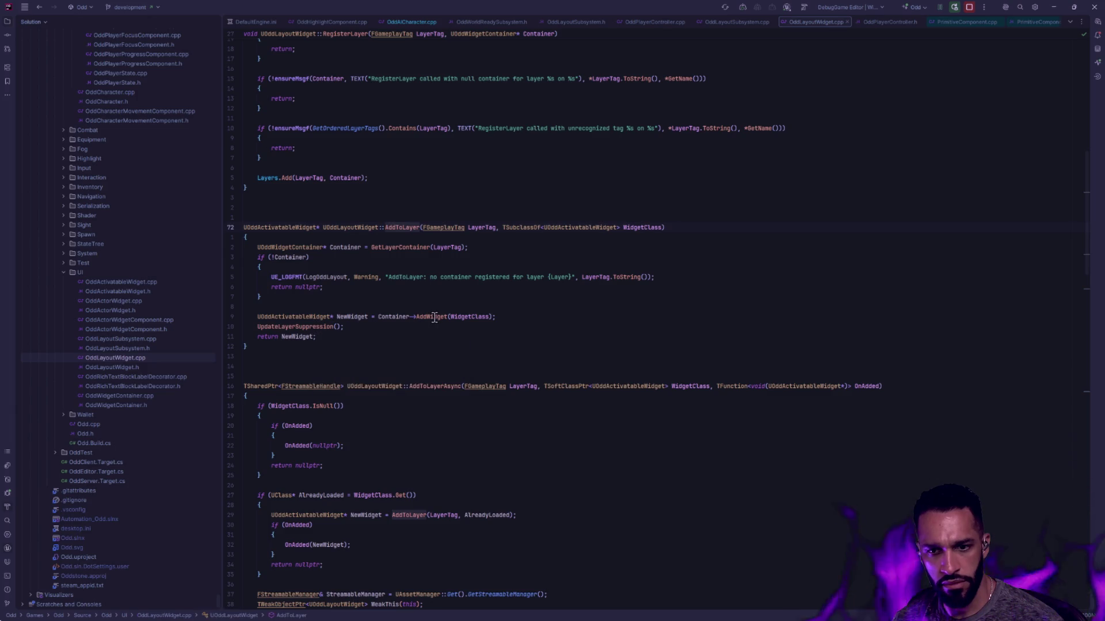
{"action": "mouse_move", "coordinate": [434, 318]}
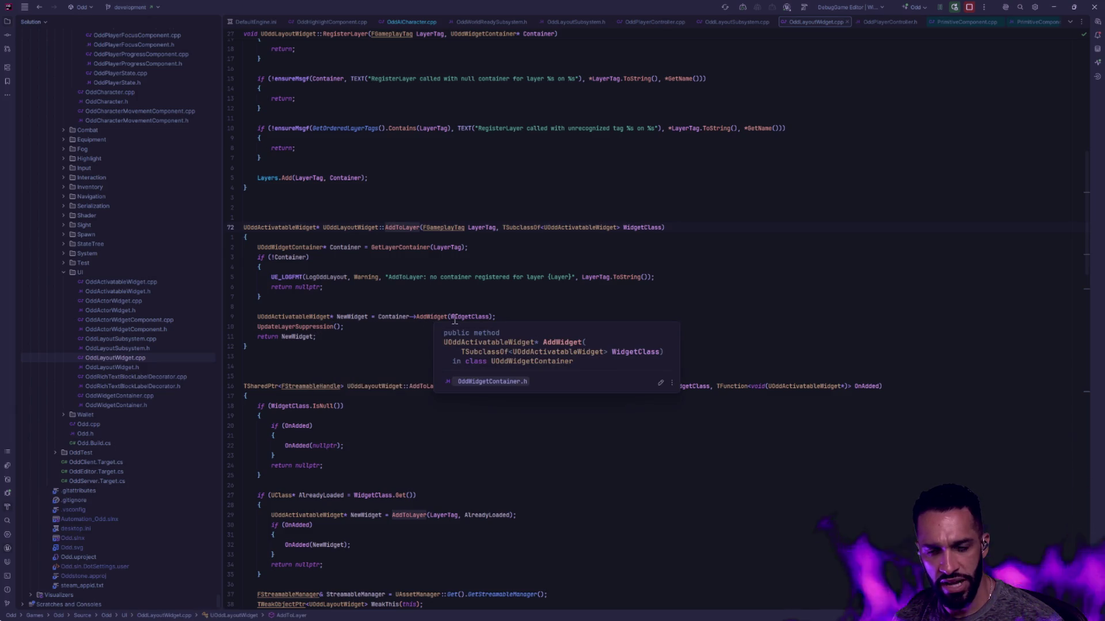
{"action": "left_click", "coordinate": [314, 327], "text": "ctrl"}
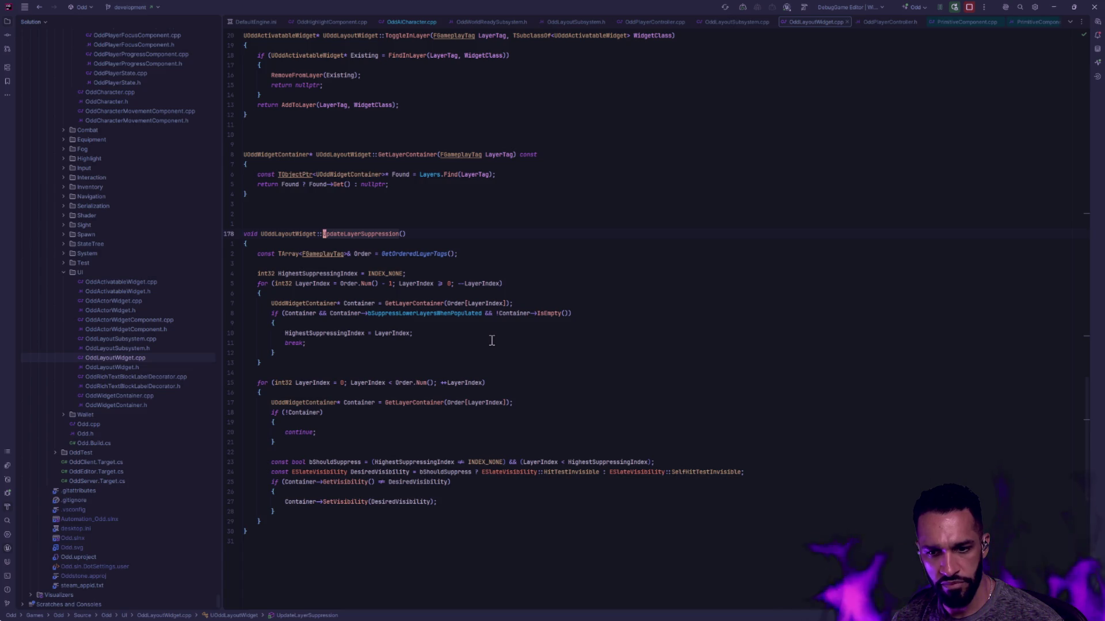
{"action": "key", "text": "ctrl+shift+n"}
{"action": "type", "text": "OddActiv"}
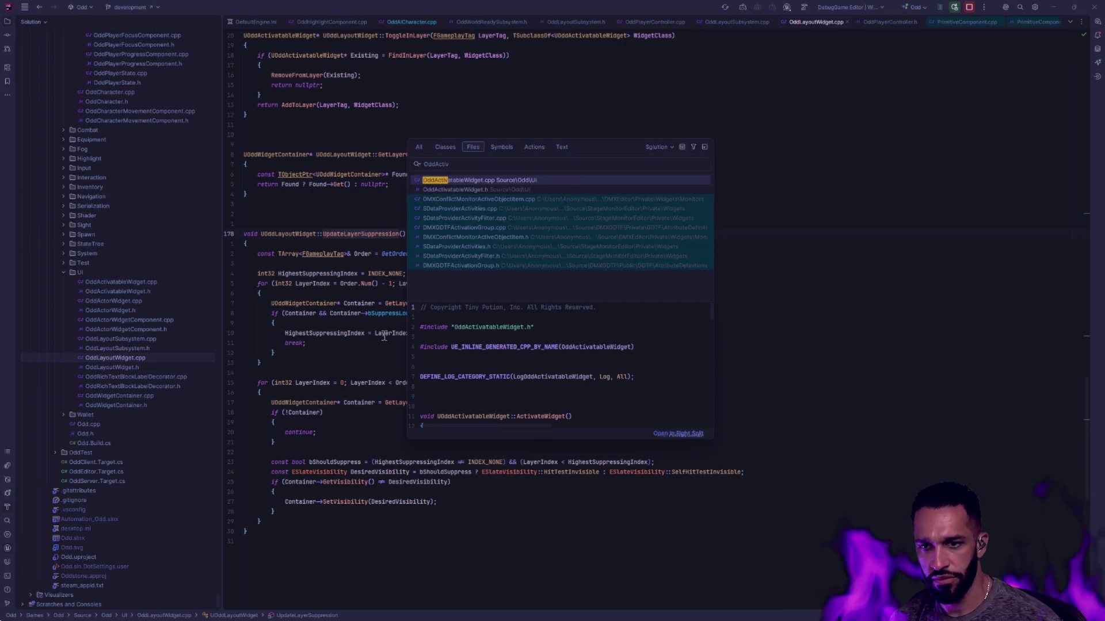
- Open OddActivatableWidget.cpp, view NativeOnActivated, and check the OddActivatableWidget.h header
{"action": "left_click", "coordinate": [494, 178]}
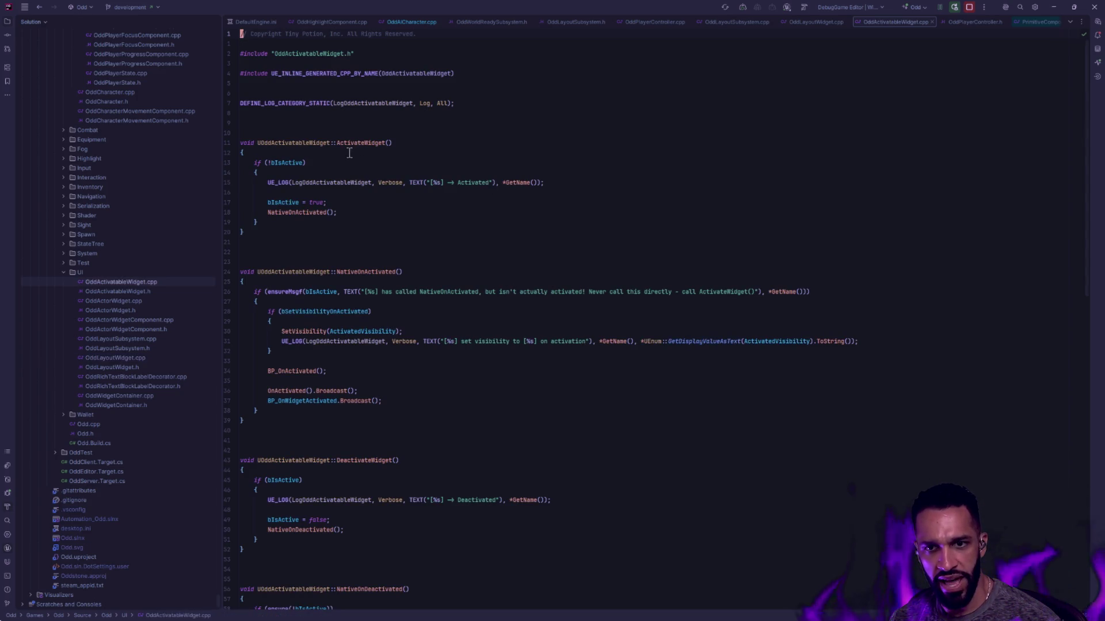
{"action": "left_click", "coordinate": [300, 213], "text": "ctrl"}
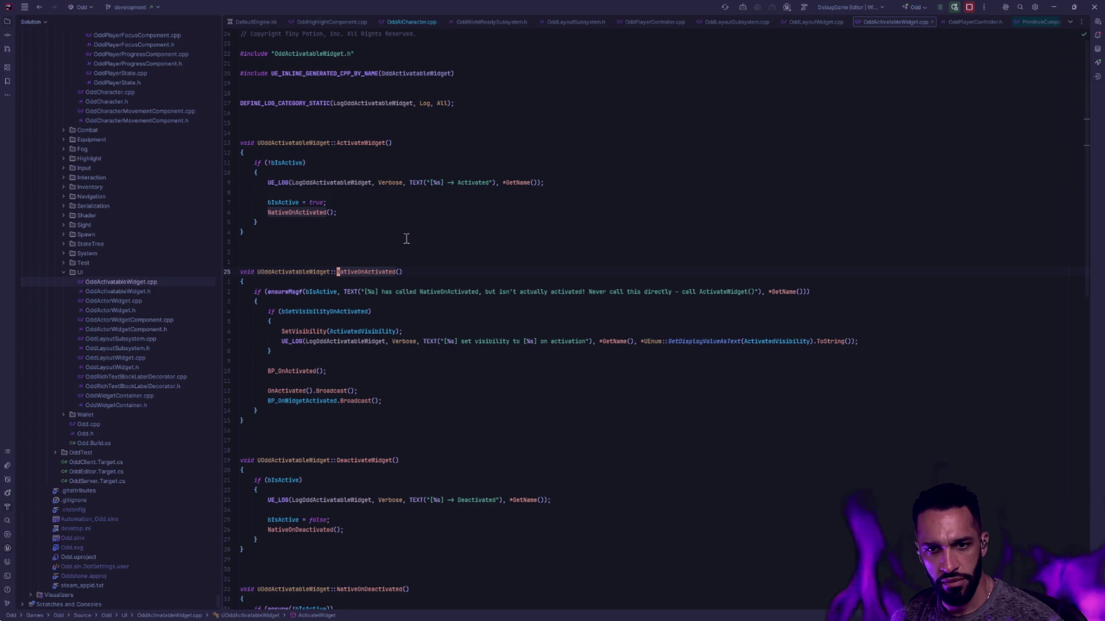
{"action": "left_click", "coordinate": [139, 292]}
{"action": "double_click", "coordinate": [152, 286]}
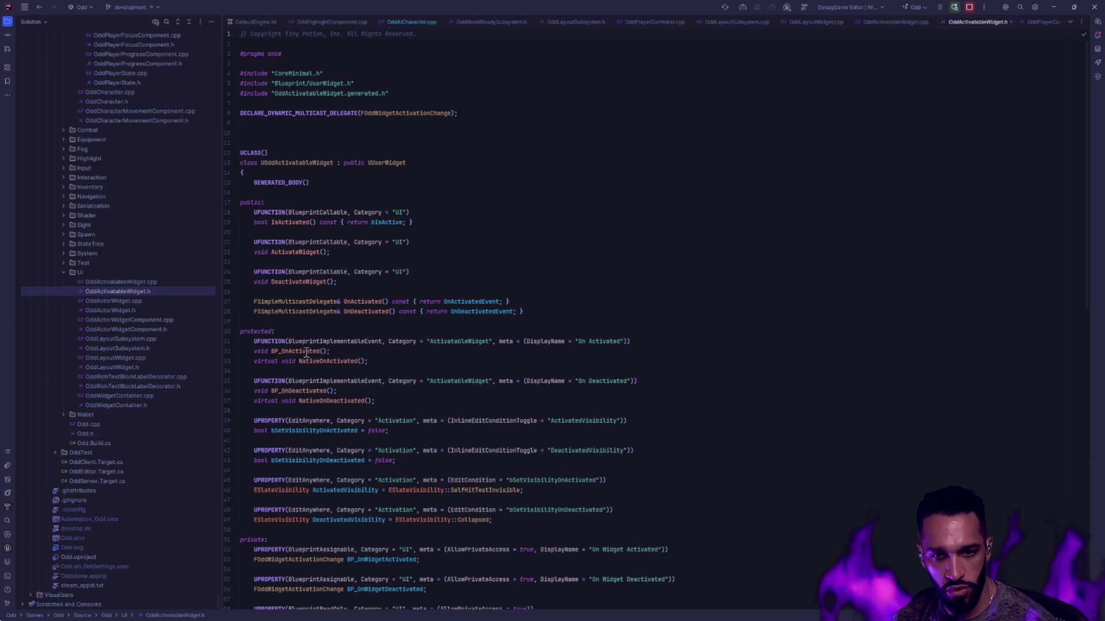
- Back in OddActivatableWidget.cpp, highlight the visibility block inside NativeOnDeactivated
{"action": "mouse_move", "coordinate": [342, 357]}
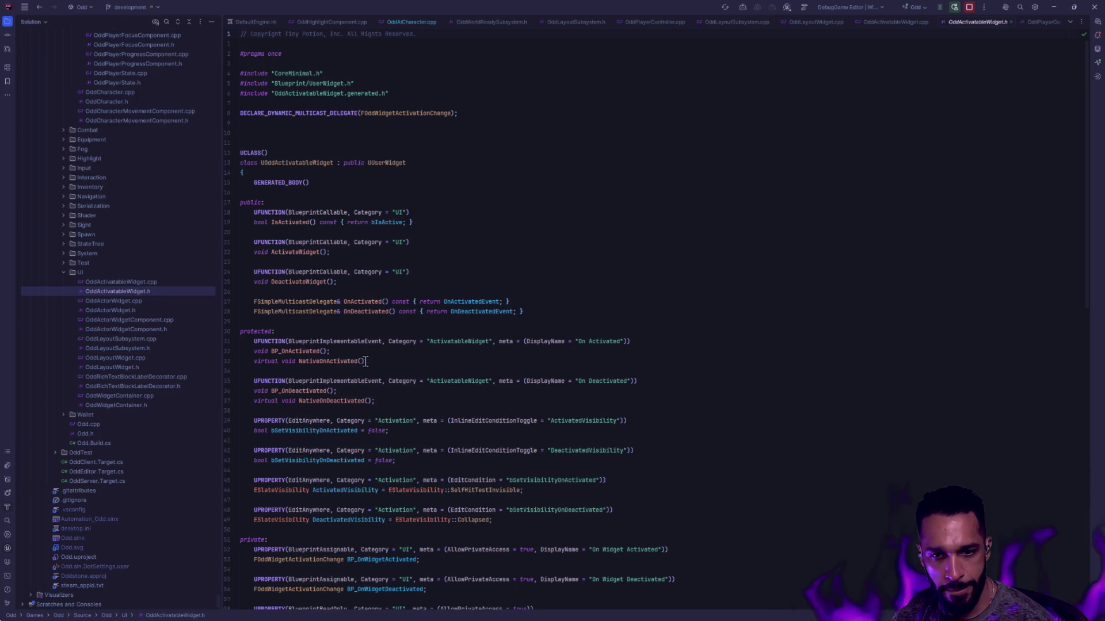
{"action": "left_click", "coordinate": [148, 281]}
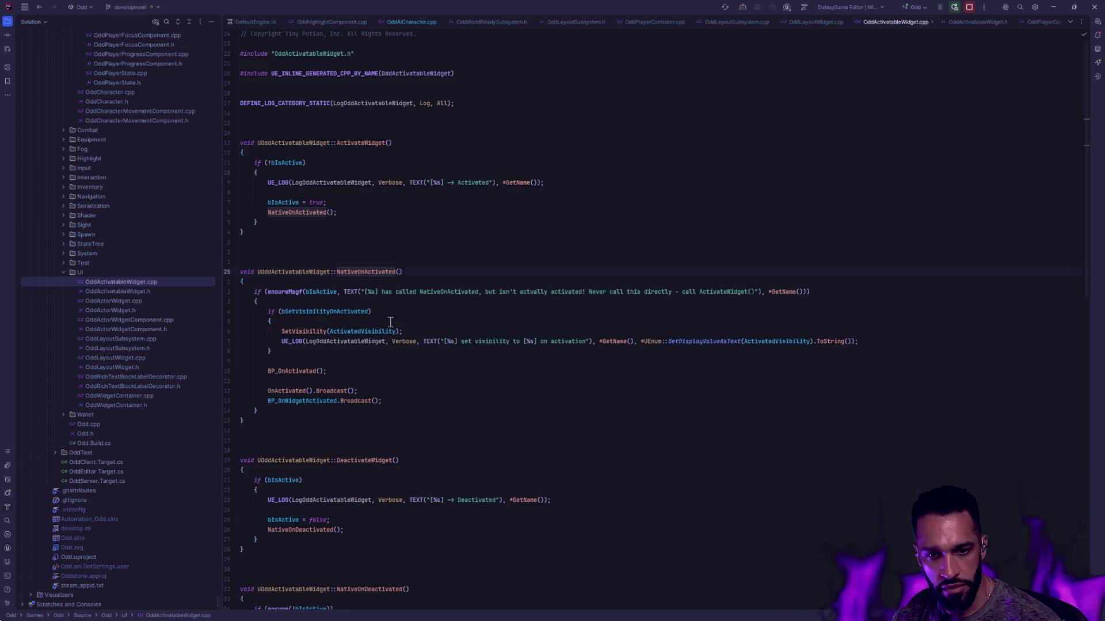
{"action": "scroll", "coordinate": [390, 322], "scroll_direction": "down", "scroll_amount": 2}
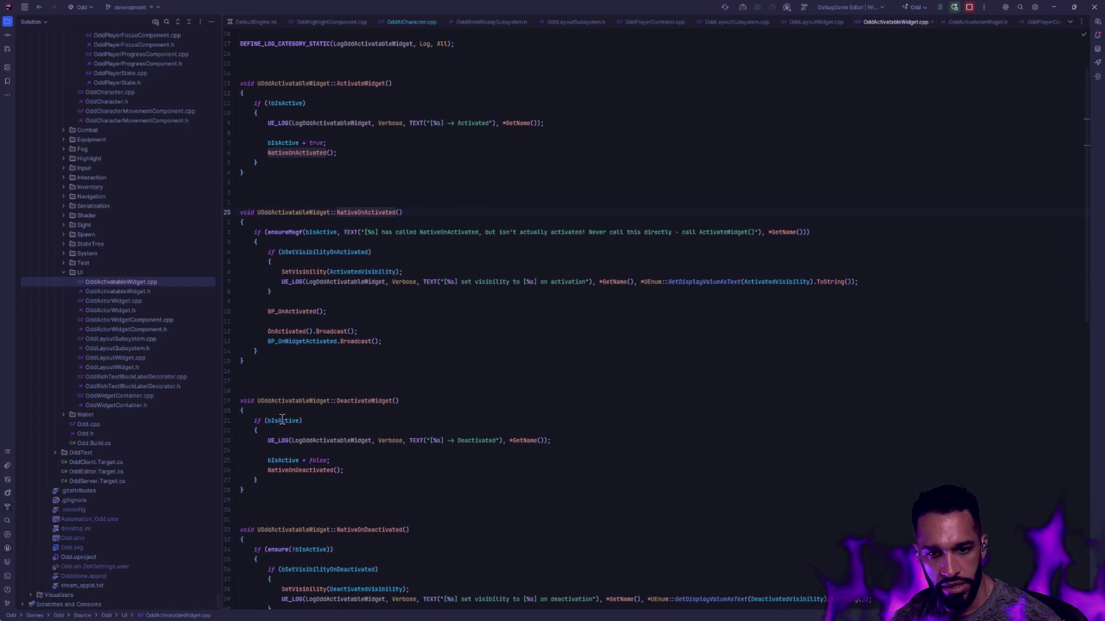
{"action": "scroll", "coordinate": [332, 433], "scroll_direction": "down", "scroll_amount": 2}
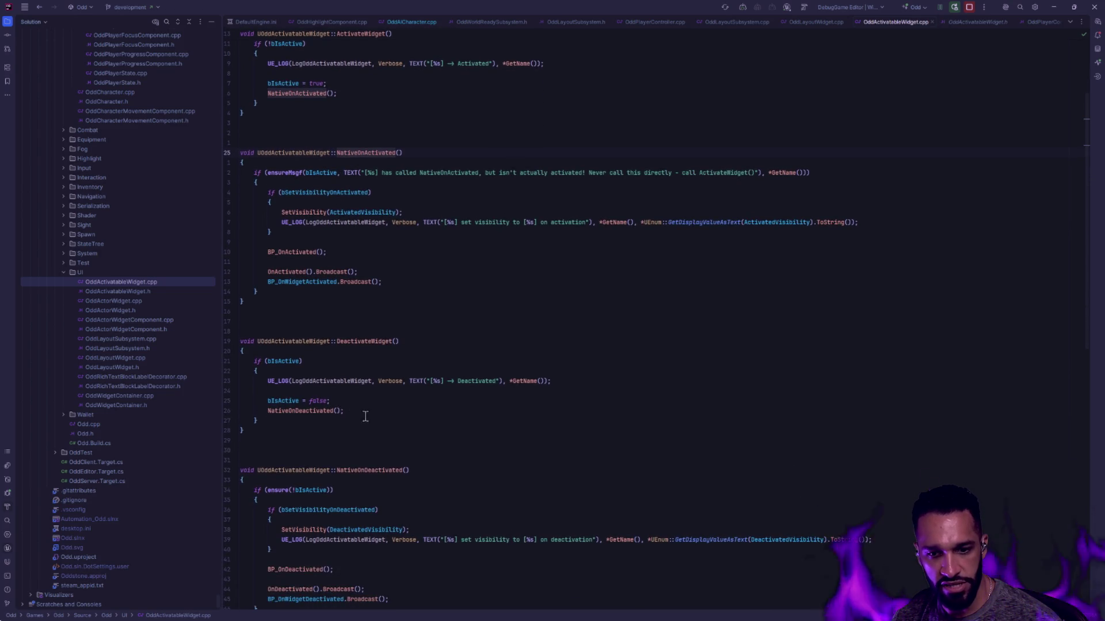
{"action": "scroll", "coordinate": [365, 415], "scroll_direction": "down", "scroll_amount": 4}
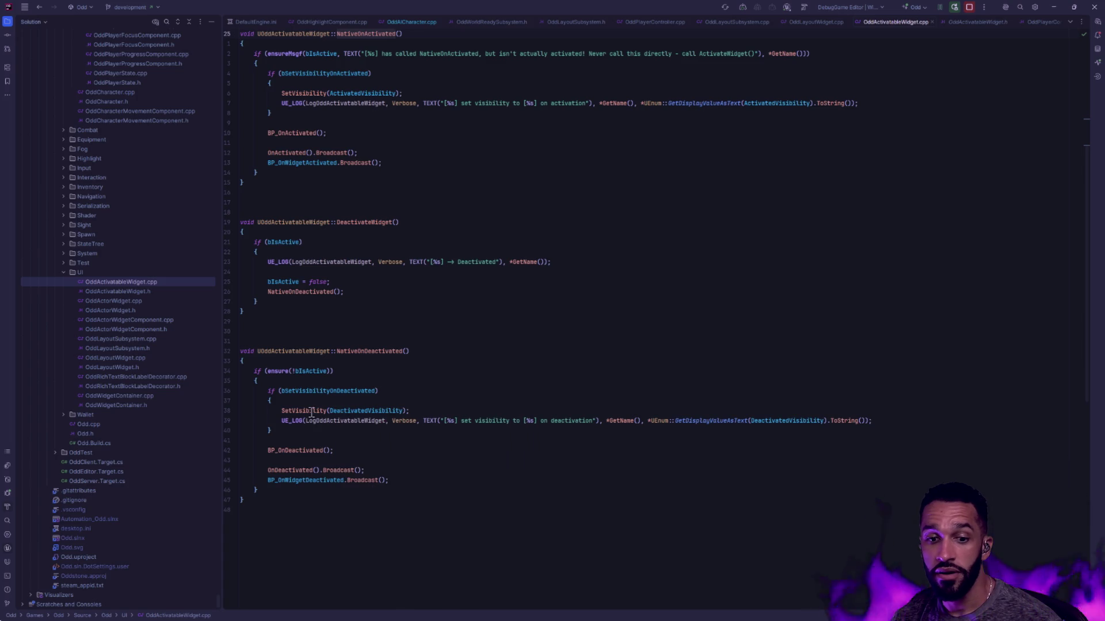
{"action": "mouse_move", "coordinate": [308, 409]}
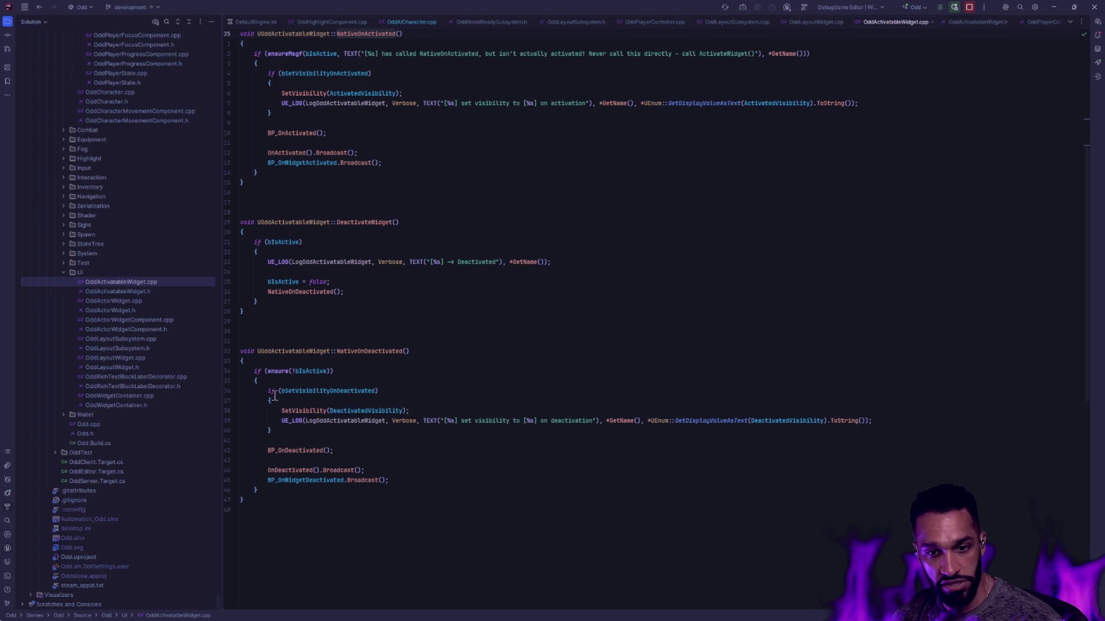
{"action": "left_click_drag", "start_coordinate": [300, 440], "coordinate": [256, 391]}
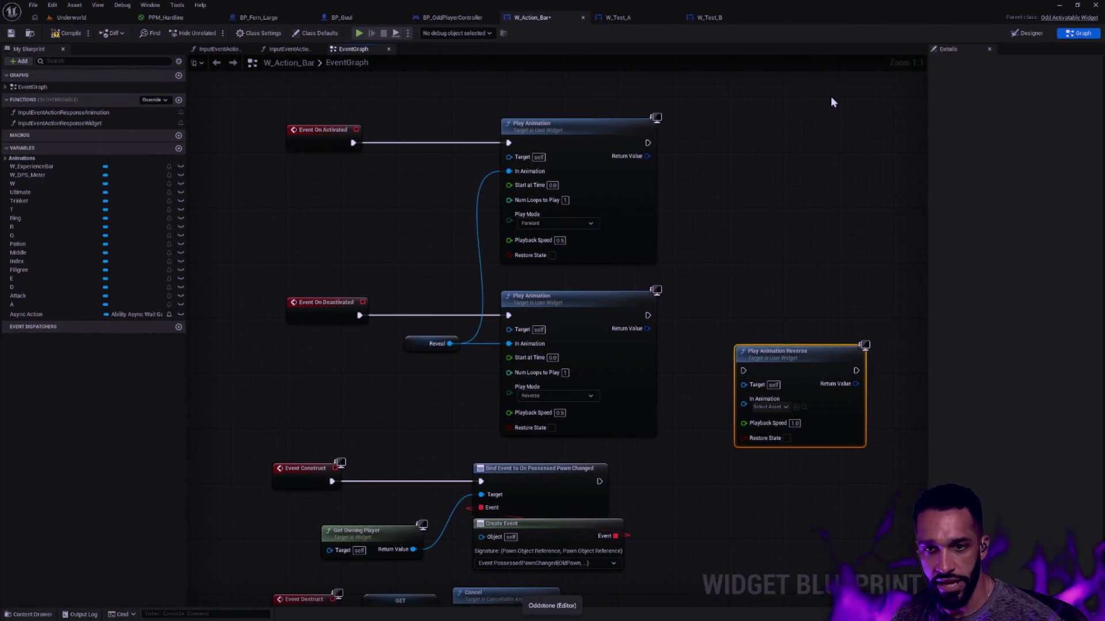
- Show W_Action_Bar's Designer view with the root widget's Activation visibility settings in Details
{"action": "left_click", "coordinate": [1018, 34]}
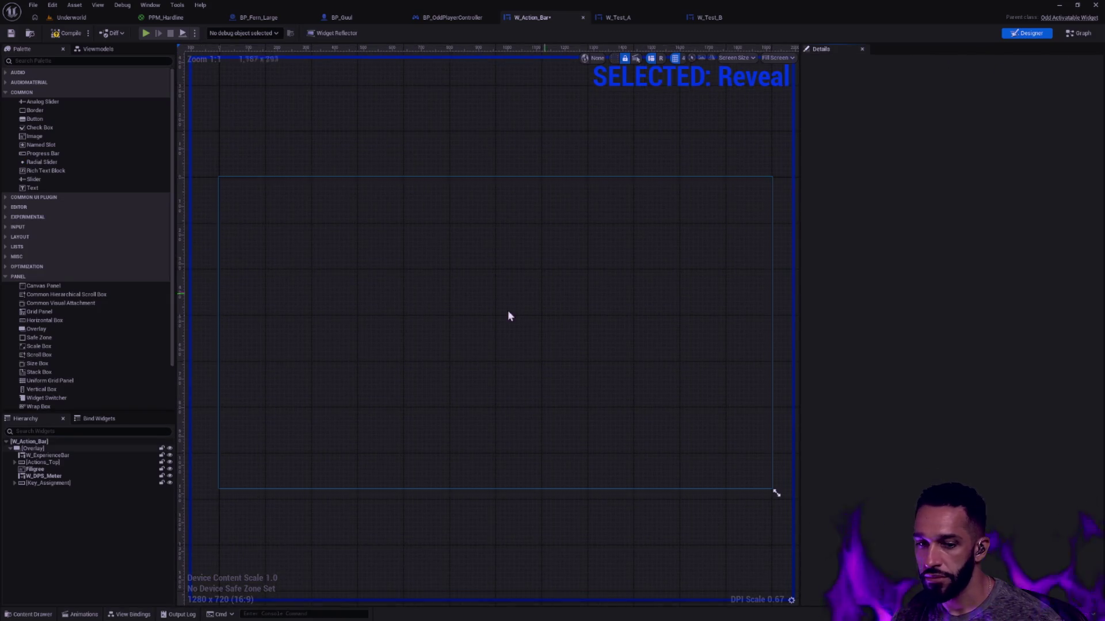
{"action": "left_click", "coordinate": [81, 615]}
{"action": "left_click", "coordinate": [279, 429]}
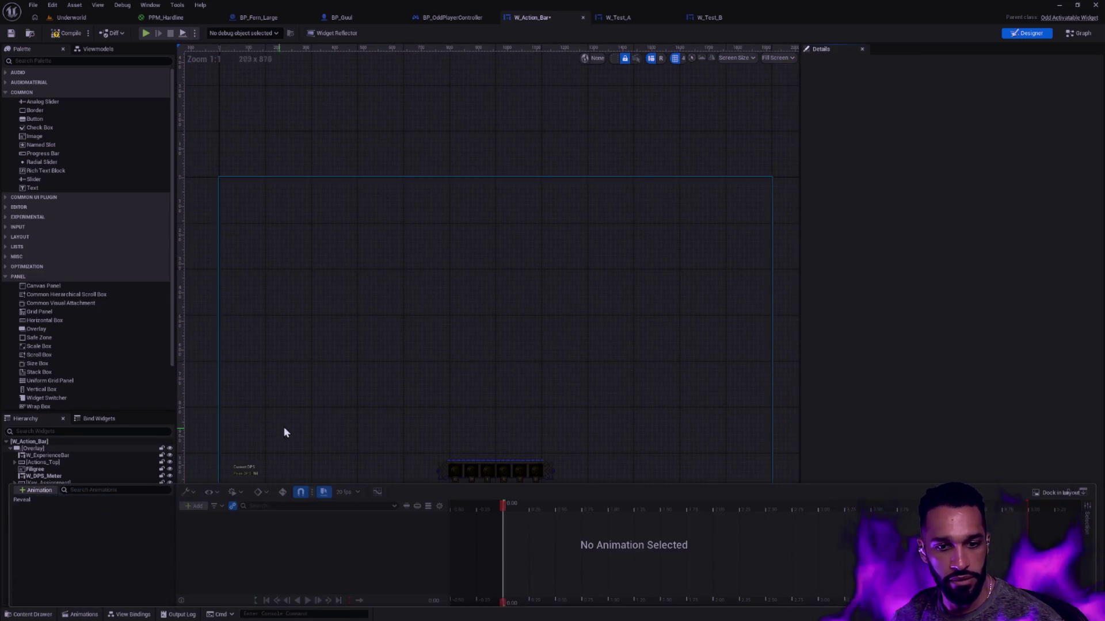
{"action": "left_click", "coordinate": [703, 118]}
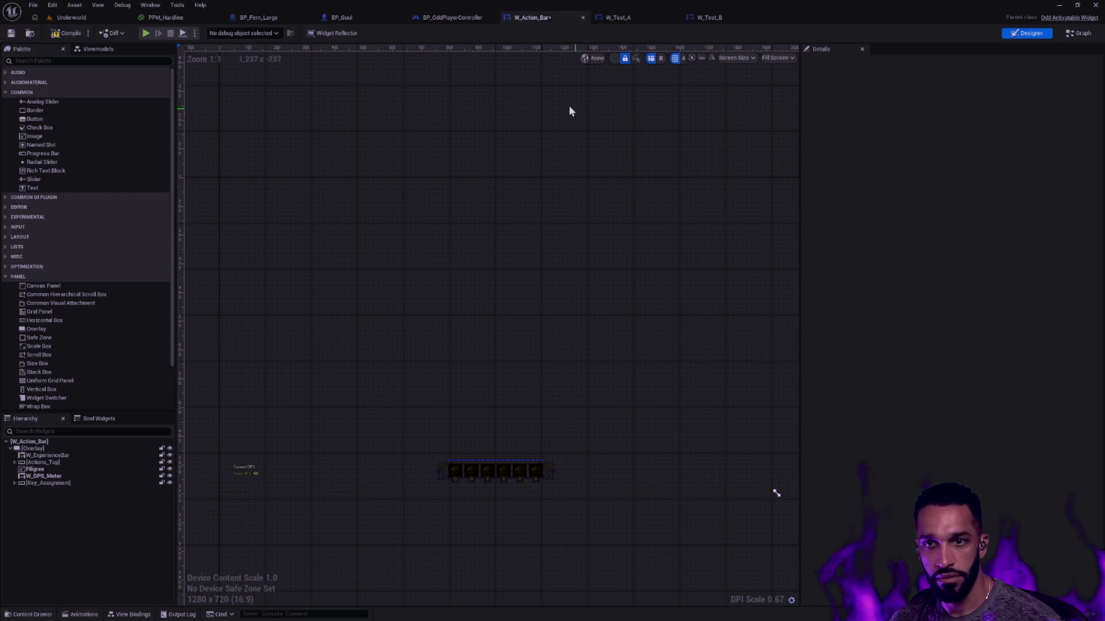
{"action": "left_click", "coordinate": [65, 442]}
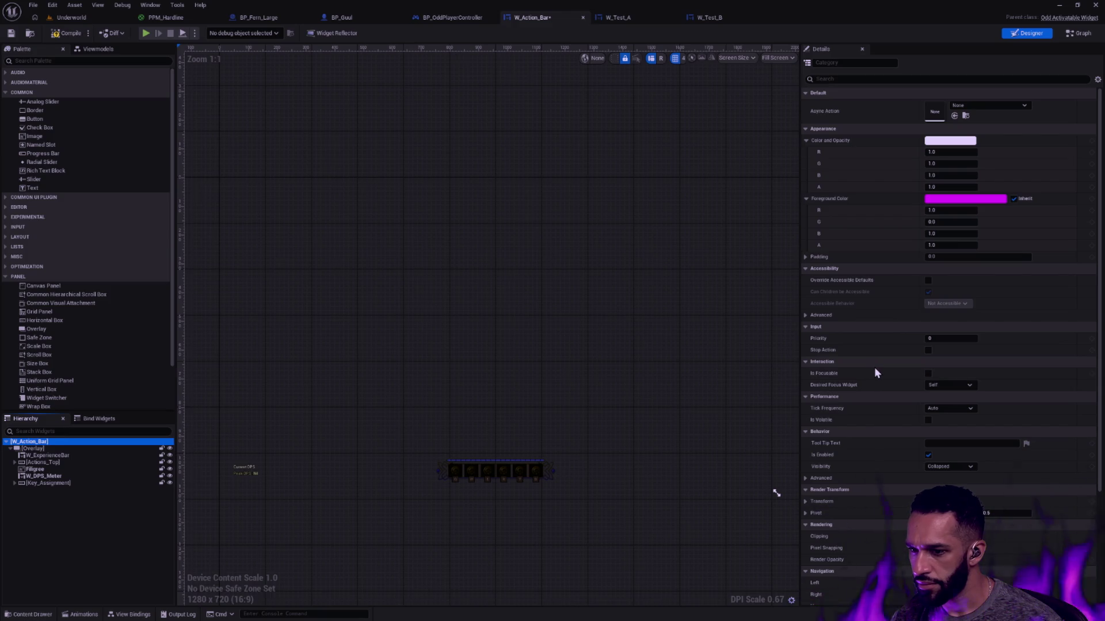
{"action": "scroll", "coordinate": [872, 364], "scroll_direction": "down", "scroll_amount": 5}
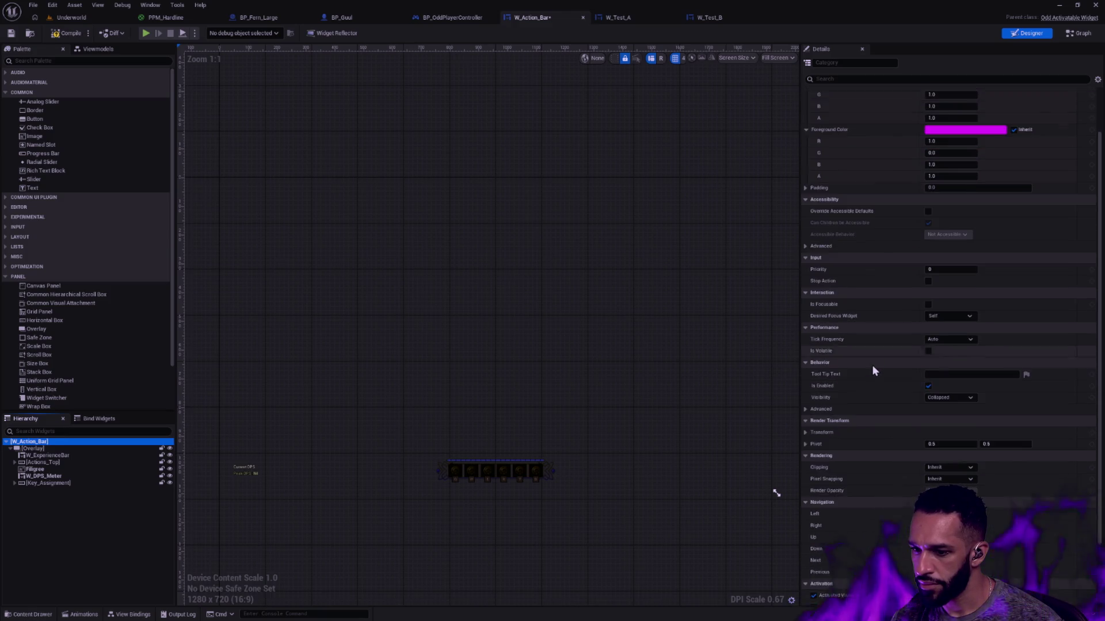
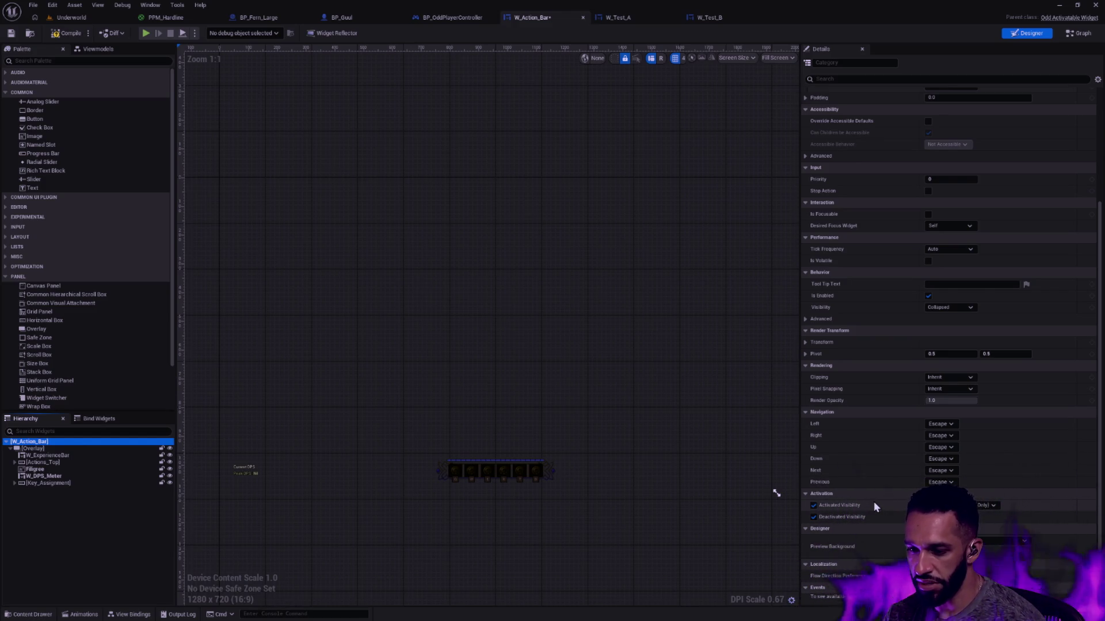
- Enable W_Action_Bar's Deactivated Visibility override and check the event graph and C++ source
{"action": "left_click", "coordinate": [813, 516]}
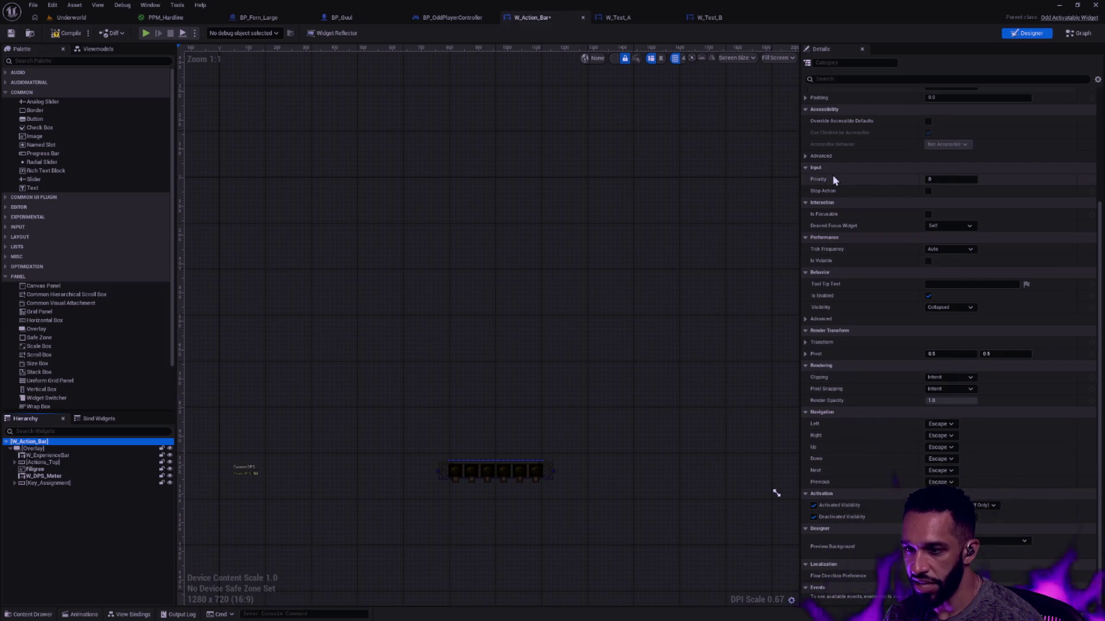
{"action": "left_click", "coordinate": [1066, 34]}
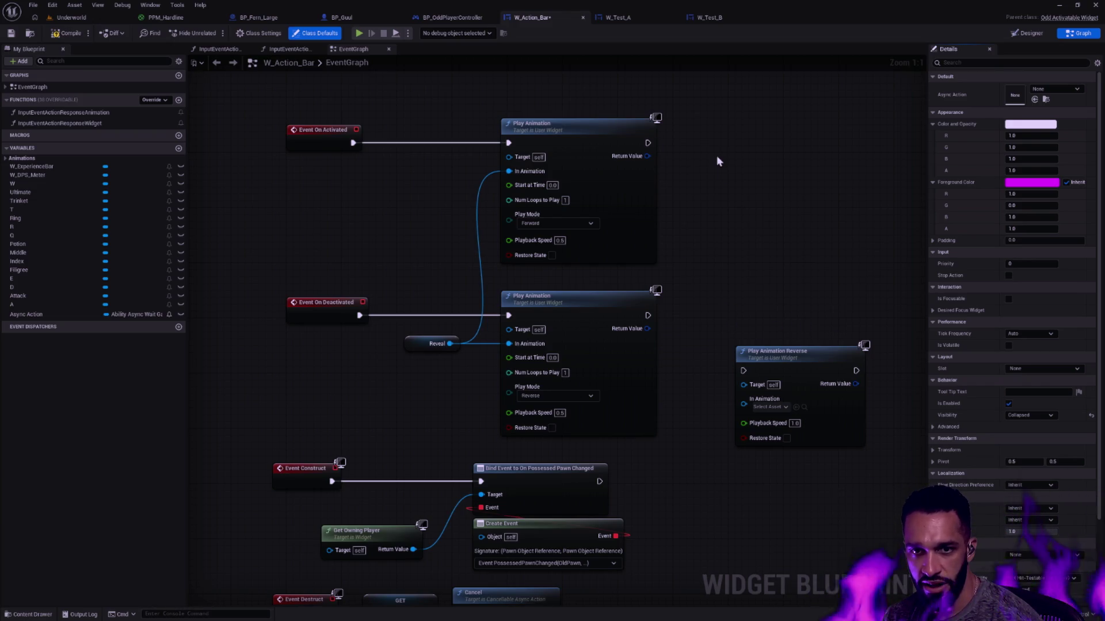
{"action": "key", "text": "alt+Tab"}
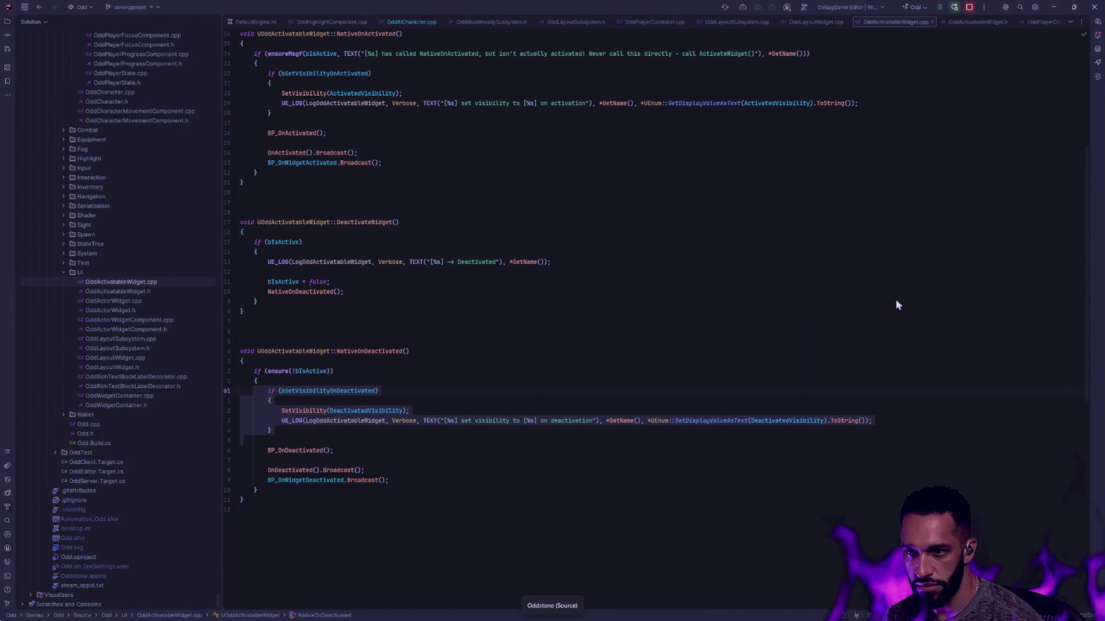
{"action": "key", "text": "alt+Tab"}
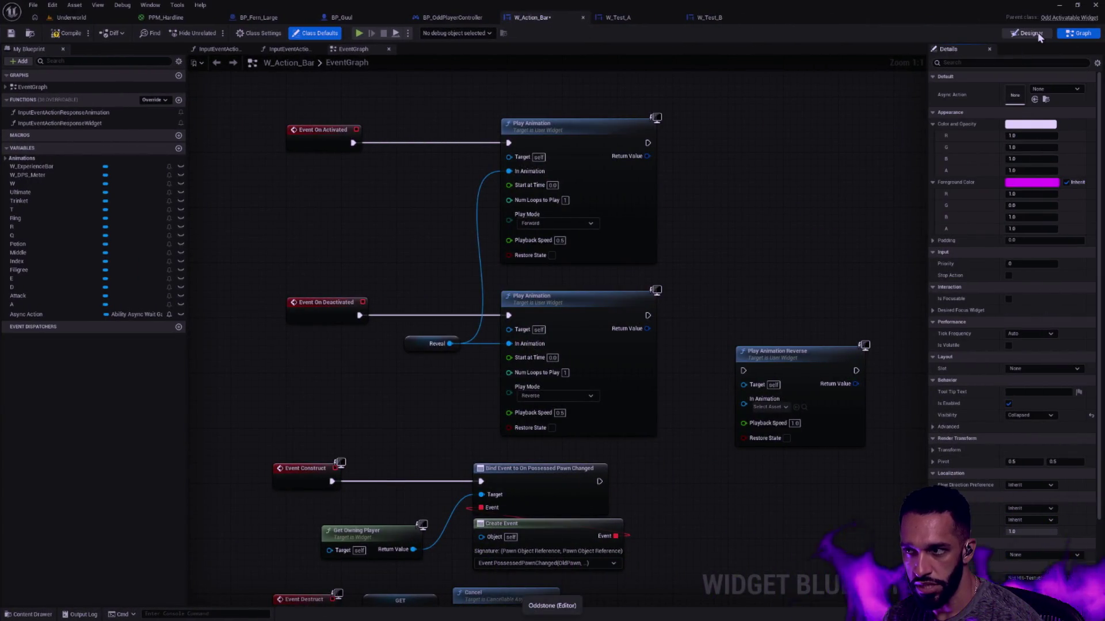
{"action": "left_click", "coordinate": [1031, 33]}
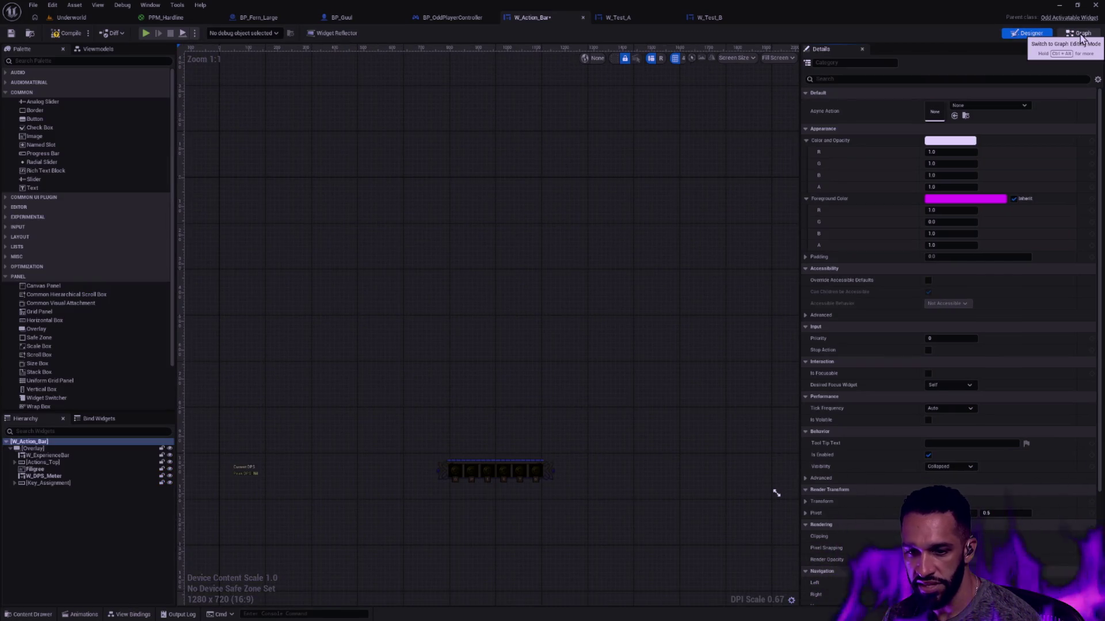
- Turn the Deactivated Visibility override back off and switch to the Underworld level
{"action": "scroll", "coordinate": [1098, 407], "scroll_direction": "down", "scroll_amount": 3}
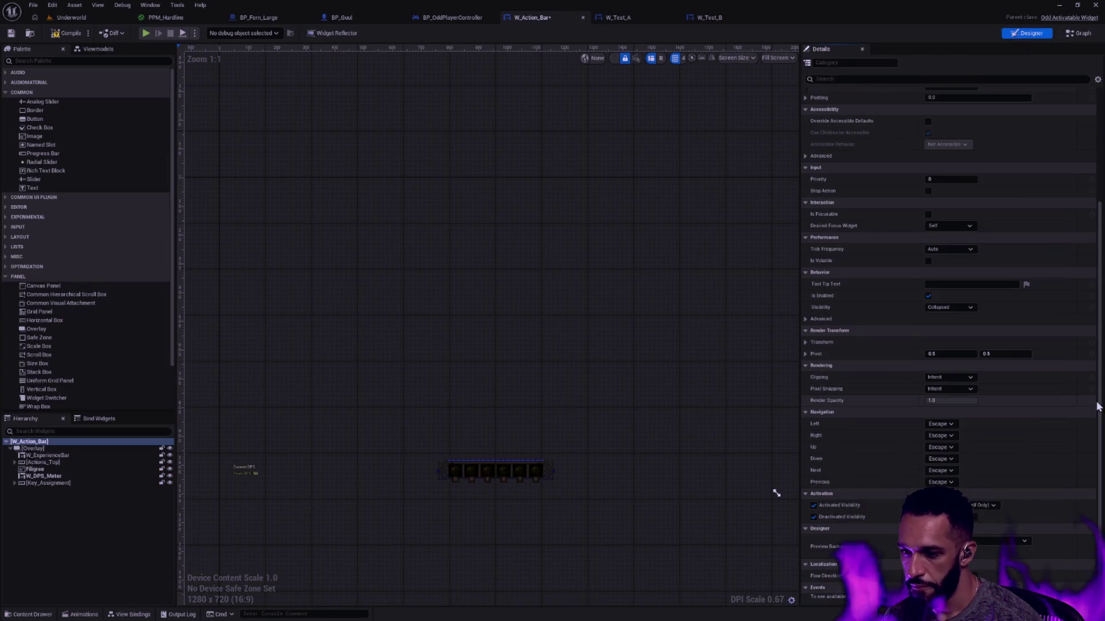
{"action": "left_click", "coordinate": [813, 517]}
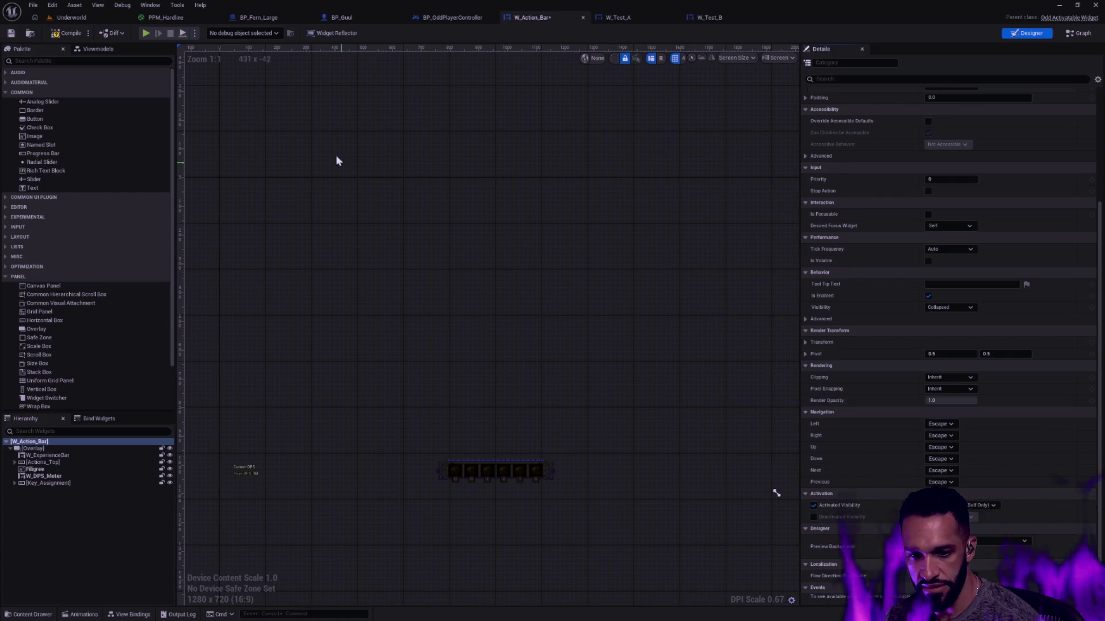
{"action": "left_click", "coordinate": [86, 20]}
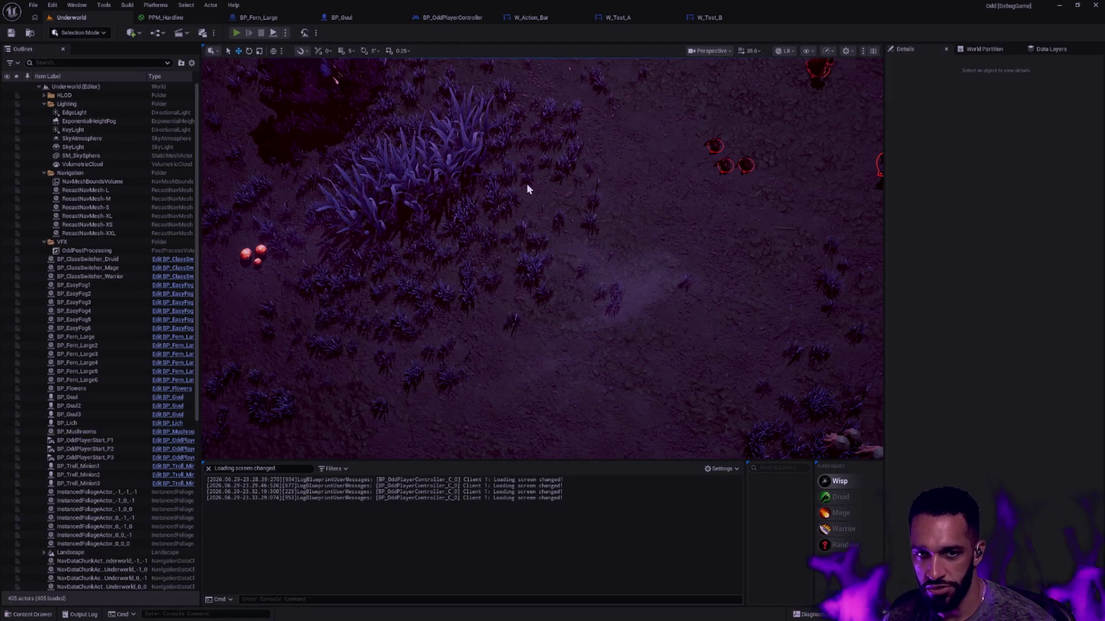
- Play-test Underworld, walk the character around, stop, and dismiss the runtime-error message log
{"action": "key", "text": "alt+p"}
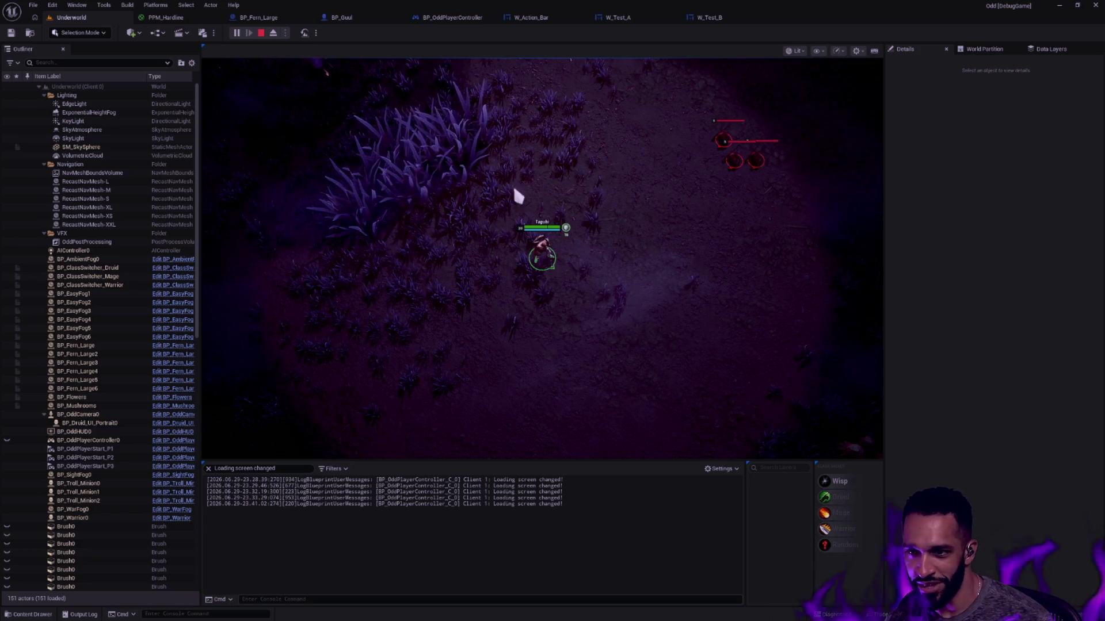
{"action": "left_click", "coordinate": [544, 210]}
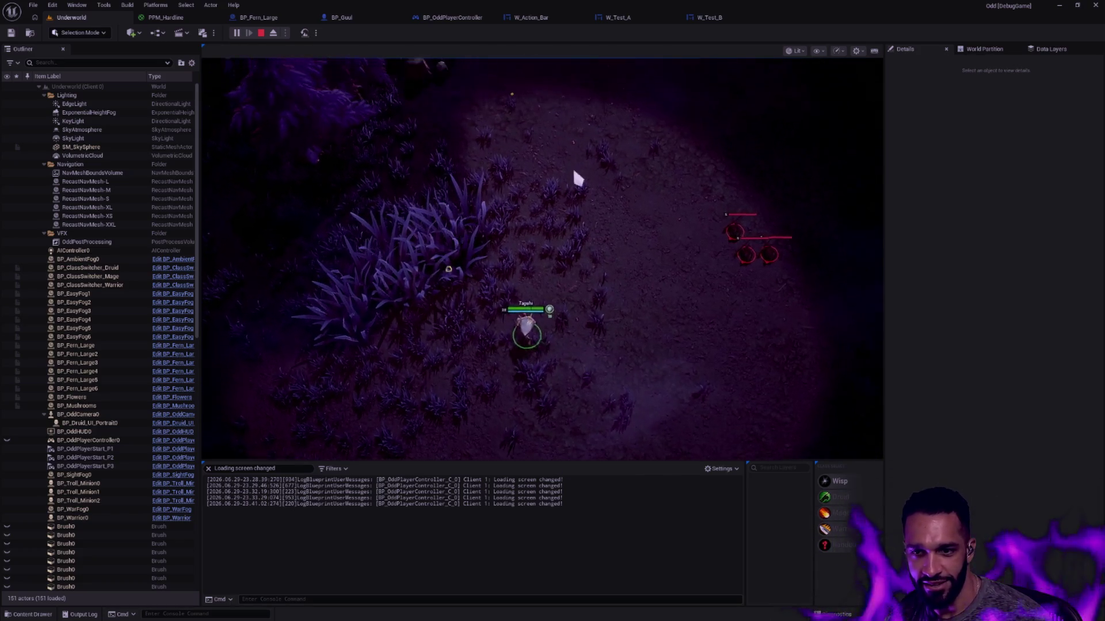
{"action": "left_click", "coordinate": [528, 283]}
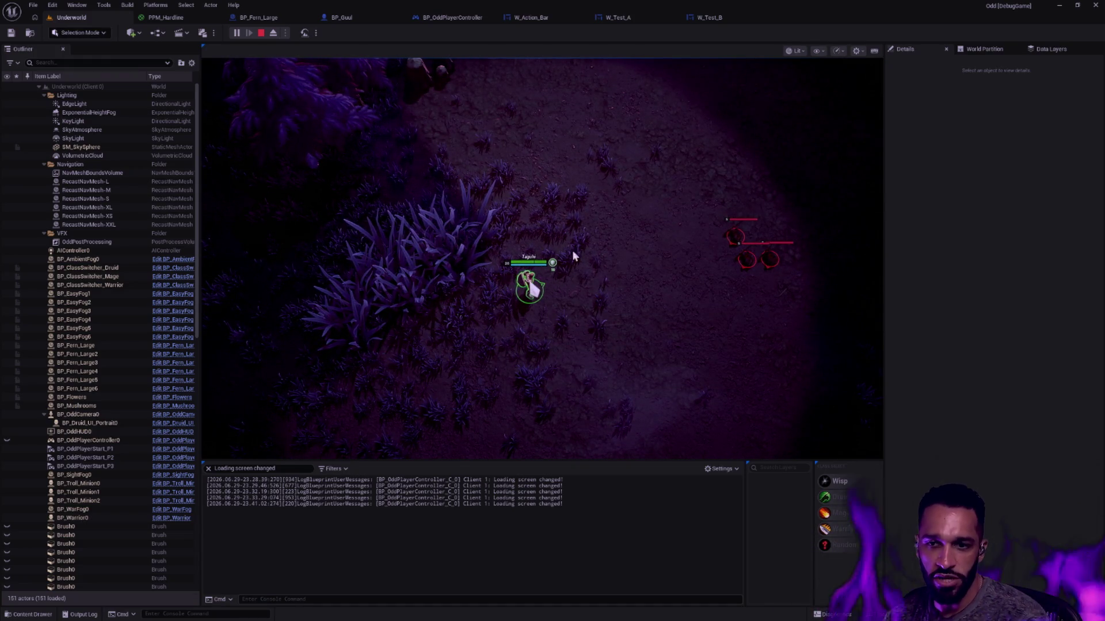
{"action": "key", "text": "Escape"}
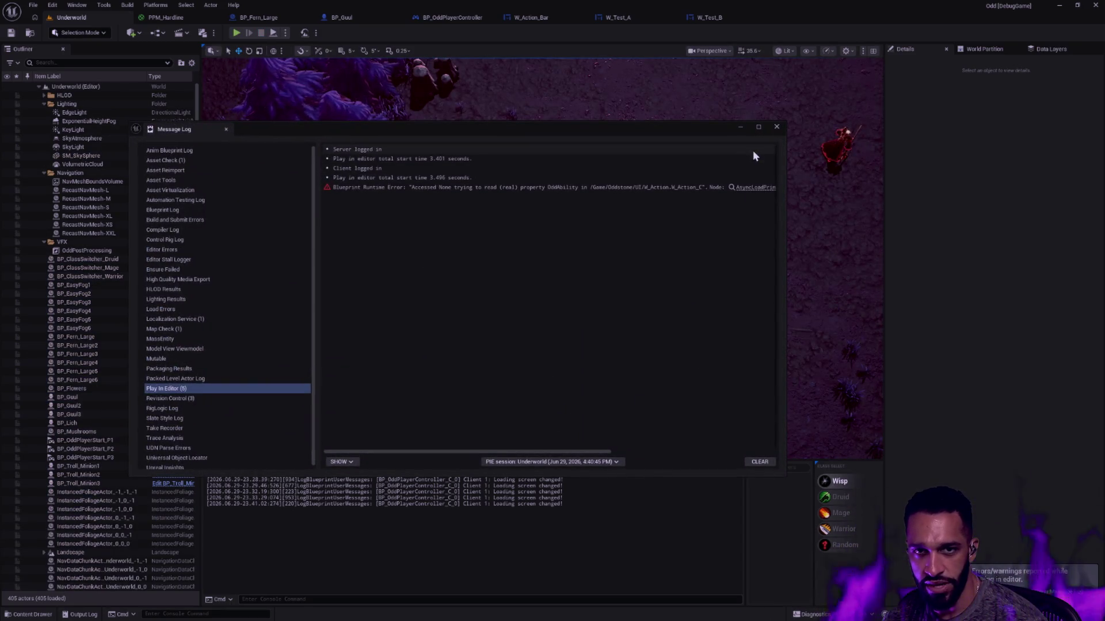
{"action": "left_click", "coordinate": [776, 127]}
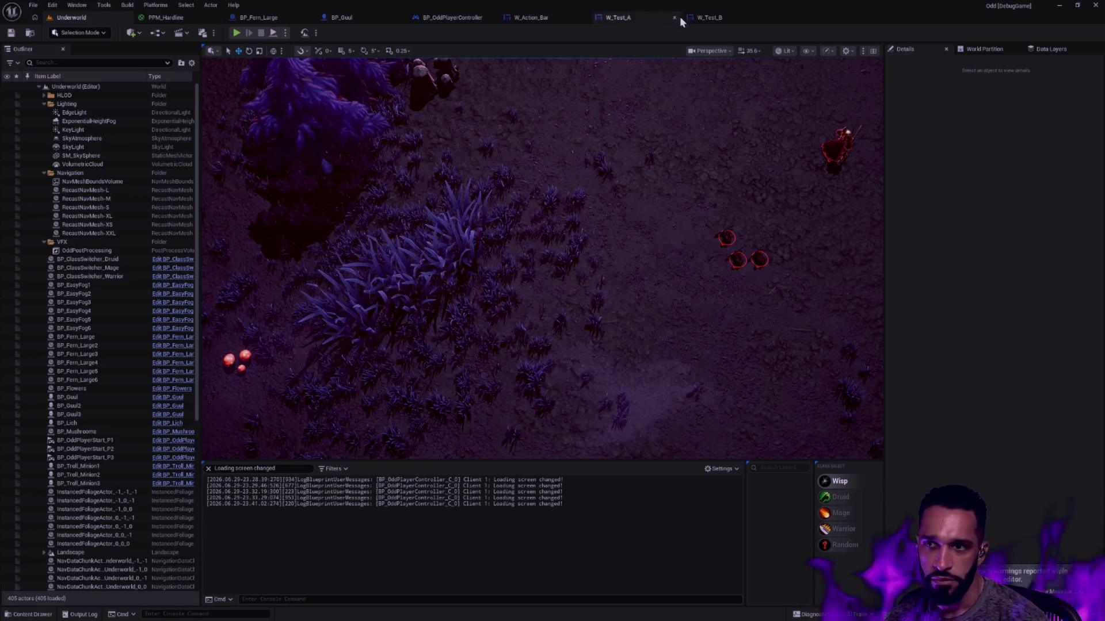
{"action": "left_click", "coordinate": [539, 18]}
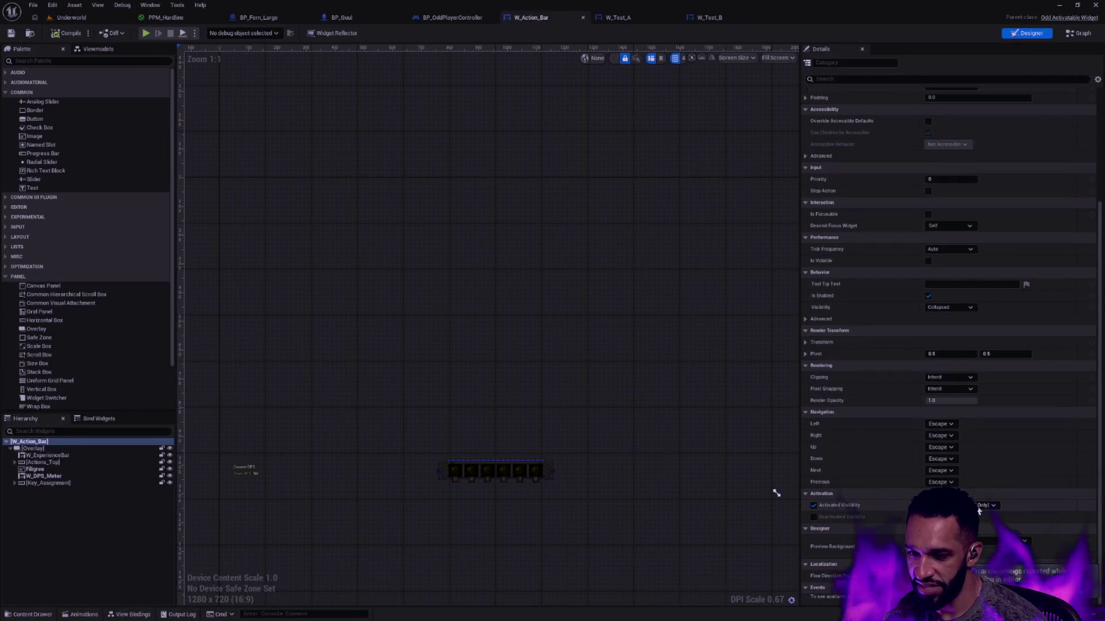
- Re-enable Deactivated Visibility and set it to the All Children option
{"action": "left_click", "coordinate": [814, 517]}
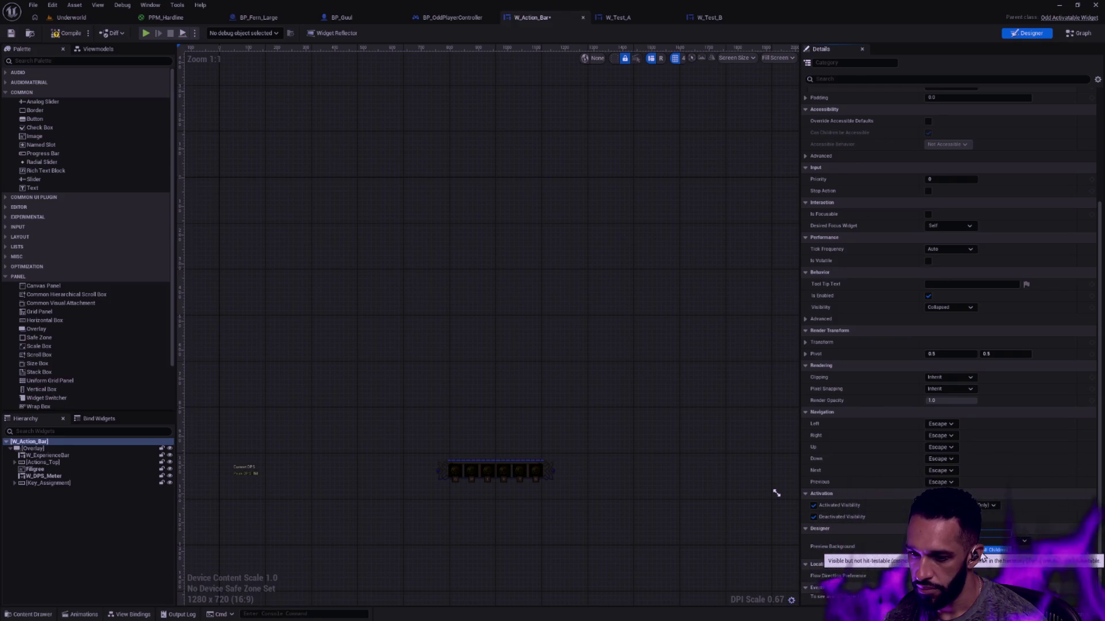
{"action": "left_click", "coordinate": [982, 554]}
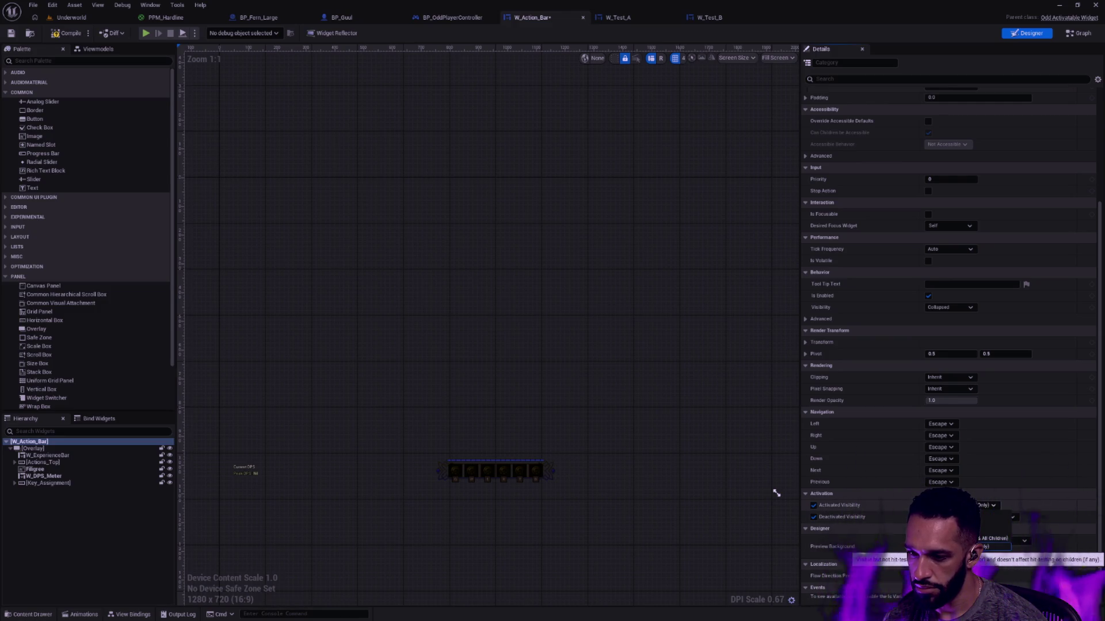
{"action": "left_click", "coordinate": [987, 505]}
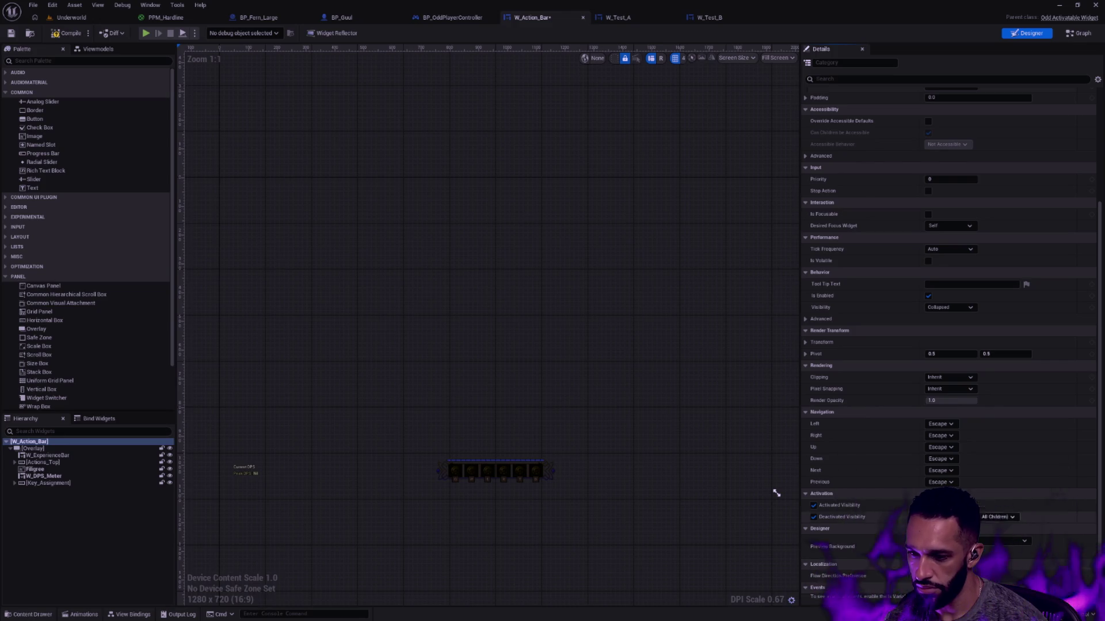
{"action": "left_click", "coordinate": [1004, 517]}
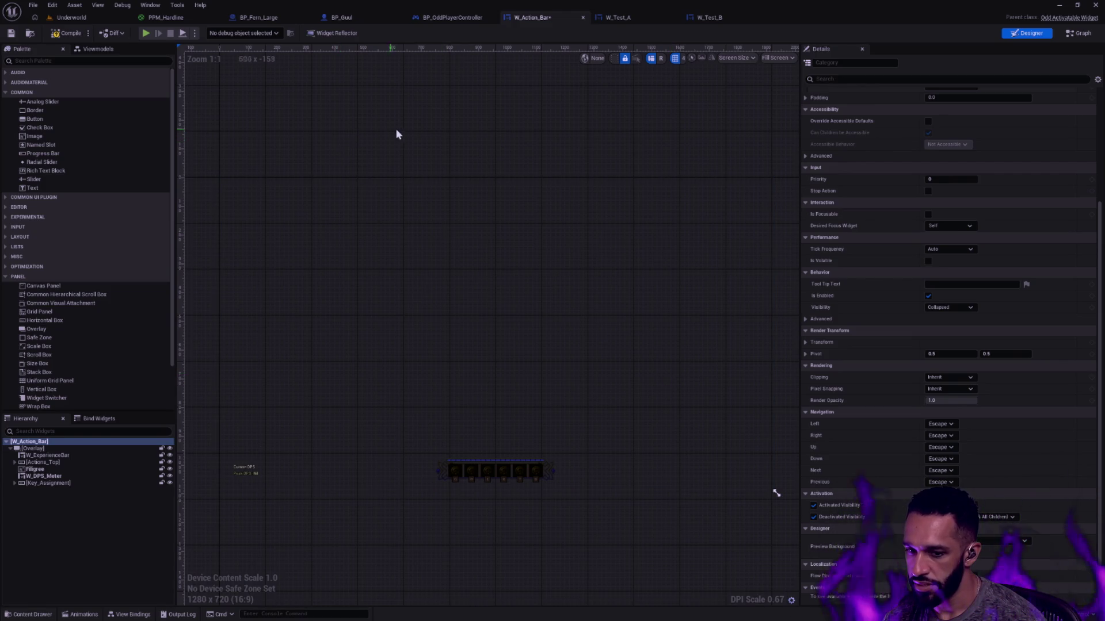
- Save W_Action_Bar, select the Actions_Top container, and switch to the Underworld level
{"action": "left_click", "coordinate": [10, 34]}
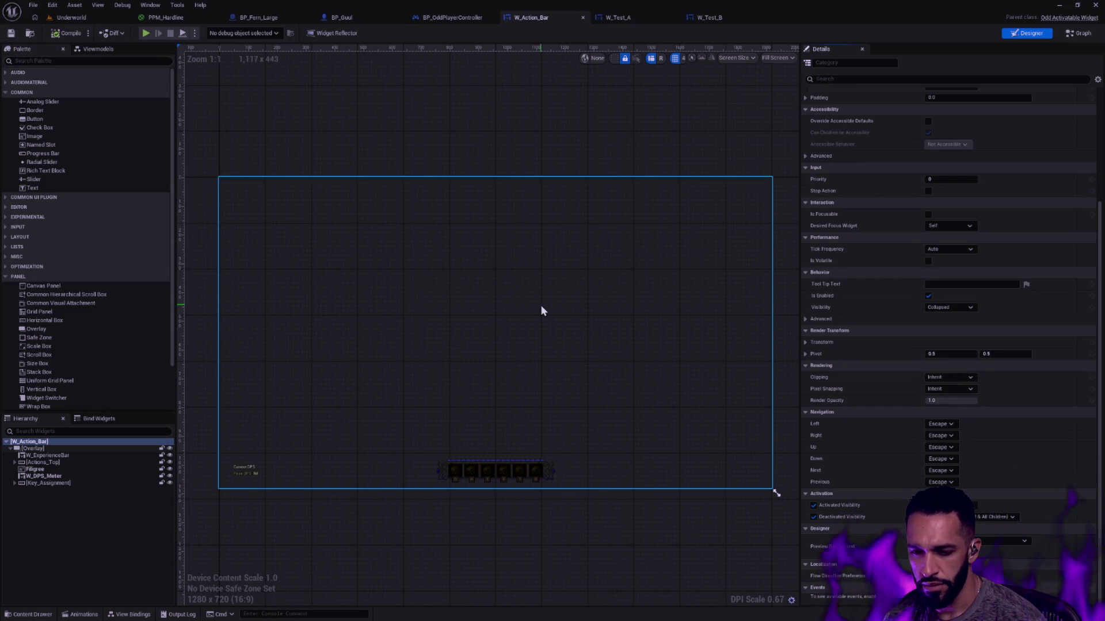
{"action": "left_click", "coordinate": [86, 462]}
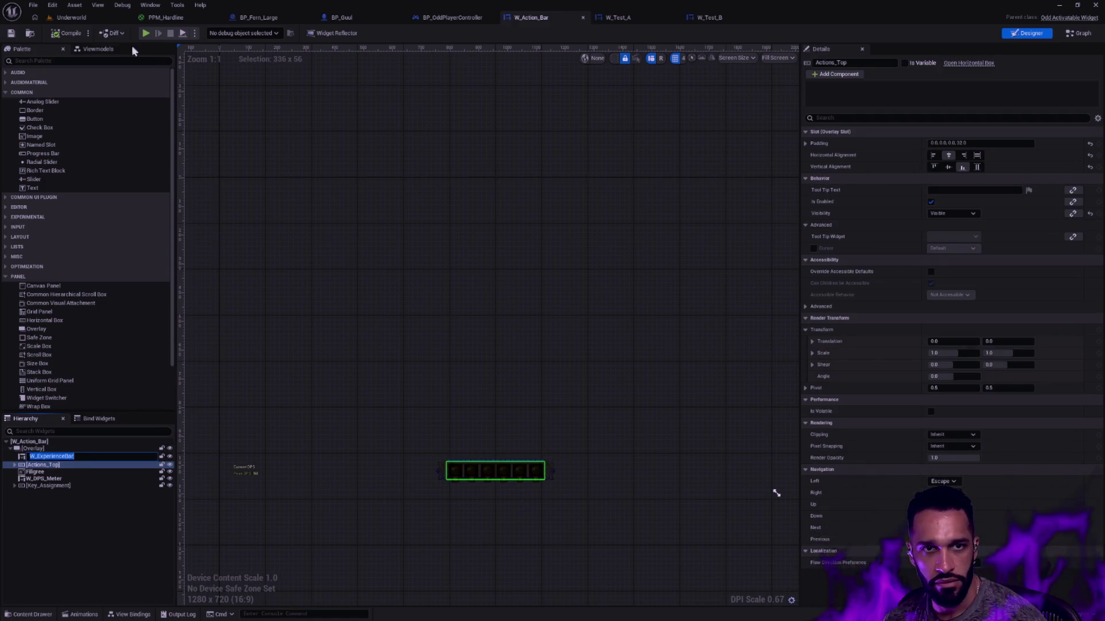
{"action": "left_click", "coordinate": [72, 17]}
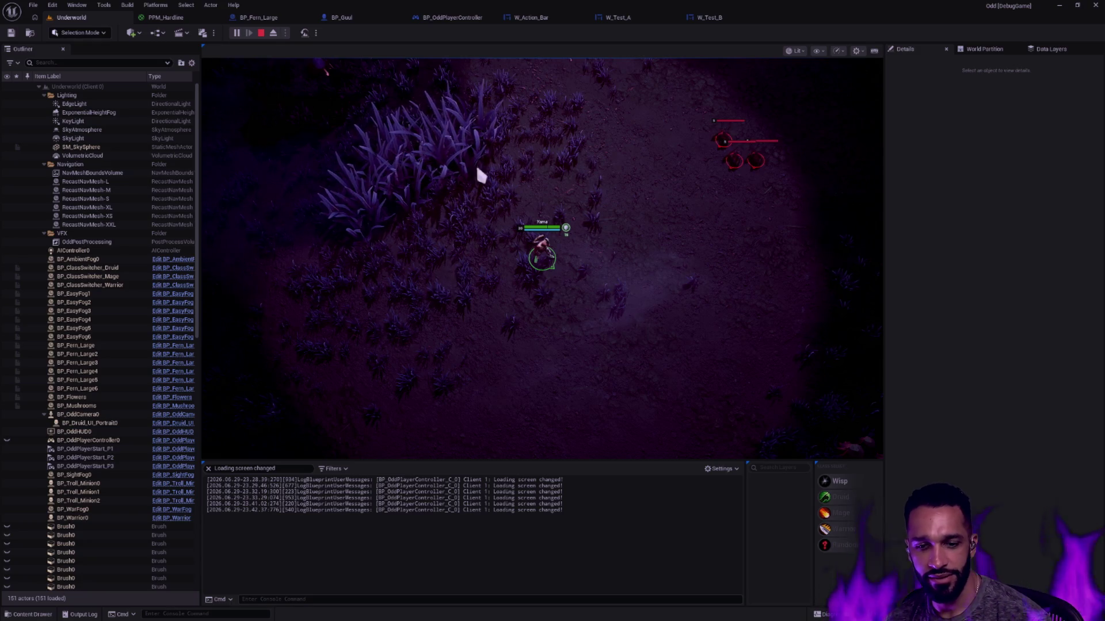
{"action": "key", "text": "a"}
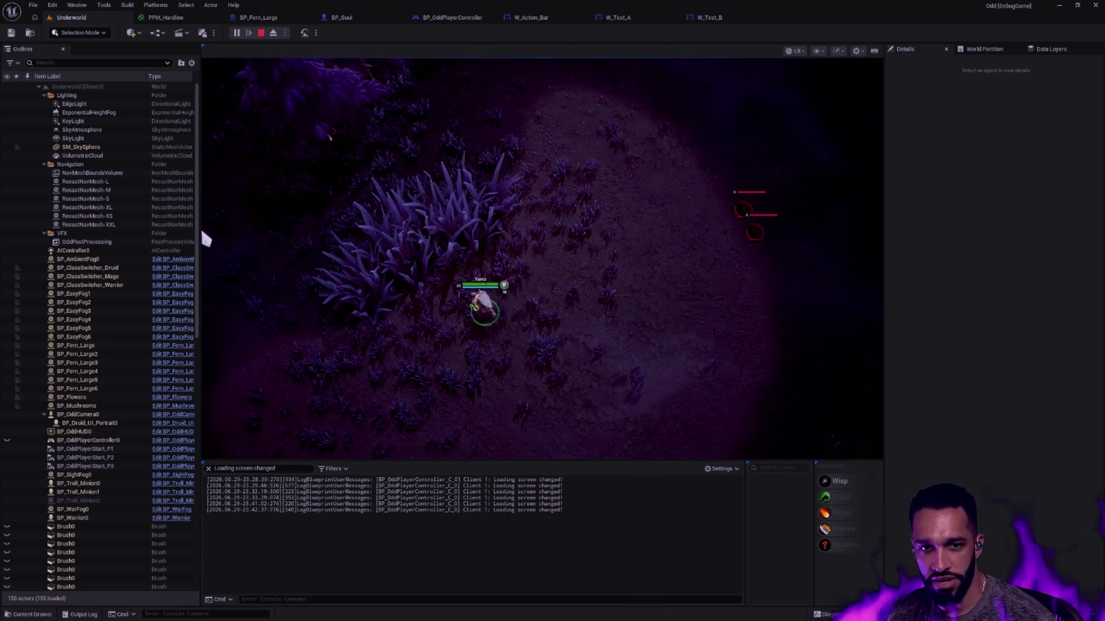
{"action": "left_click", "coordinate": [553, 321]}
{"action": "key", "text": "w"}
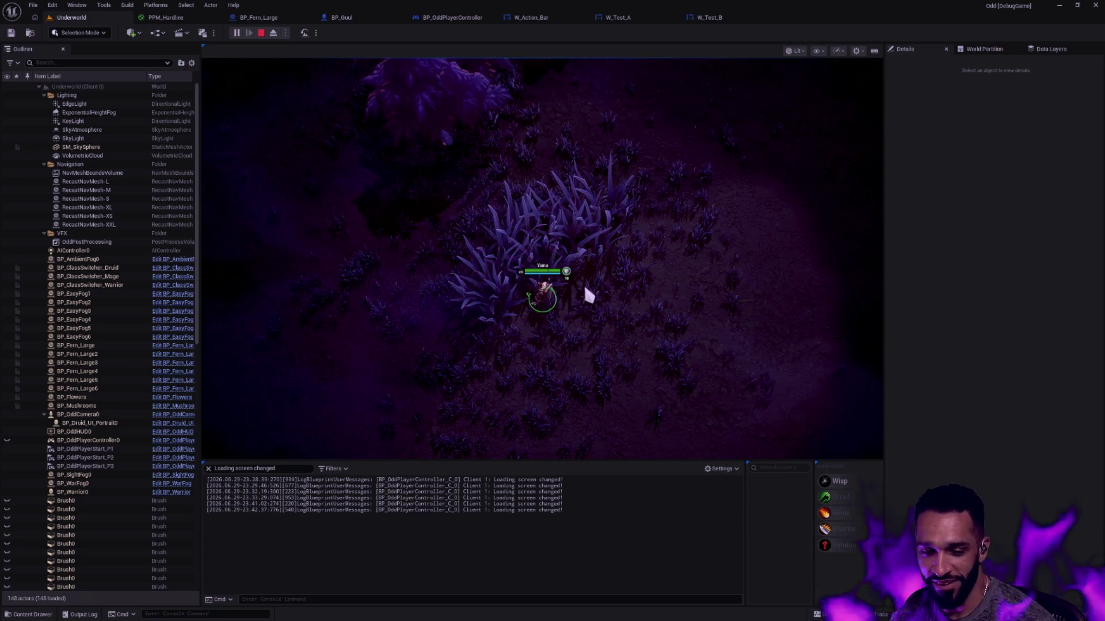
{"action": "key", "text": "w"}
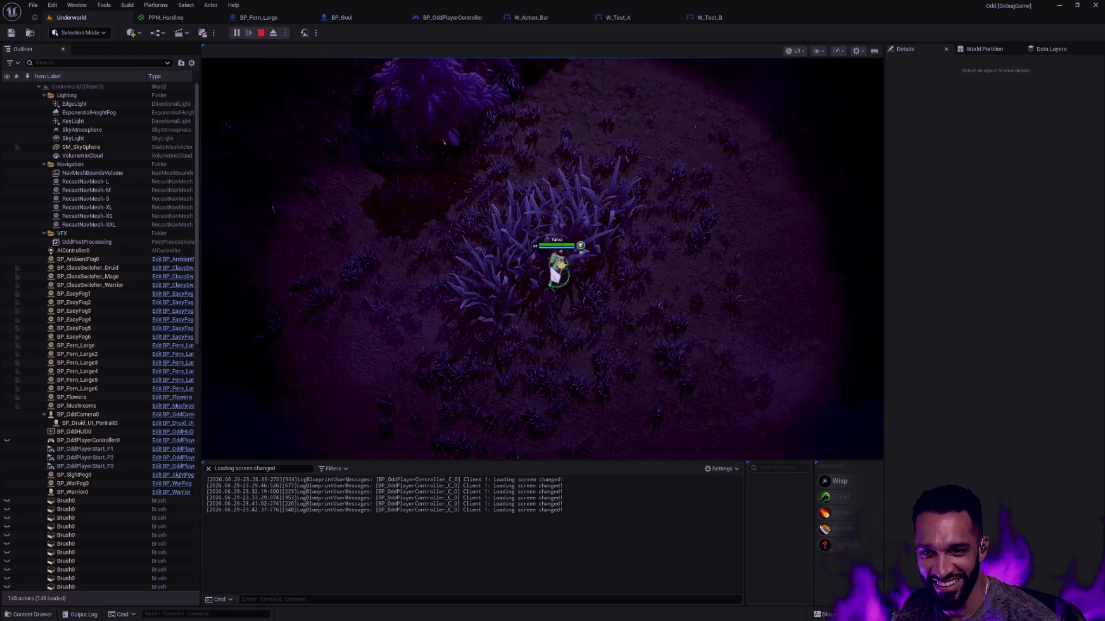
{"action": "left_click", "coordinate": [621, 316]}
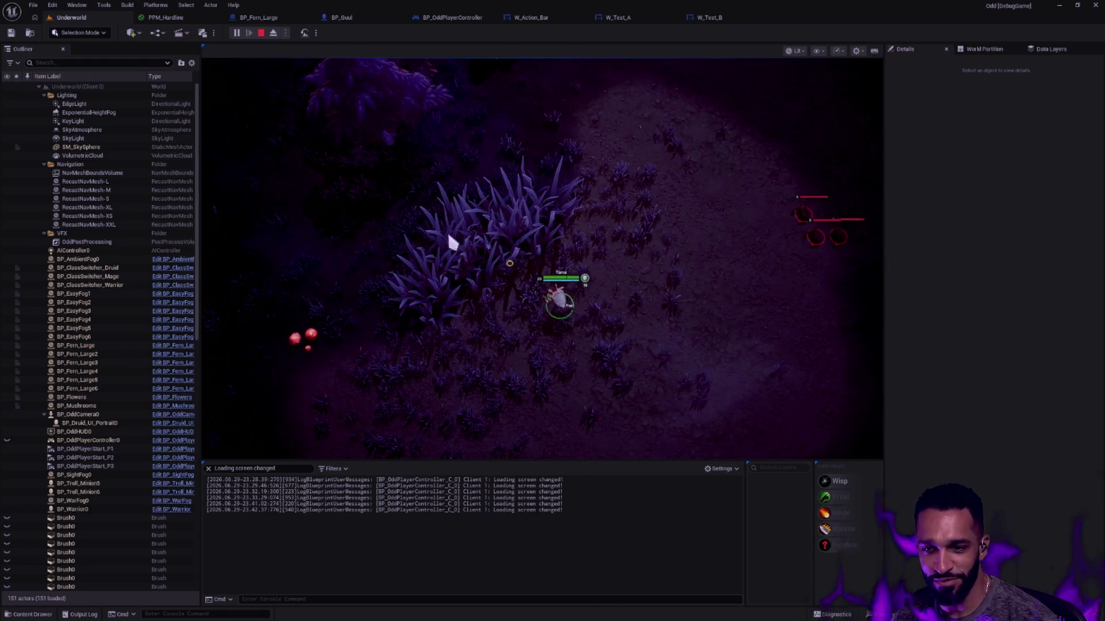
{"action": "left_click", "coordinate": [526, 323]}
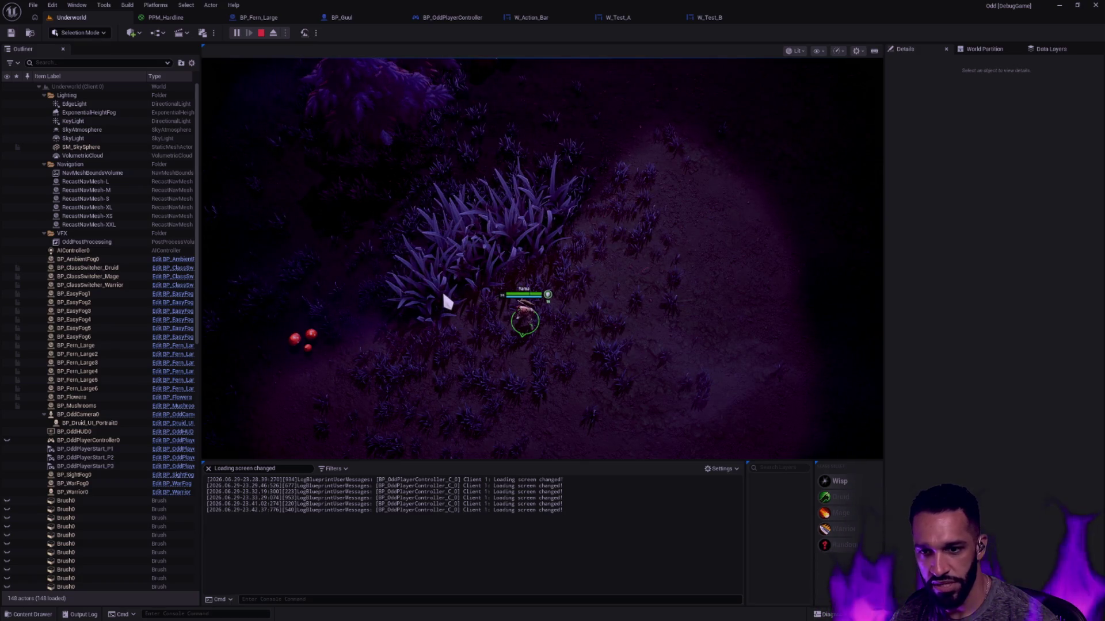
{"action": "left_click", "coordinate": [261, 33]}
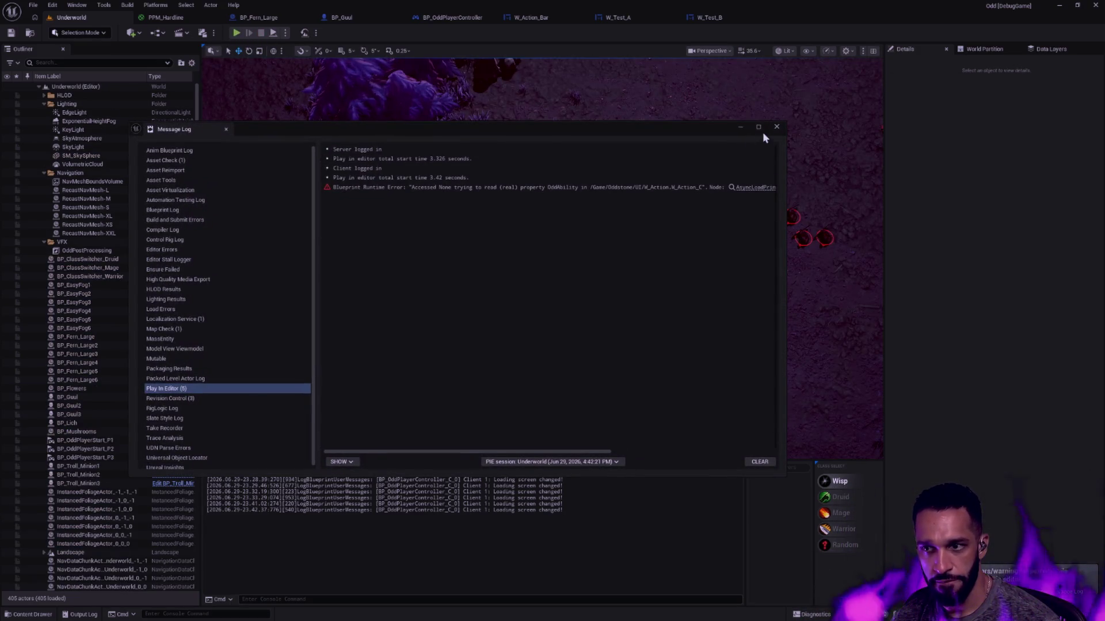
{"action": "left_click", "coordinate": [776, 127]}
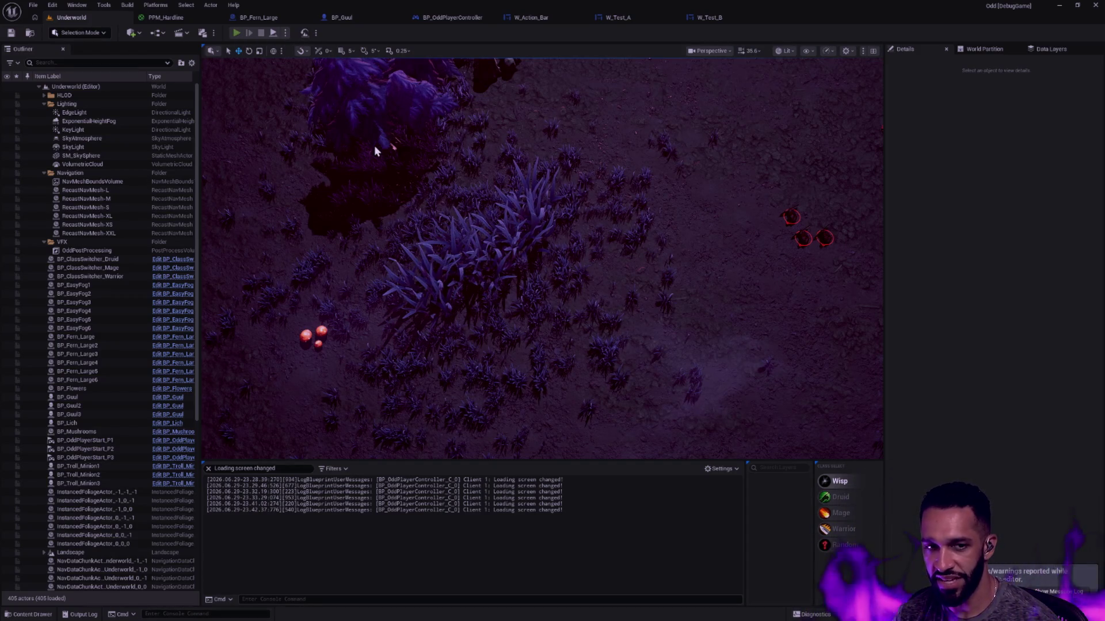
{"action": "key", "text": "alt+p"}
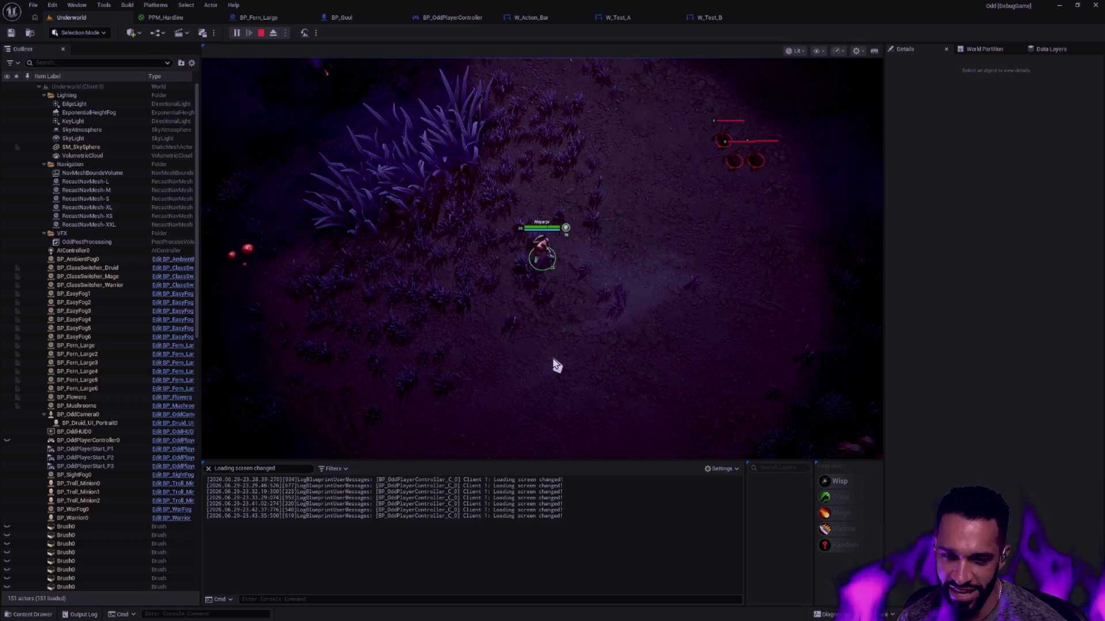
{"action": "key", "text": "Escape"}
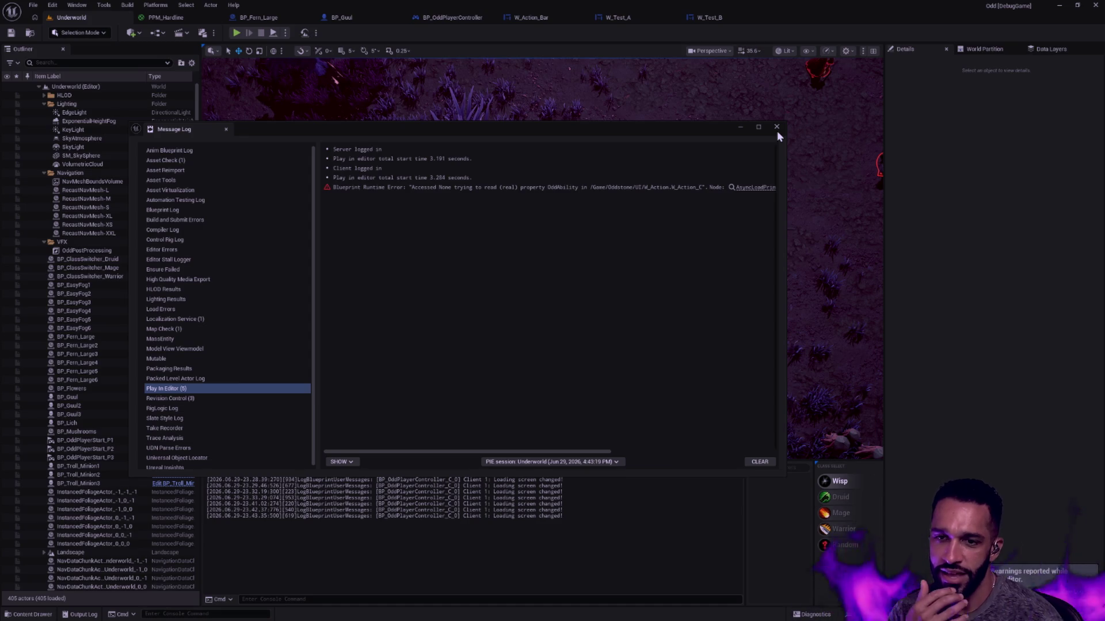
{"action": "key", "text": "alt+p"}
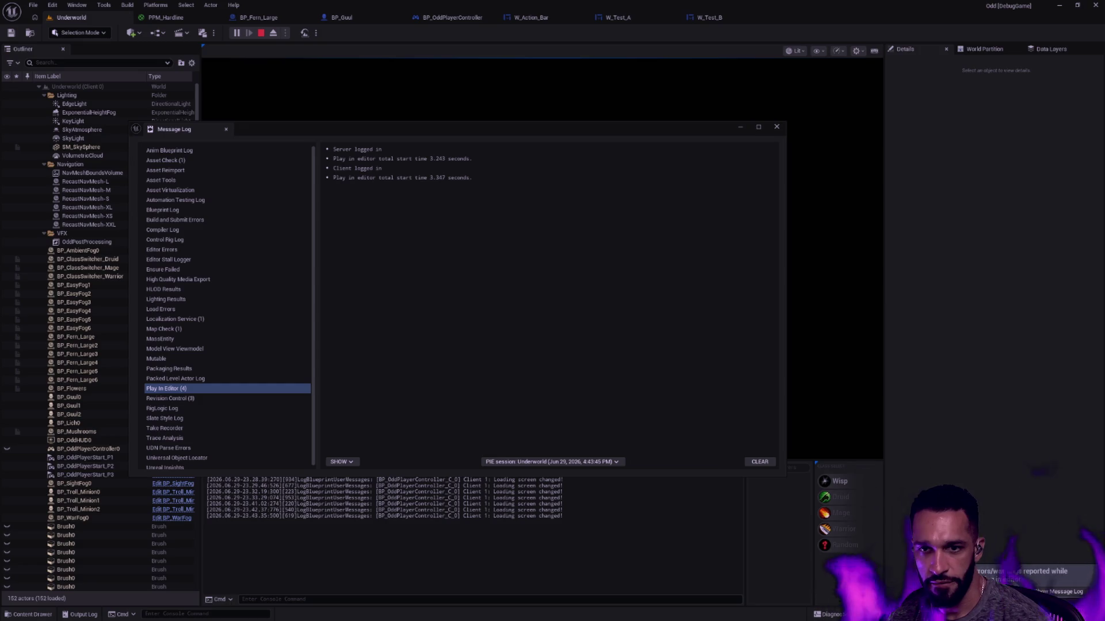
{"action": "left_click", "coordinate": [775, 127]}
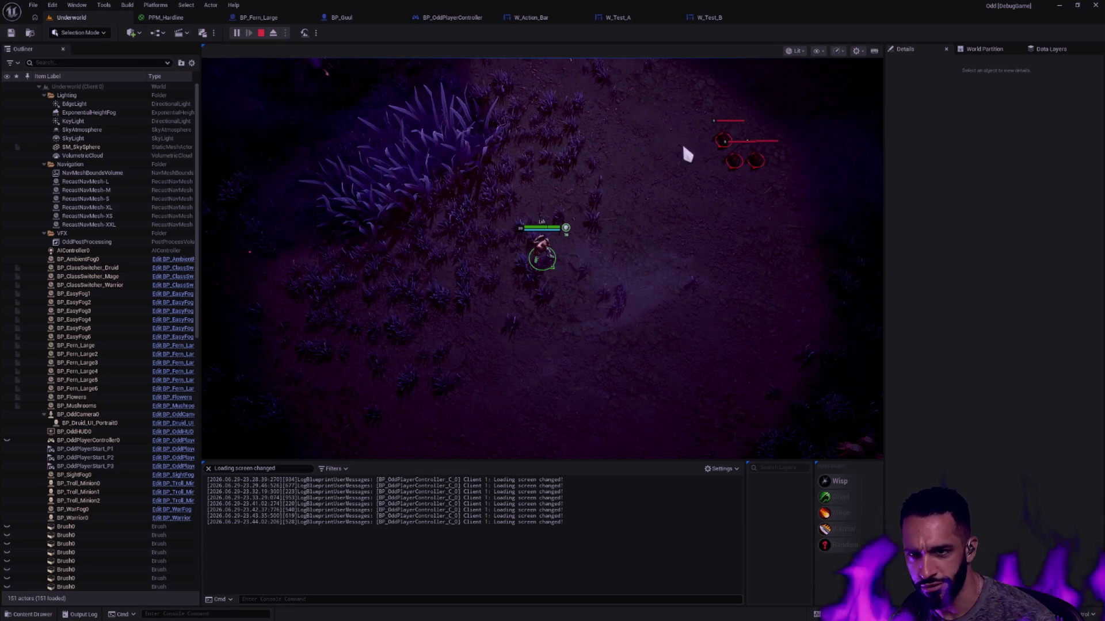
{"action": "left_click", "coordinate": [543, 18]}
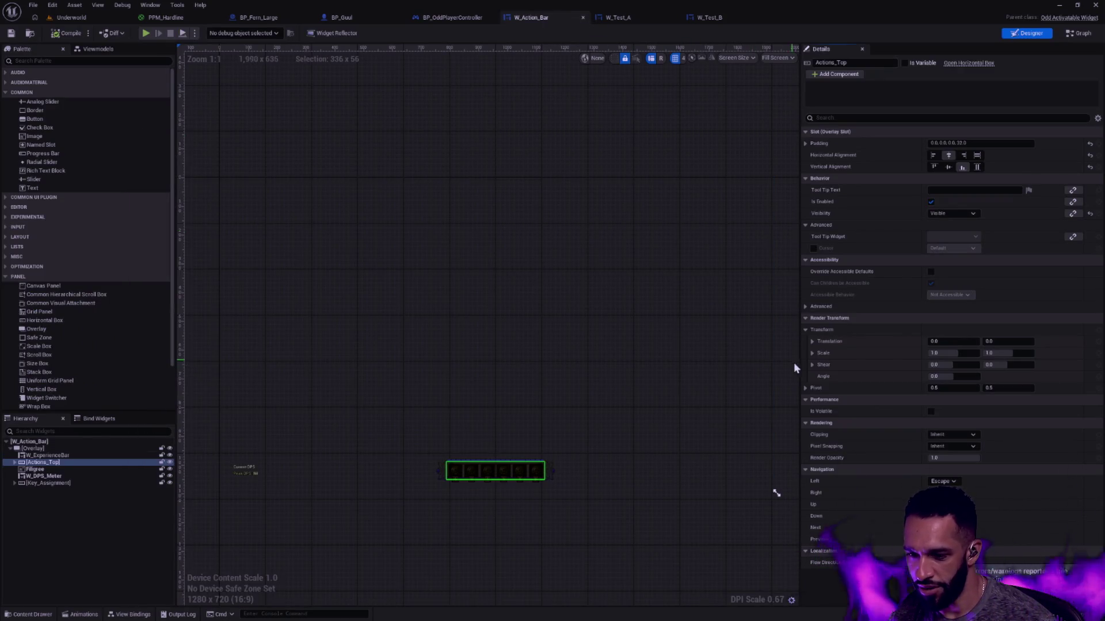
- Select W_Action_Bar's root and Overlay, then browse to it in the Content/Oddstone/UI folder
{"action": "left_click", "coordinate": [120, 442]}
{"action": "scroll", "coordinate": [972, 455], "scroll_direction": "down", "scroll_amount": 10}
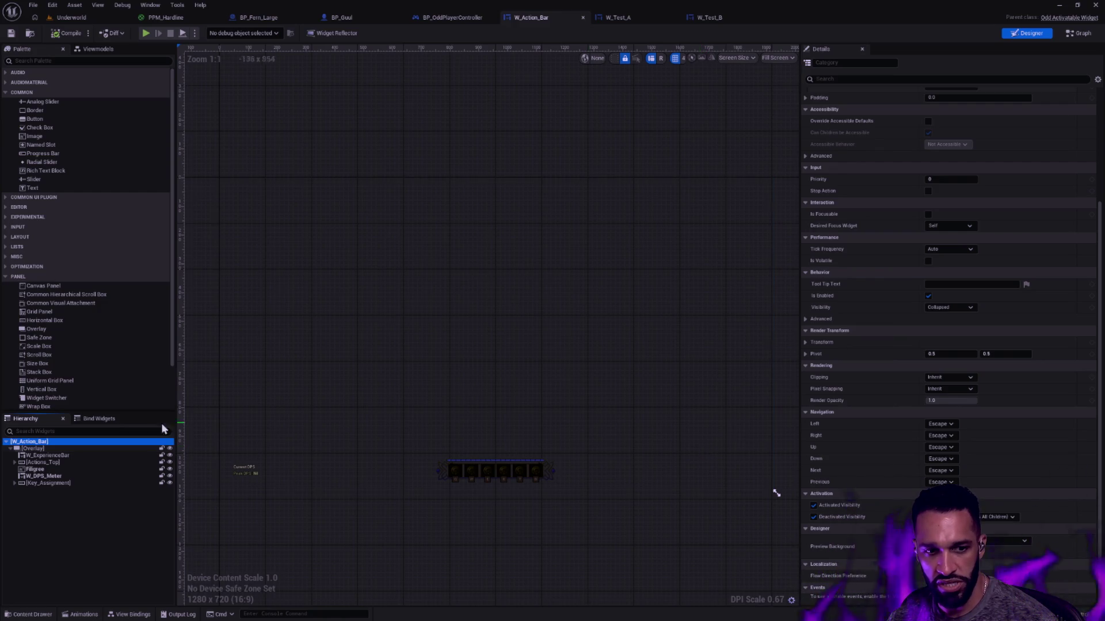
{"action": "left_click", "coordinate": [55, 450]}
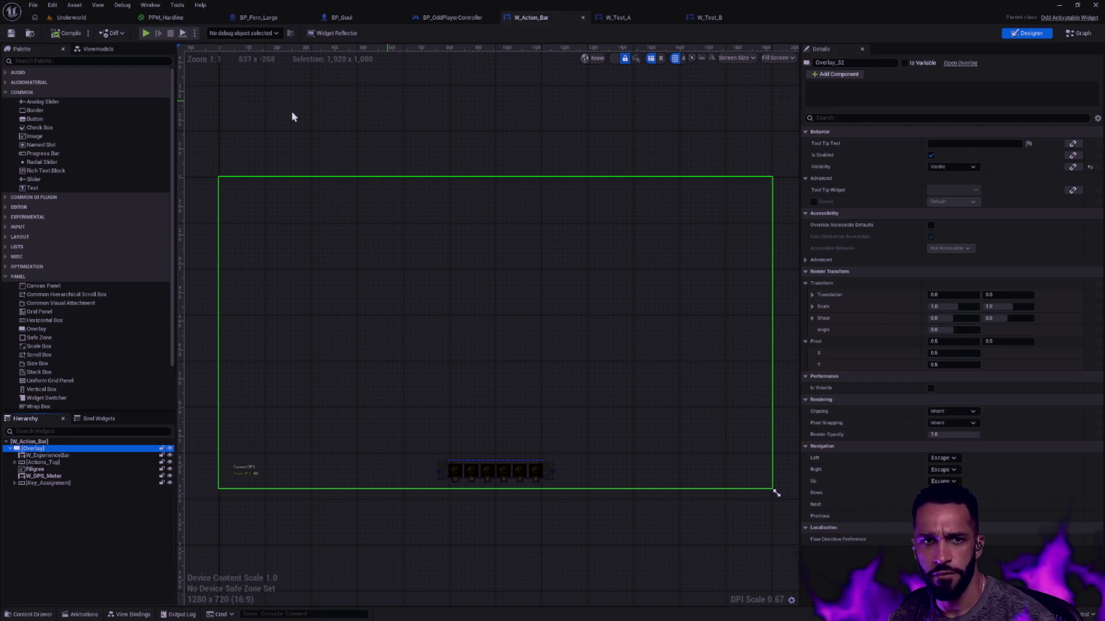
{"action": "left_click", "coordinate": [30, 33]}
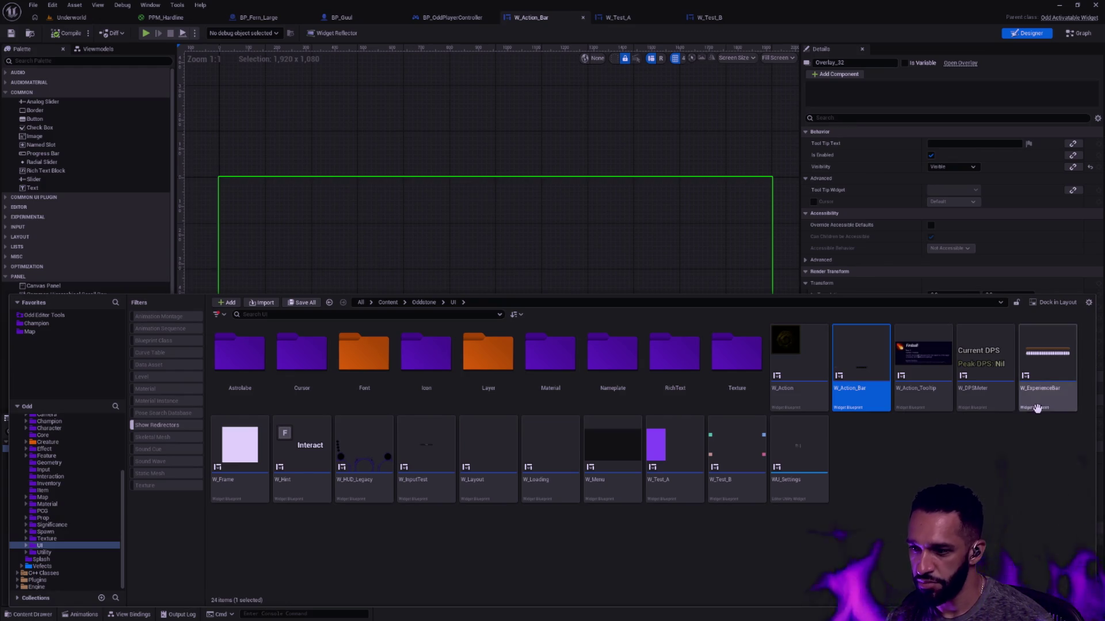
- Open W_DPSMeter and set its preview size to Fill Screen
{"action": "double_click", "coordinate": [984, 385]}
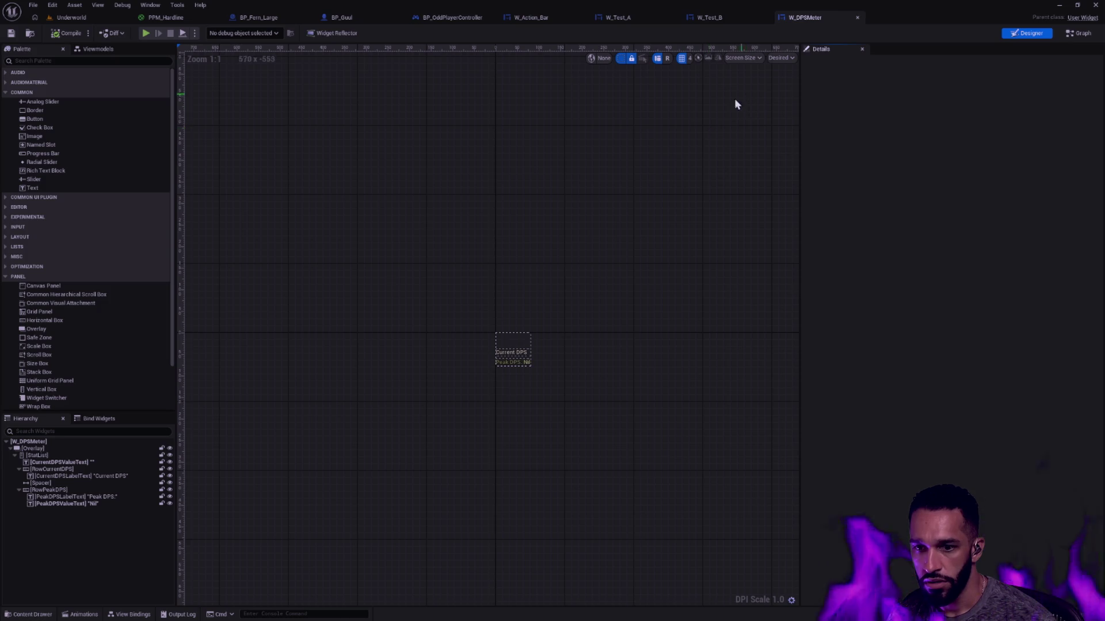
{"action": "left_click", "coordinate": [83, 447]}
{"action": "left_click", "coordinate": [87, 442]}
{"action": "left_click", "coordinate": [81, 447]}
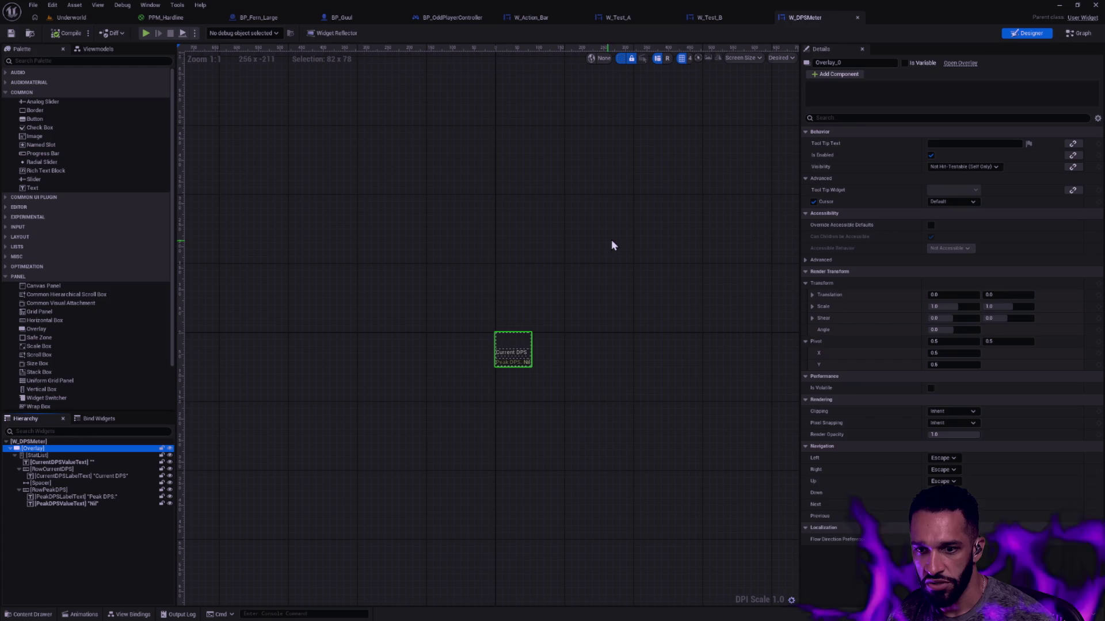
{"action": "left_click", "coordinate": [793, 60]}
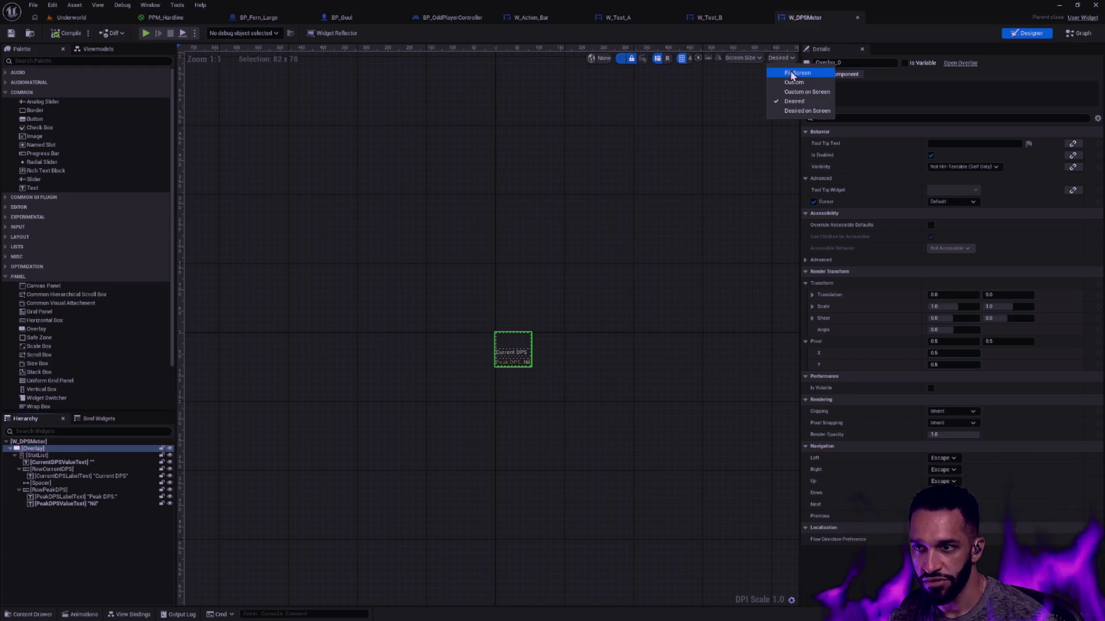
{"action": "left_click", "coordinate": [797, 73]}
{"action": "mouse_move", "coordinate": [630, 273]}
{"action": "left_mouse_down"}
{"action": "mouse_move", "coordinate": [609, 242]}
{"action": "mouse_move", "coordinate": [434, 140]}
{"action": "mouse_move", "coordinate": [493, 163]}
{"action": "mouse_move", "coordinate": [506, 145]}
{"action": "left_mouse_up"}
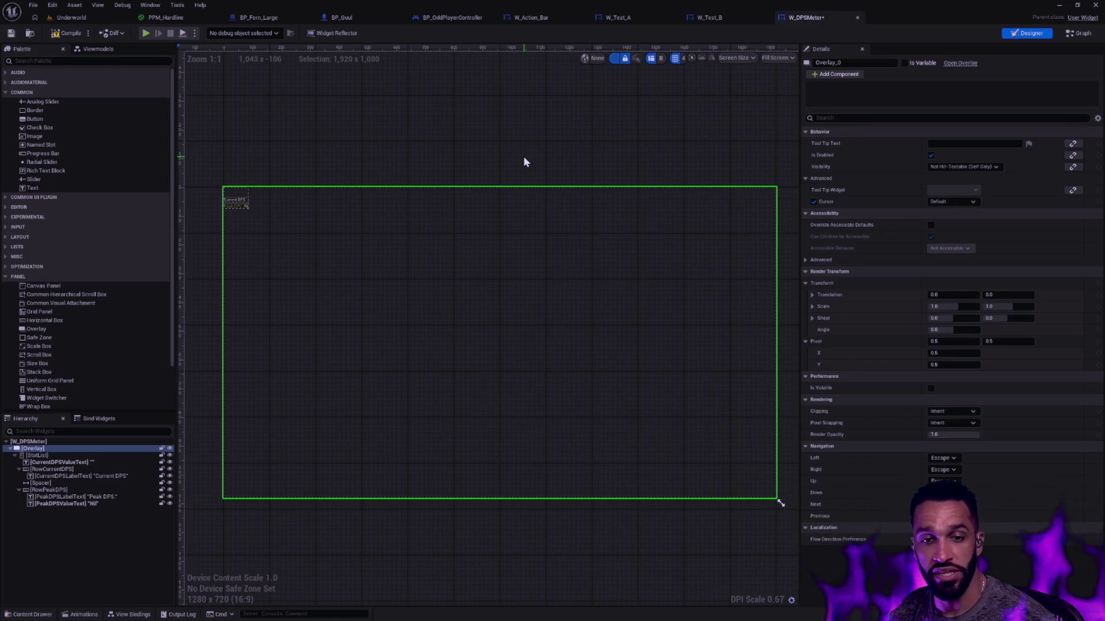
- Delete the embedded W_DPS_Meter from W_Action_Bar and save it
{"action": "left_click", "coordinate": [541, 19]}
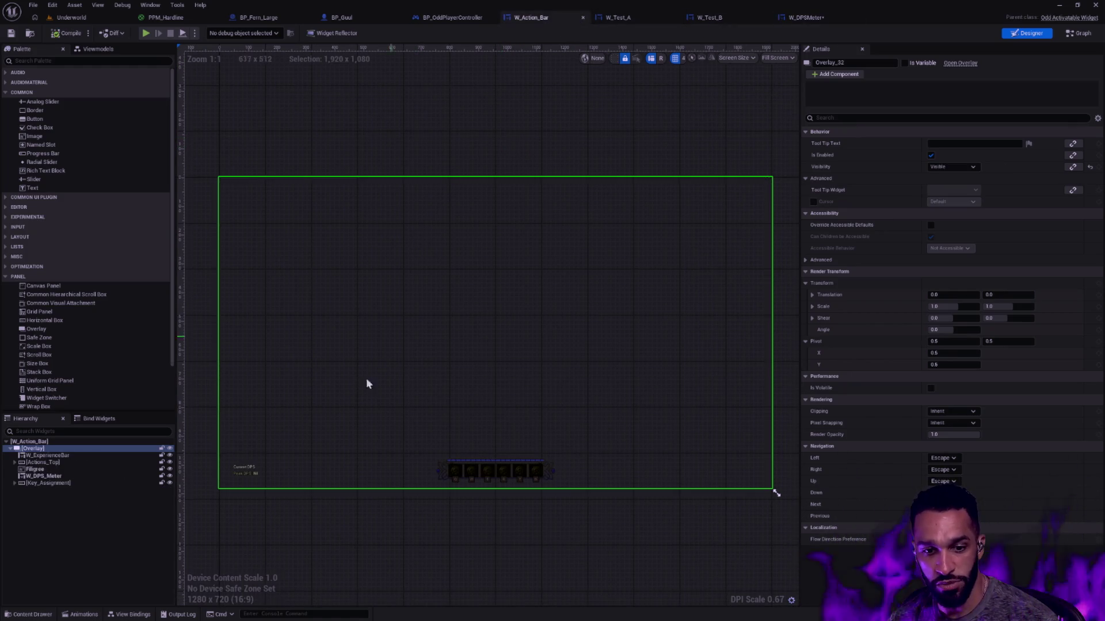
{"action": "left_click", "coordinate": [253, 472]}
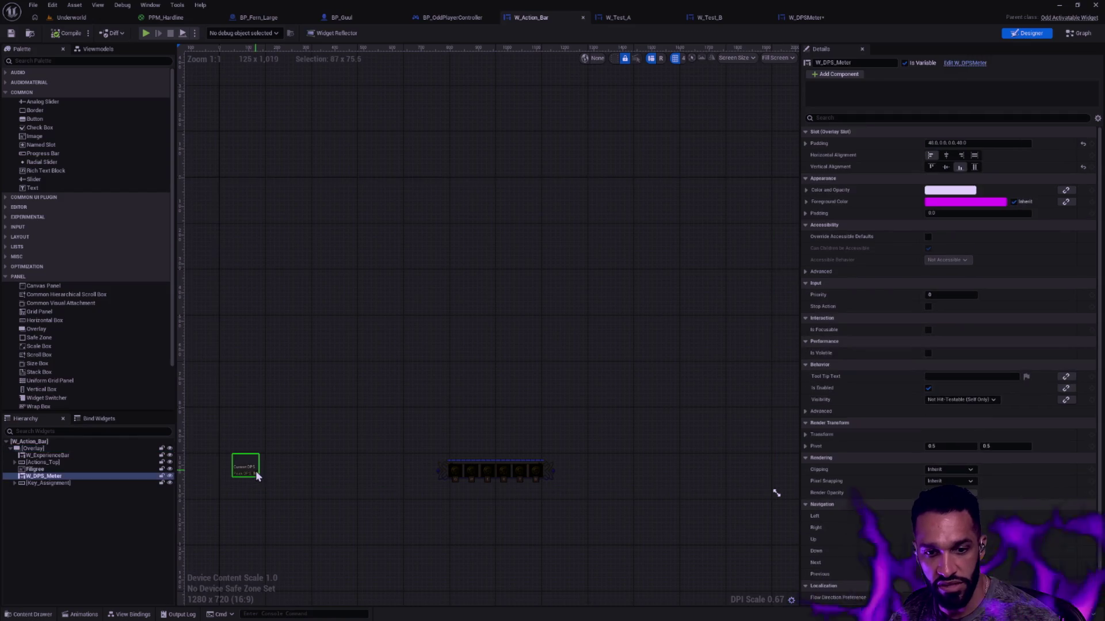
{"action": "left_click", "coordinate": [985, 144]}
{"action": "left_click", "coordinate": [56, 515]}
{"action": "left_click", "coordinate": [54, 476]}
{"action": "key", "text": "Delete"}
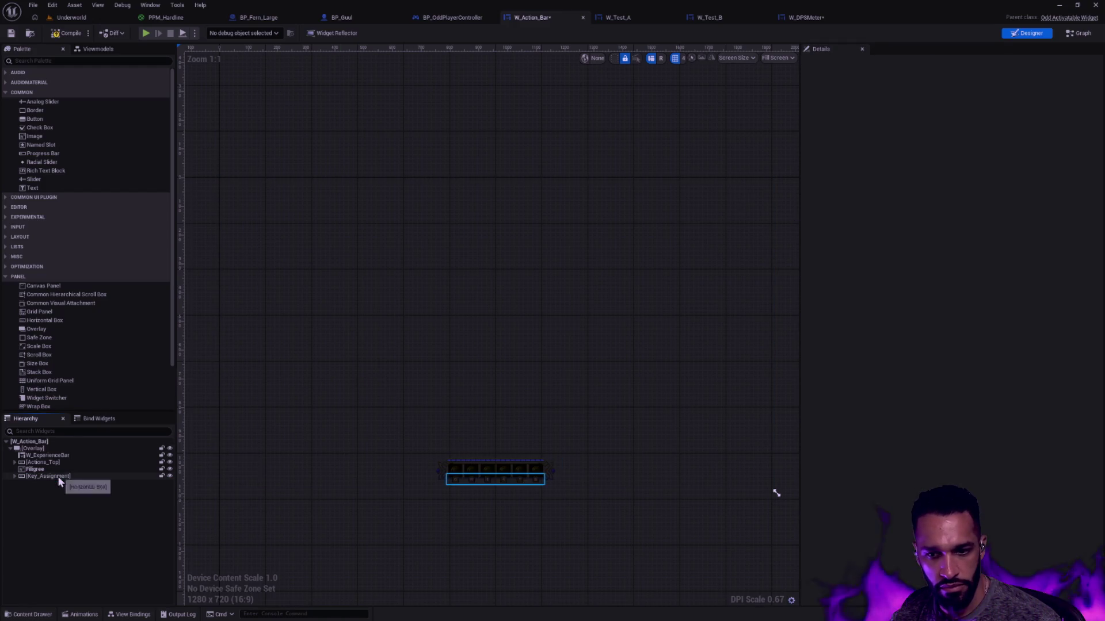
{"action": "left_click", "coordinate": [11, 34]}
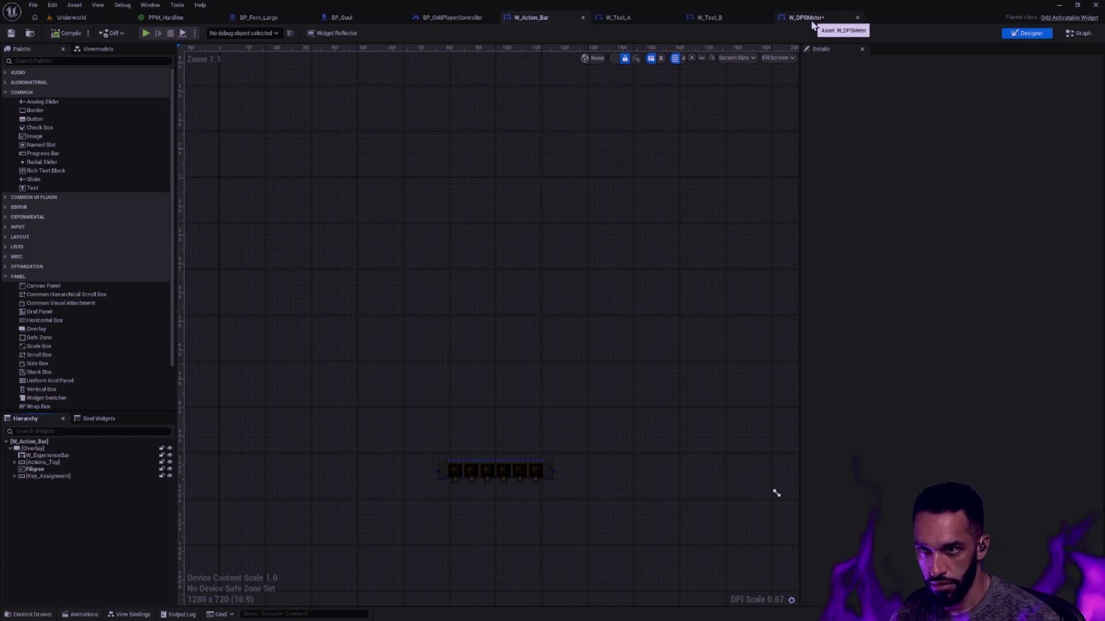
- Save W_DPSMeter and select its overlay
{"action": "left_click", "coordinate": [811, 18]}
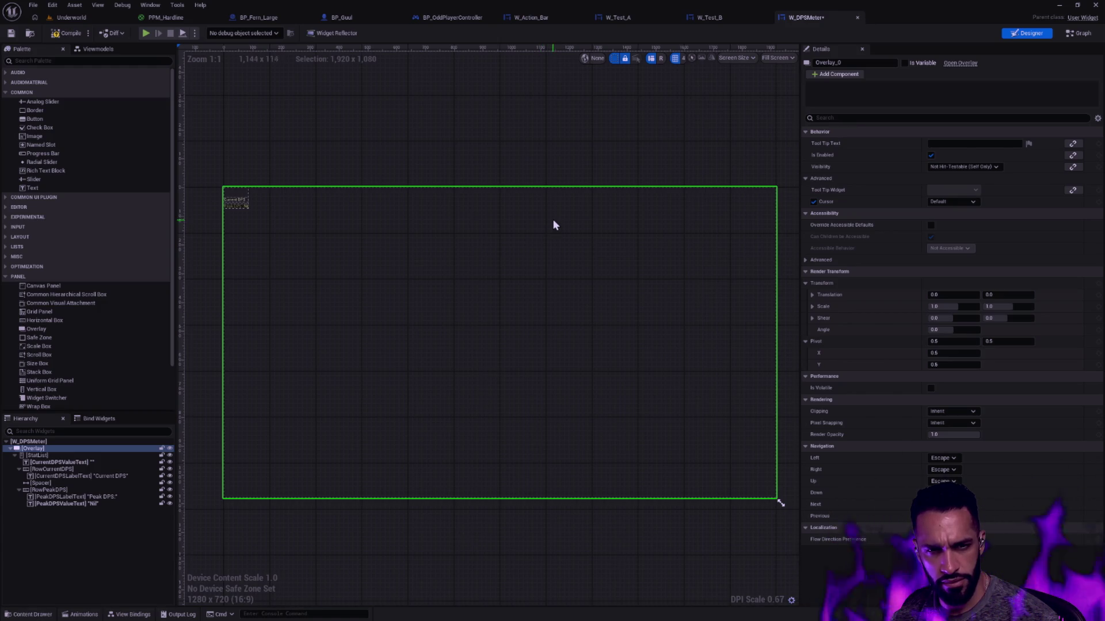
{"action": "left_click", "coordinate": [11, 33]}
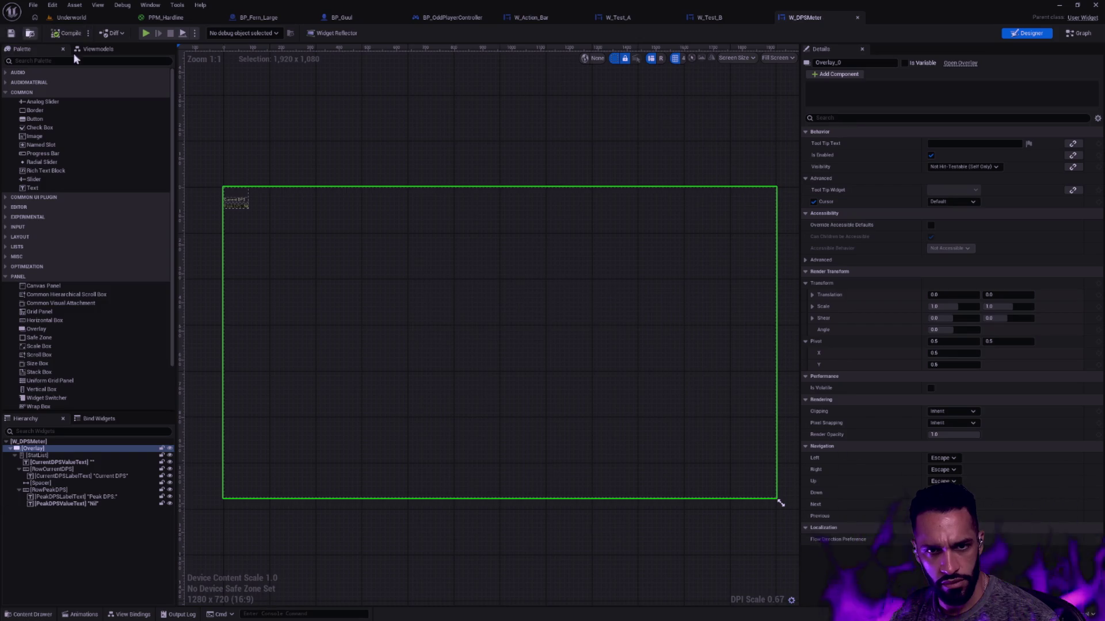
{"action": "left_click", "coordinate": [74, 449]}
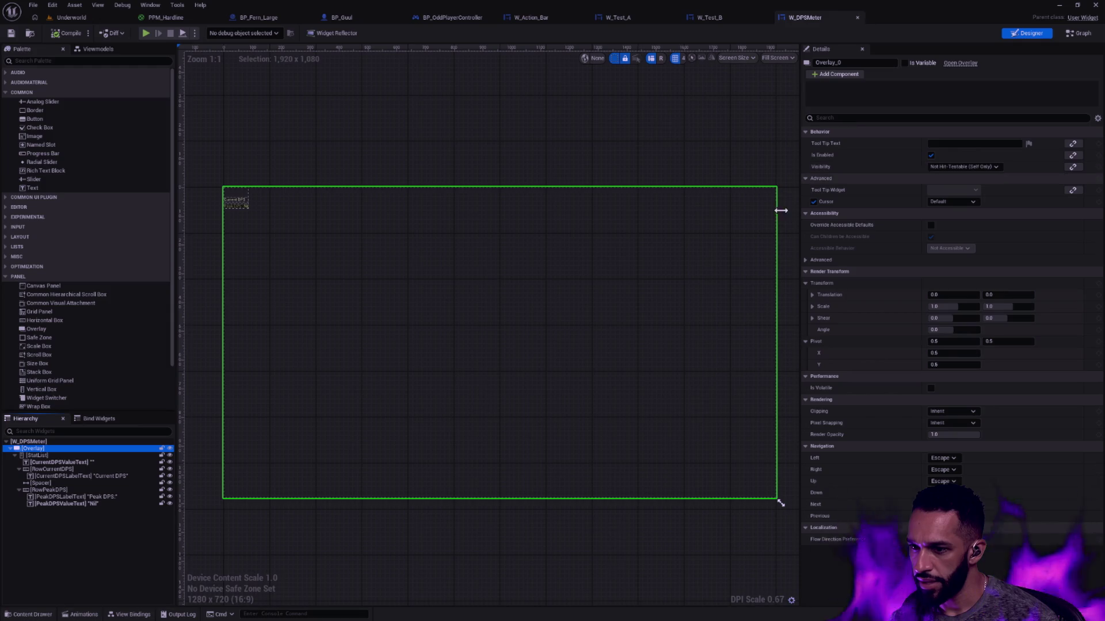
- Select StatList and try padding 8, 40, then clear the value again
{"action": "left_click", "coordinate": [40, 455]}
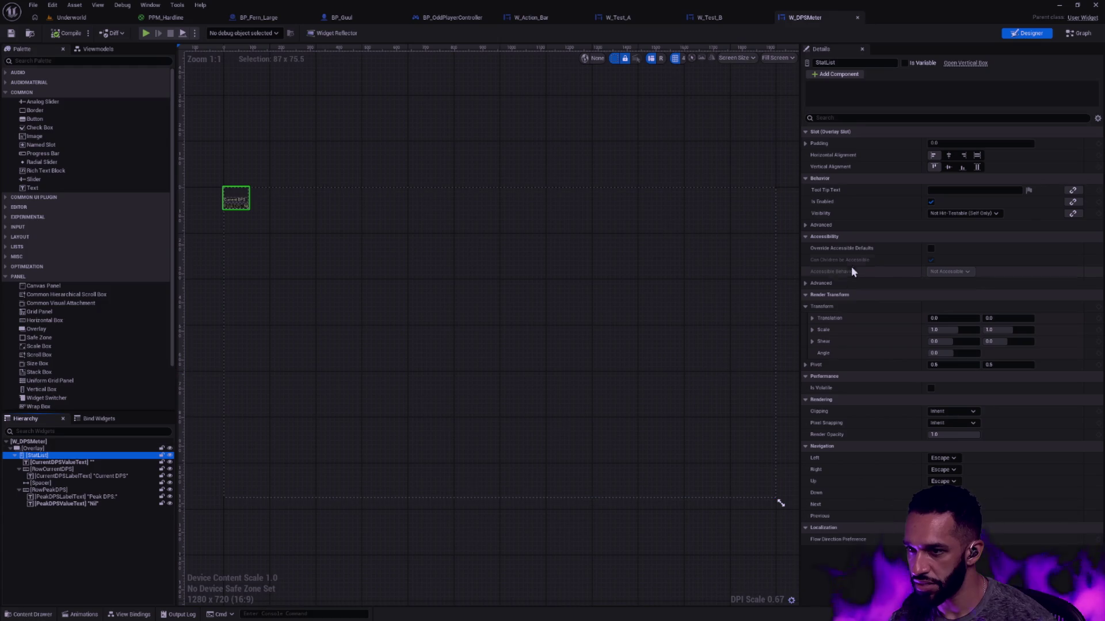
{"action": "left_click", "coordinate": [979, 143]}
{"action": "key", "text": "ctrl+v"}
{"action": "key", "text": "ctrl+a"}
{"action": "key", "text": "BackSpace"}
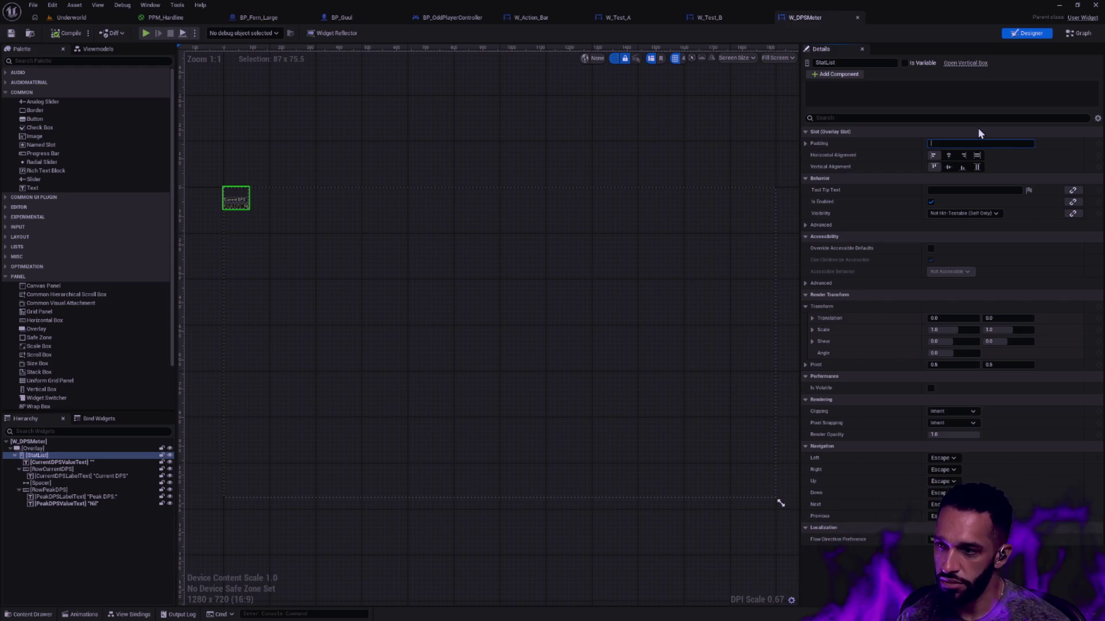
{"action": "type", "text": "8, 40"}
{"action": "key", "text": "Return"}
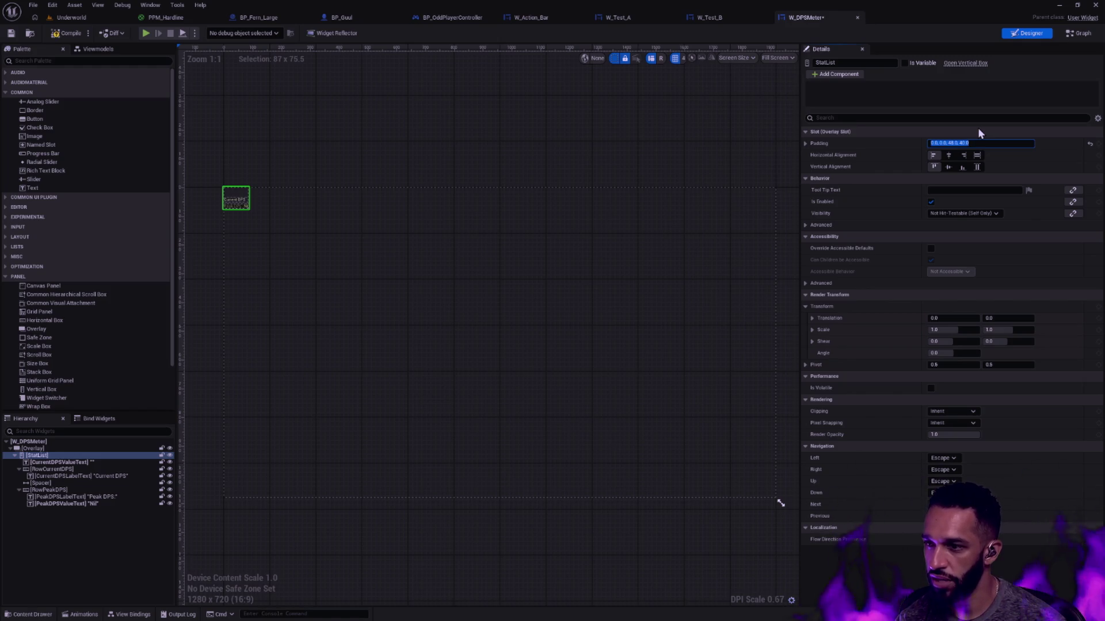
{"action": "key", "text": "BackSpace"}
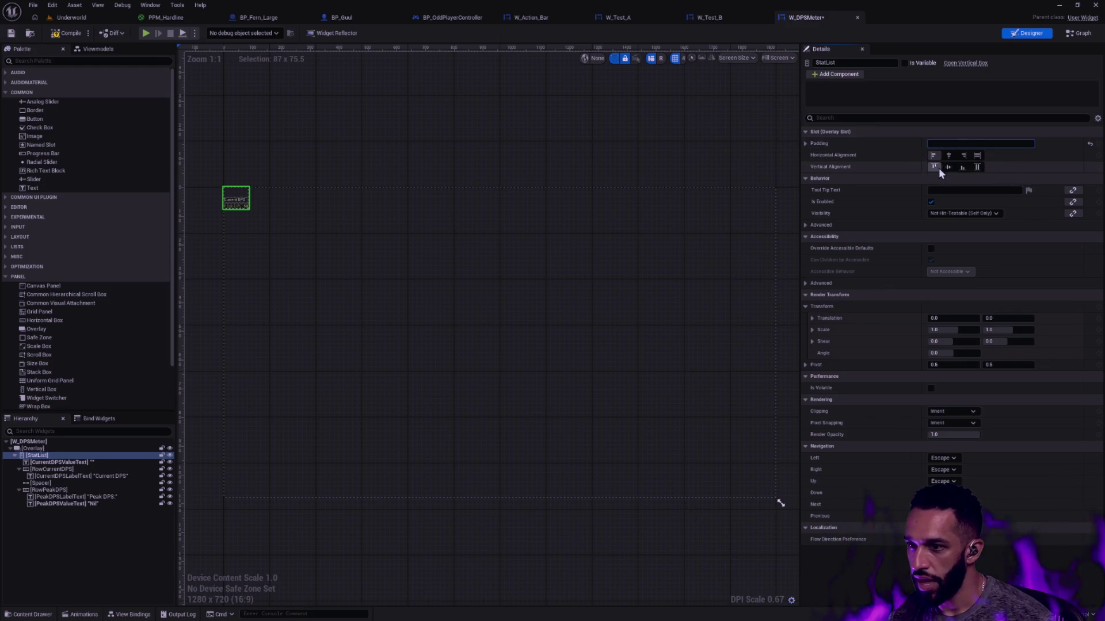
- Align StatList to the bottom and set its padding to 0
{"action": "left_click", "coordinate": [962, 171]}
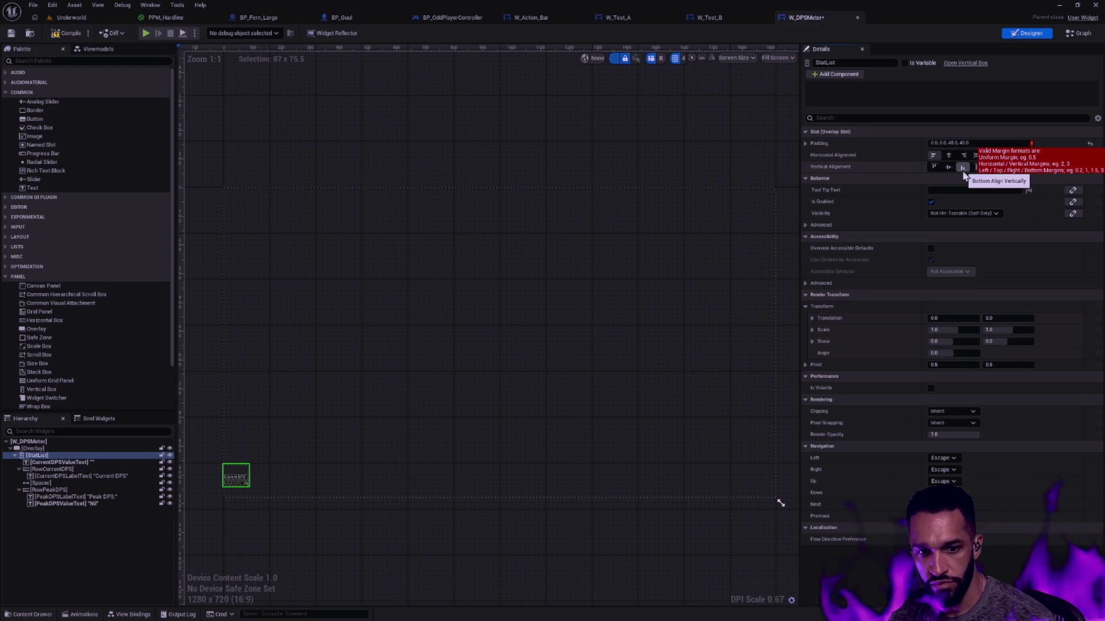
{"action": "left_click", "coordinate": [955, 143]}
{"action": "left_click", "coordinate": [956, 134]}
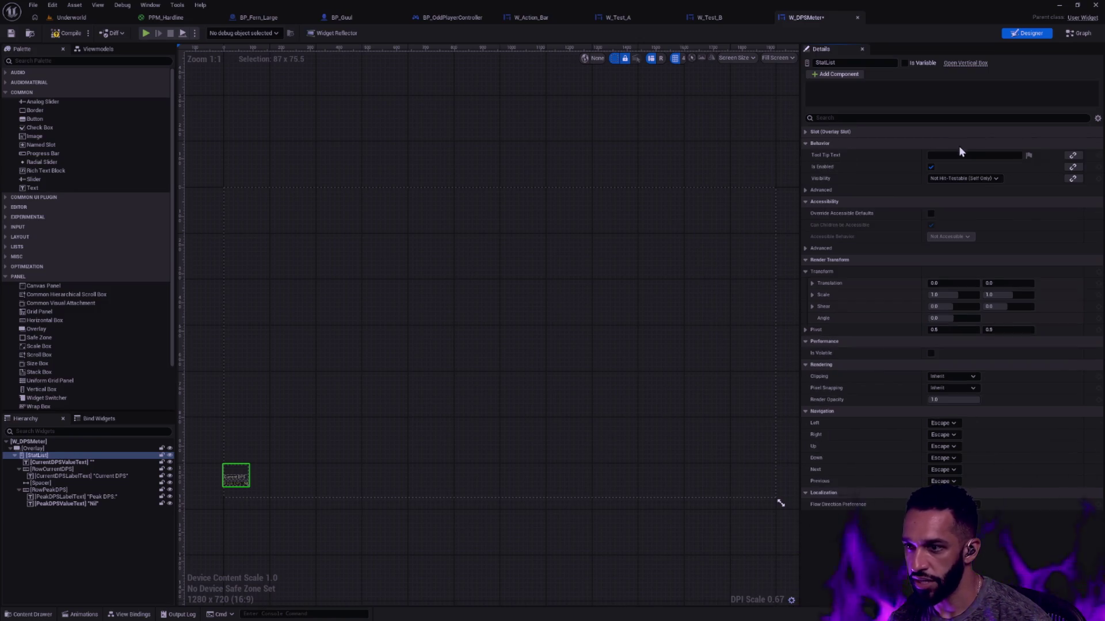
{"action": "left_click", "coordinate": [807, 132]}
{"action": "left_click", "coordinate": [988, 142]}
{"action": "type", "text": "0"}
{"action": "key", "text": "Return"}
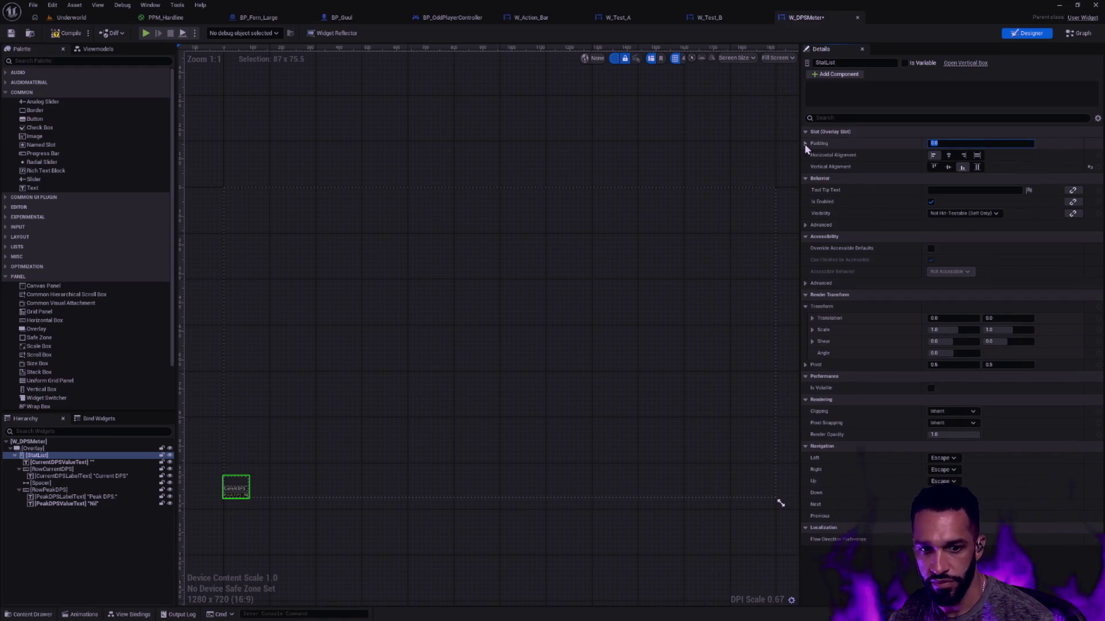
{"action": "left_click", "coordinate": [804, 144]}
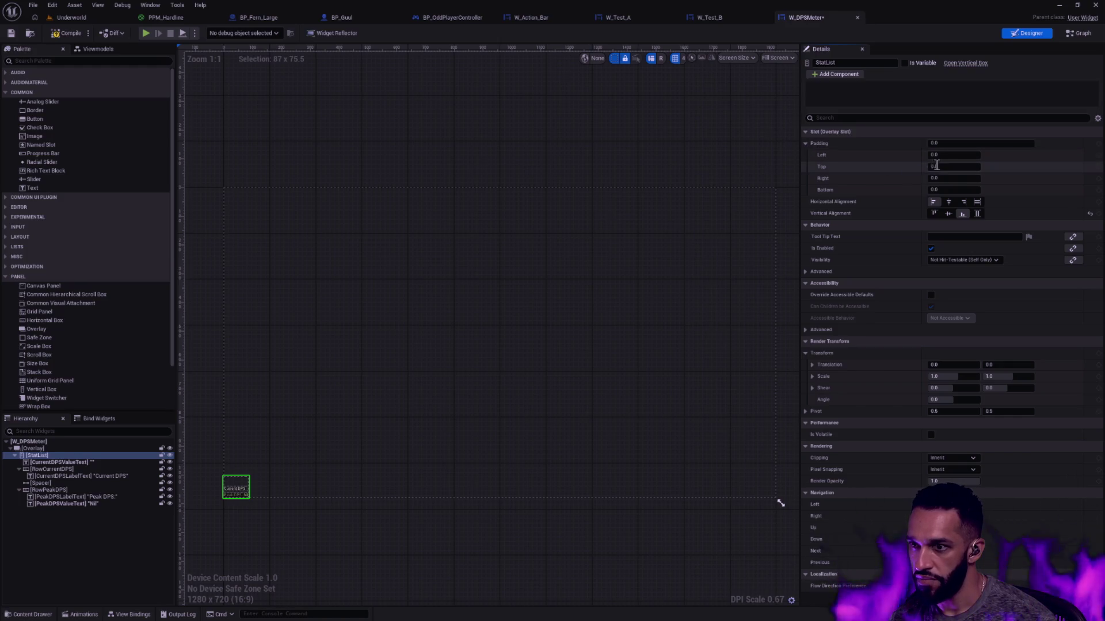
- Drag W_DPS_Meter back under W_Action_Bar's overlay and select it
{"action": "left_click", "coordinate": [512, 19]}
{"action": "mouse_move", "coordinate": [377, 411]}
{"action": "left_mouse_down"}
{"action": "mouse_move", "coordinate": [136, 512]}
{"action": "mouse_move", "coordinate": [136, 501]}
{"action": "left_mouse_up"}
{"action": "left_click", "coordinate": [247, 475]}
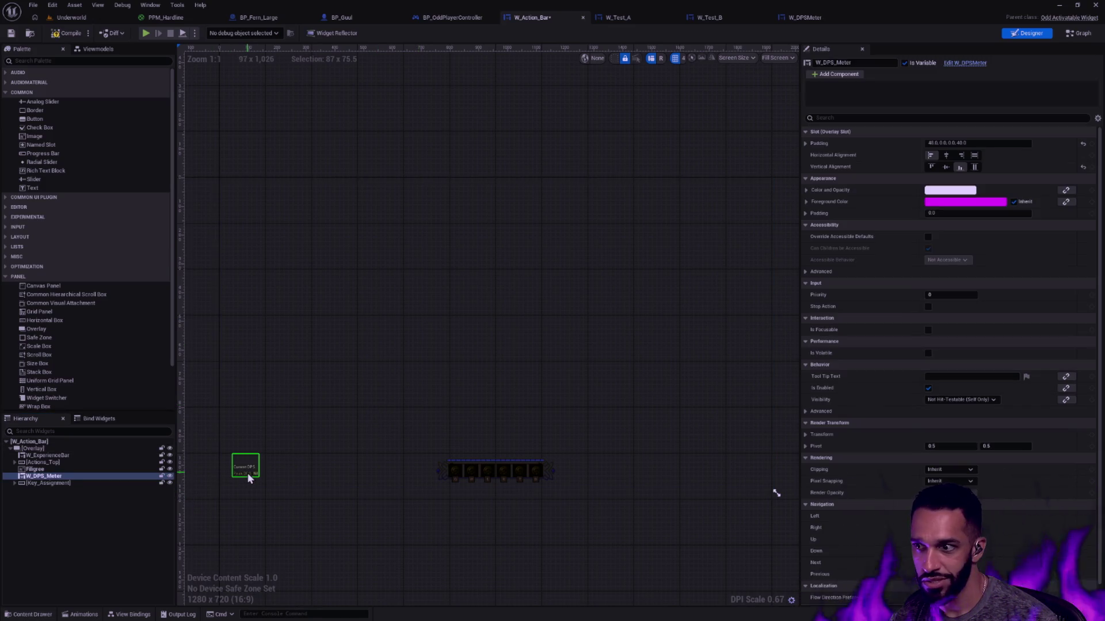
- Undo re-adding W_DPS_Meter to W_Action_Bar
{"action": "left_click", "coordinate": [805, 143]}
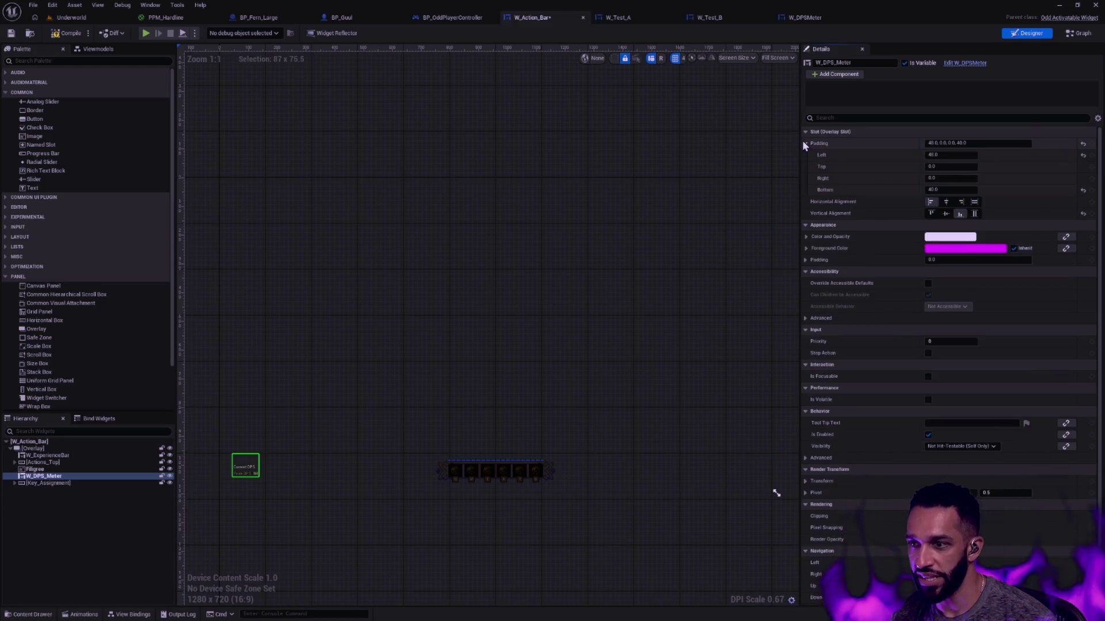
{"action": "key", "text": "ctrl+z"}
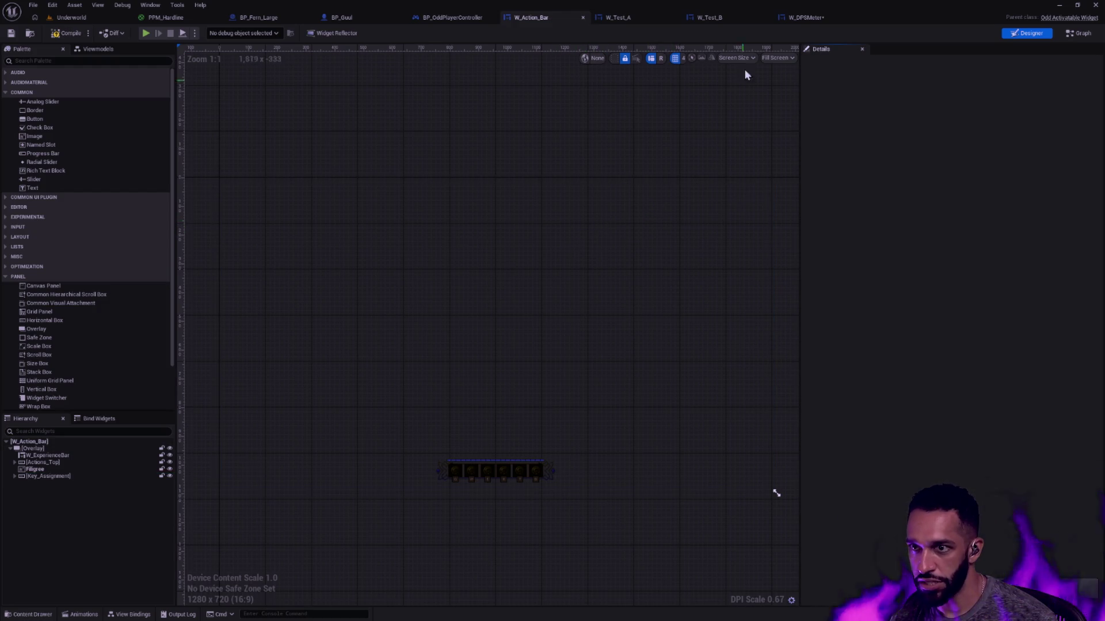
{"action": "left_click", "coordinate": [816, 19]}
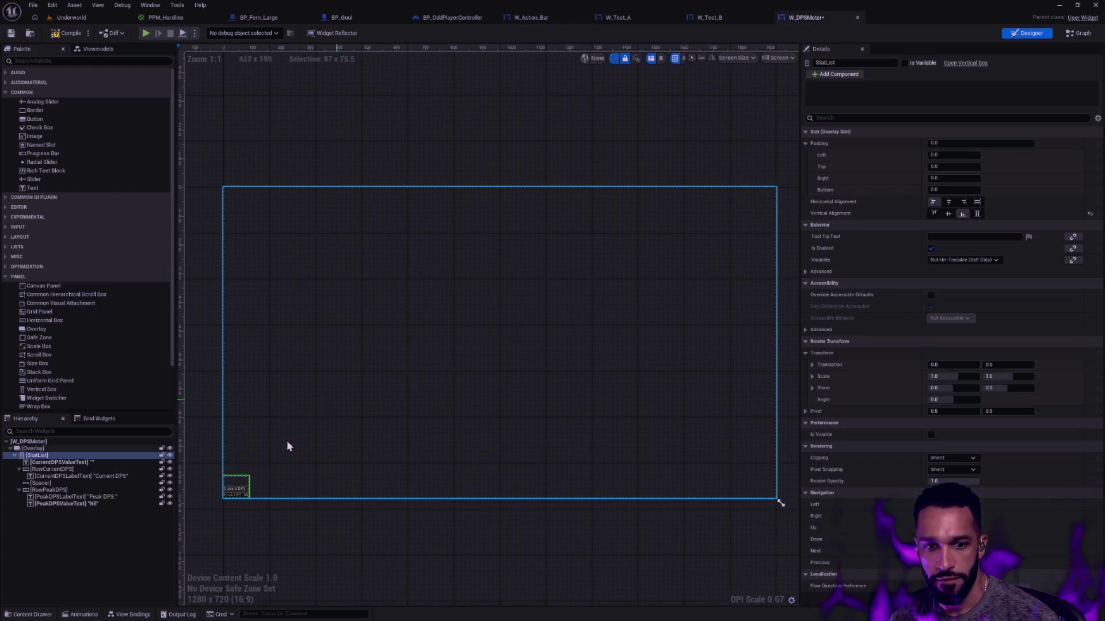
- Give StatList Left 48 and Bottom 40 padding and save W_DPSMeter
{"action": "left_click", "coordinate": [955, 154]}
{"action": "type", "text": "48"}
{"action": "key", "text": "Tab"}
{"action": "key", "text": "Tab"}
{"action": "key", "text": "Tab"}
{"action": "type", "text": "40"}
{"action": "key", "text": "Return"}
{"action": "left_click", "coordinate": [458, 554]}
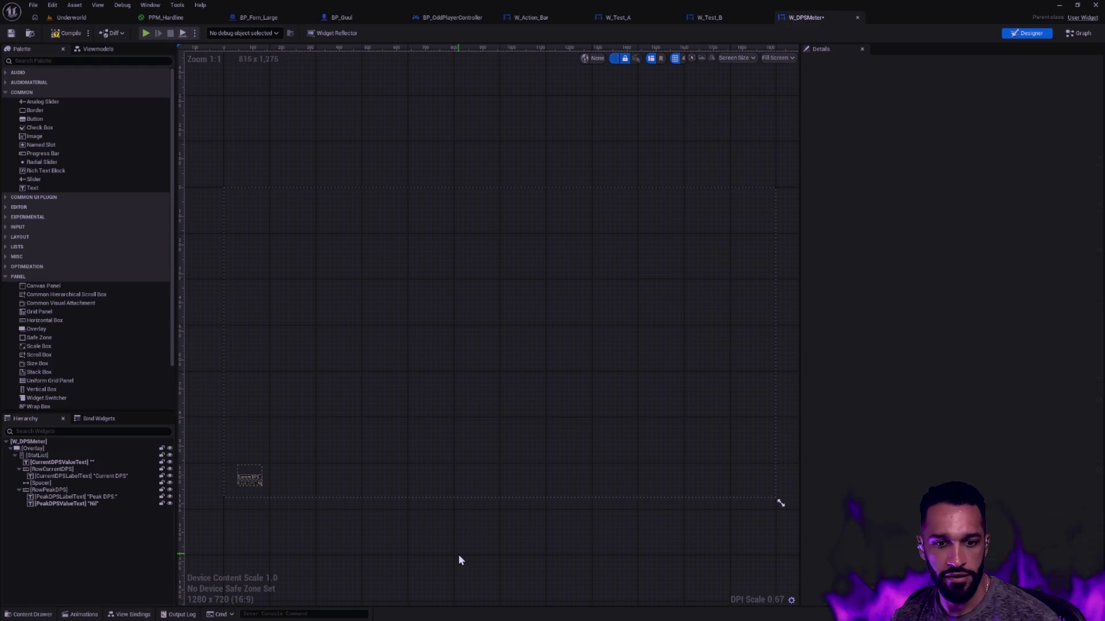
{"action": "left_click", "coordinate": [15, 36]}
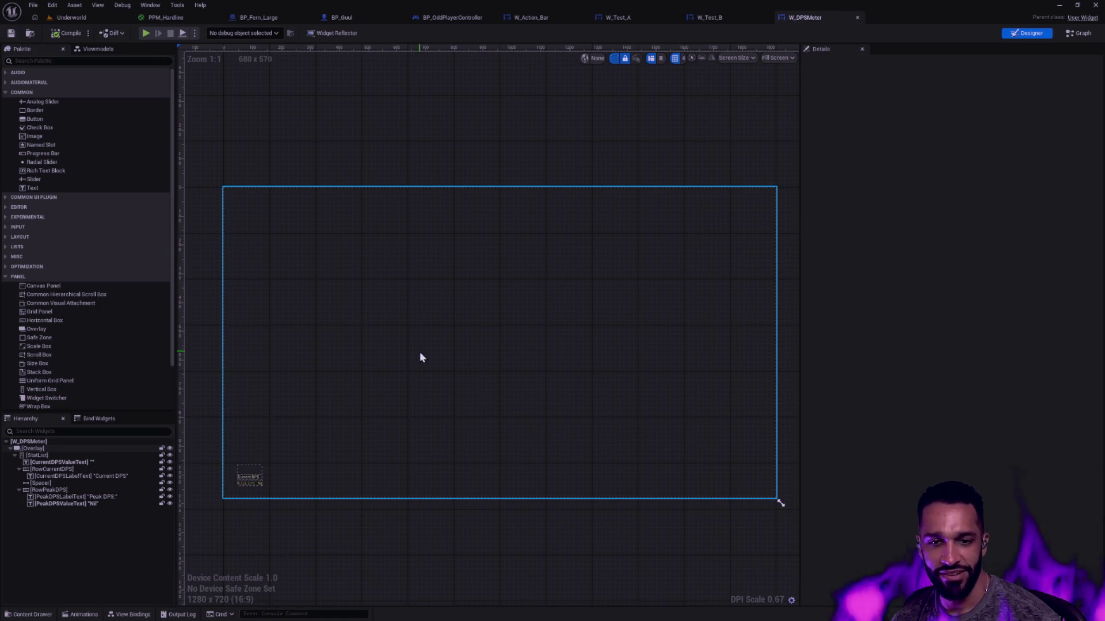
{"action": "scroll", "coordinate": [676, 512], "scroll_direction": "down", "scroll_amount": 1}
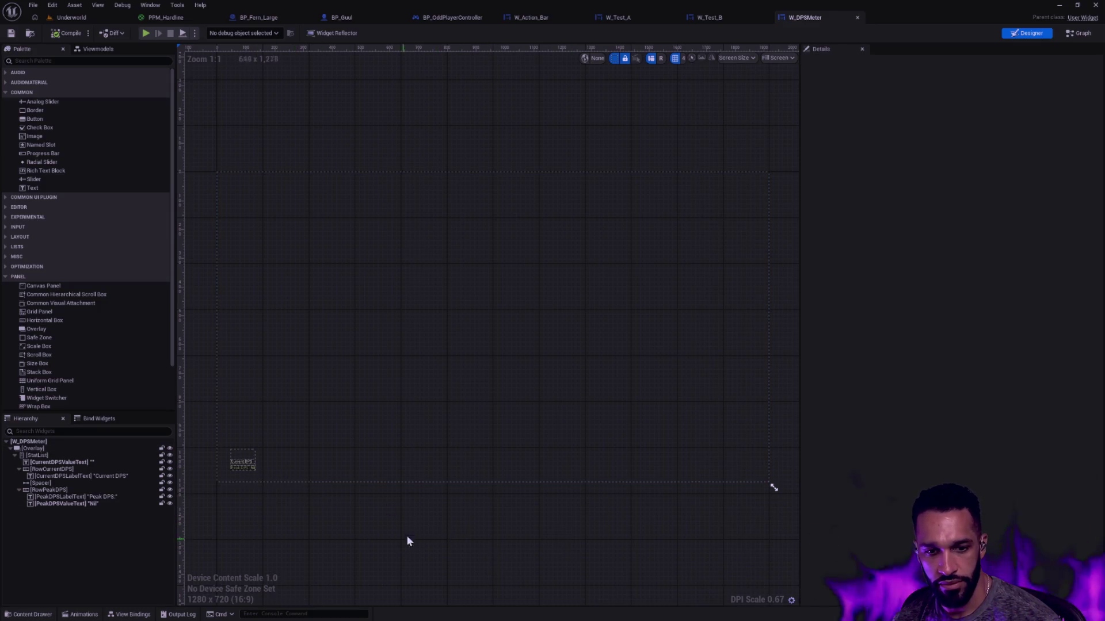
{"action": "left_click", "coordinate": [84, 616]}
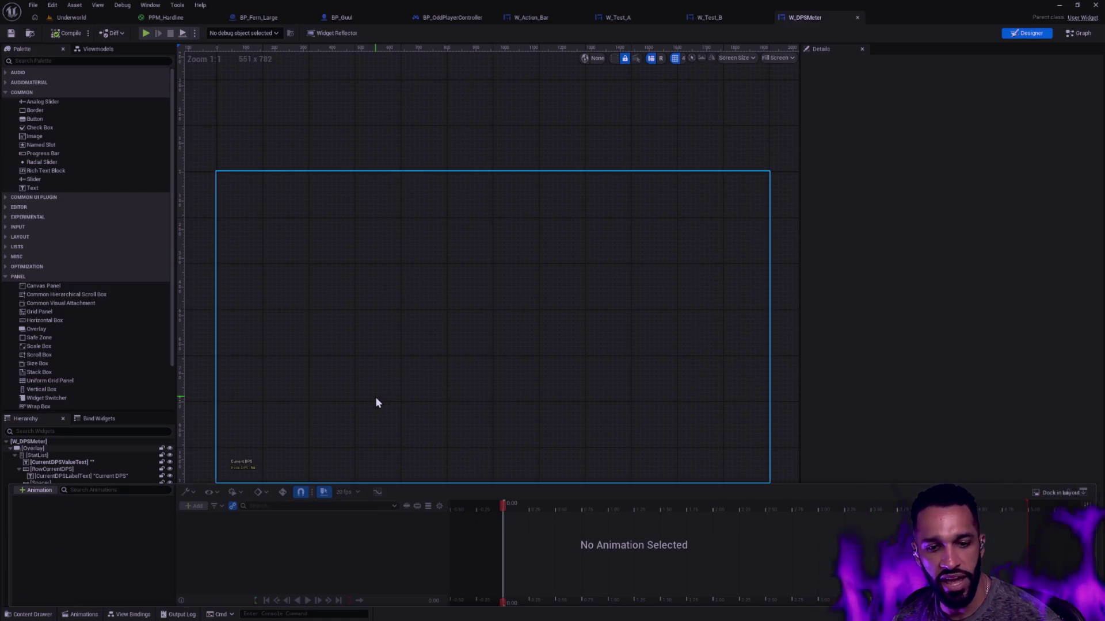
- View the tracks of W_Action_Bar's Reveal animation
{"action": "left_click", "coordinate": [542, 20]}
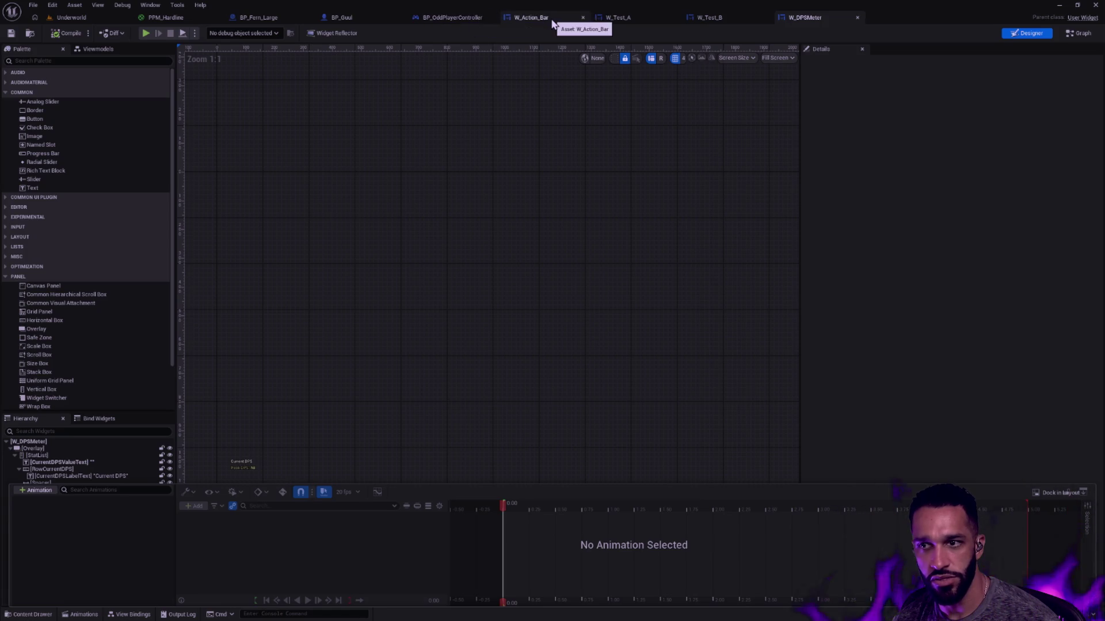
{"action": "left_click", "coordinate": [84, 615]}
{"action": "left_click", "coordinate": [55, 500]}
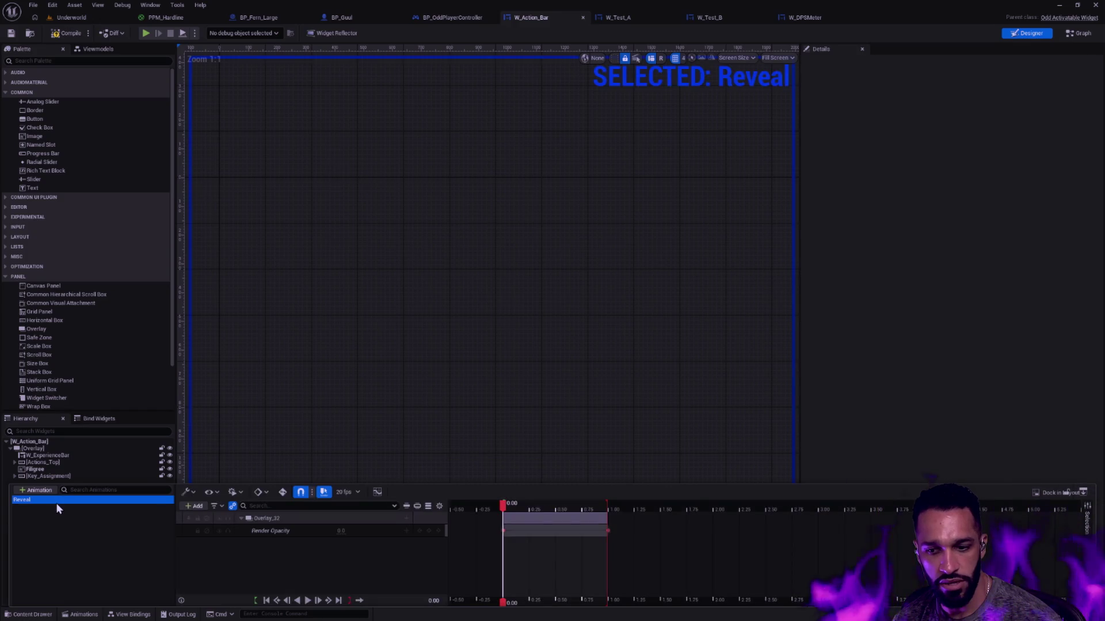
- Add a new animation named Reveal to W_DPSMeter
{"action": "left_click", "coordinate": [805, 17]}
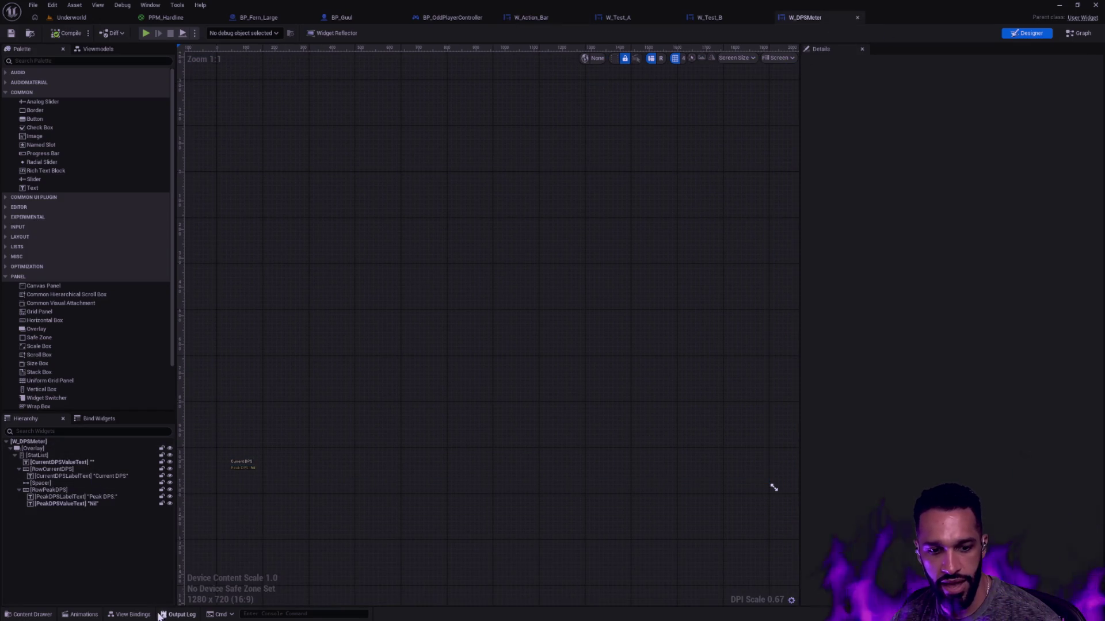
{"action": "left_click", "coordinate": [52, 490]}
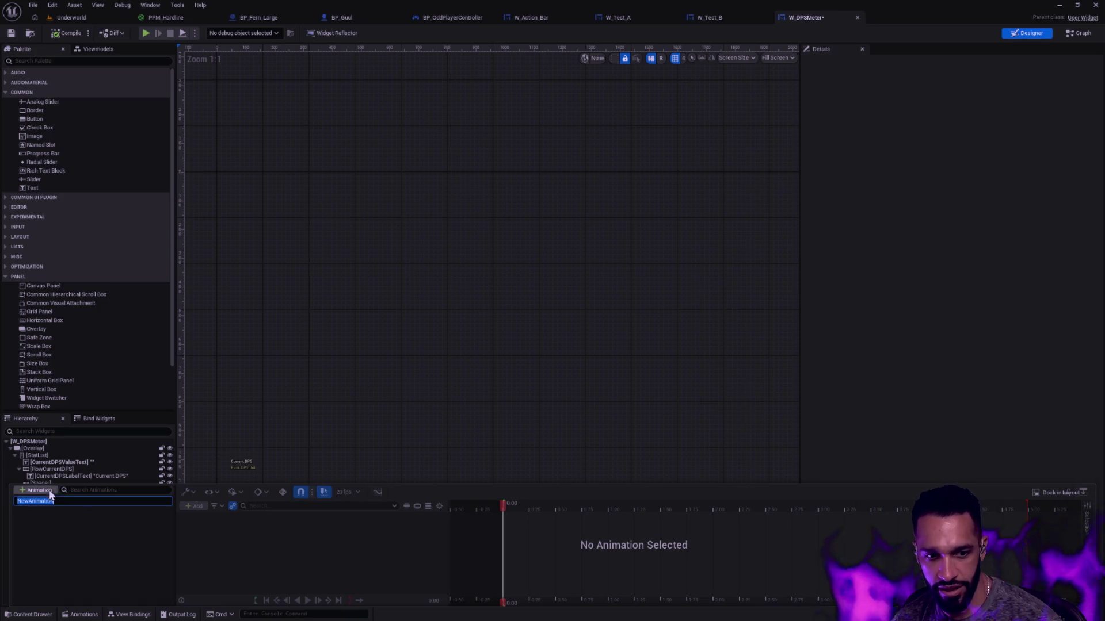
{"action": "type", "text": "Reveal"}
{"action": "key", "text": "Return"}
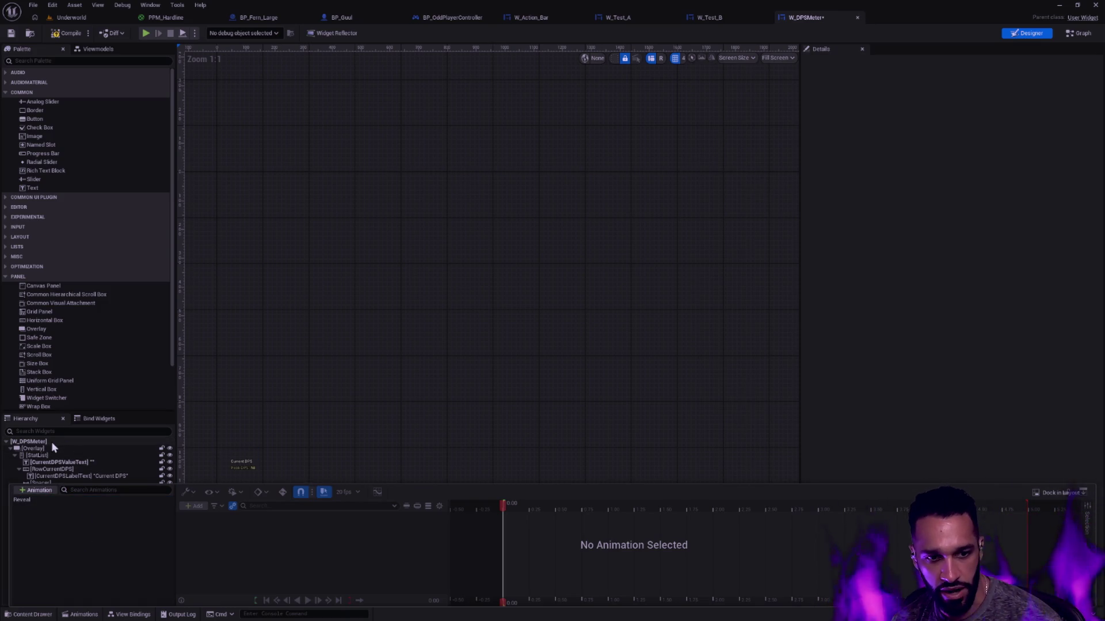
- Select W_DPSMeter's Overlay and edit its Render Opacity value
{"action": "left_click", "coordinate": [45, 441]}
{"action": "key", "text": "ctrl+space"}
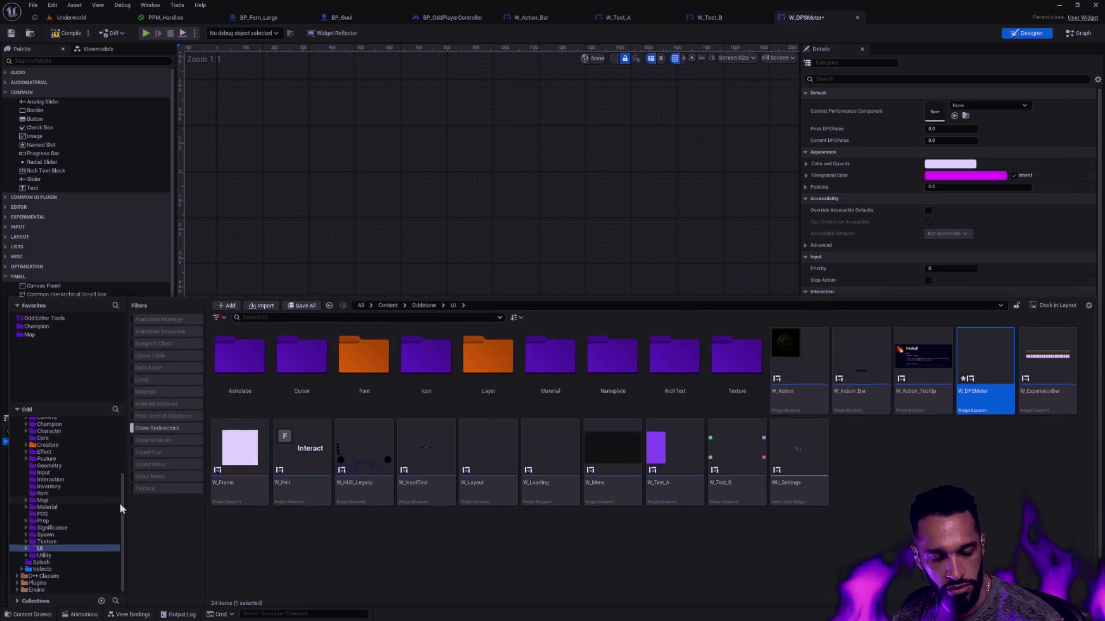
{"action": "left_click", "coordinate": [35, 448]}
{"action": "left_click", "coordinate": [947, 435]}
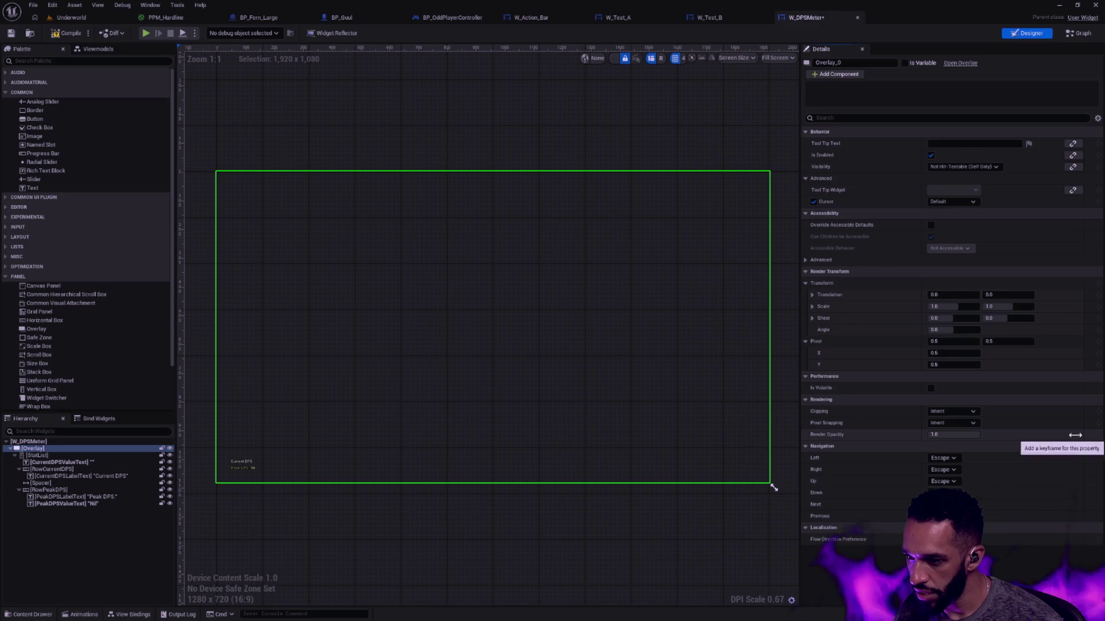
{"action": "key", "text": "ctrl+space"}
{"action": "key", "text": "ctrl+space"}
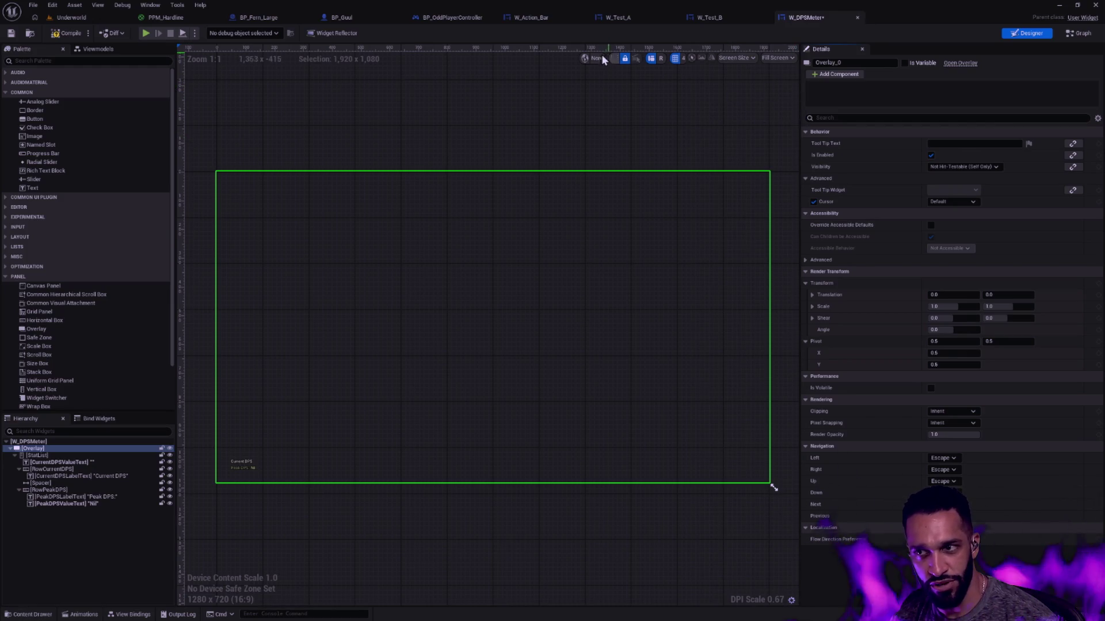
{"action": "left_click", "coordinate": [784, 370]}
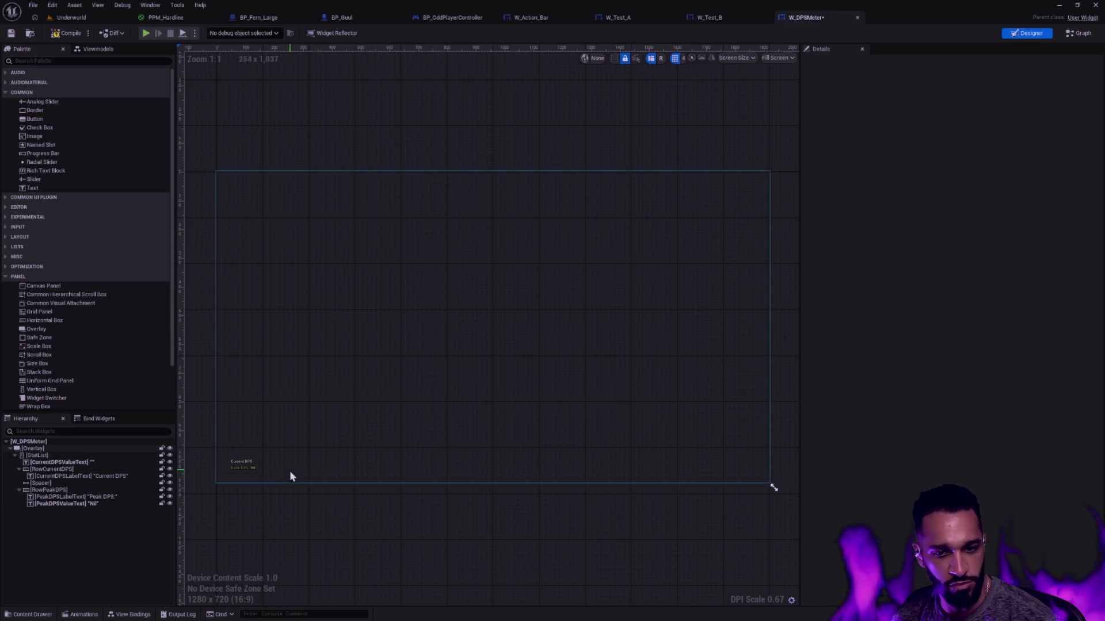
{"action": "left_click", "coordinate": [253, 464]}
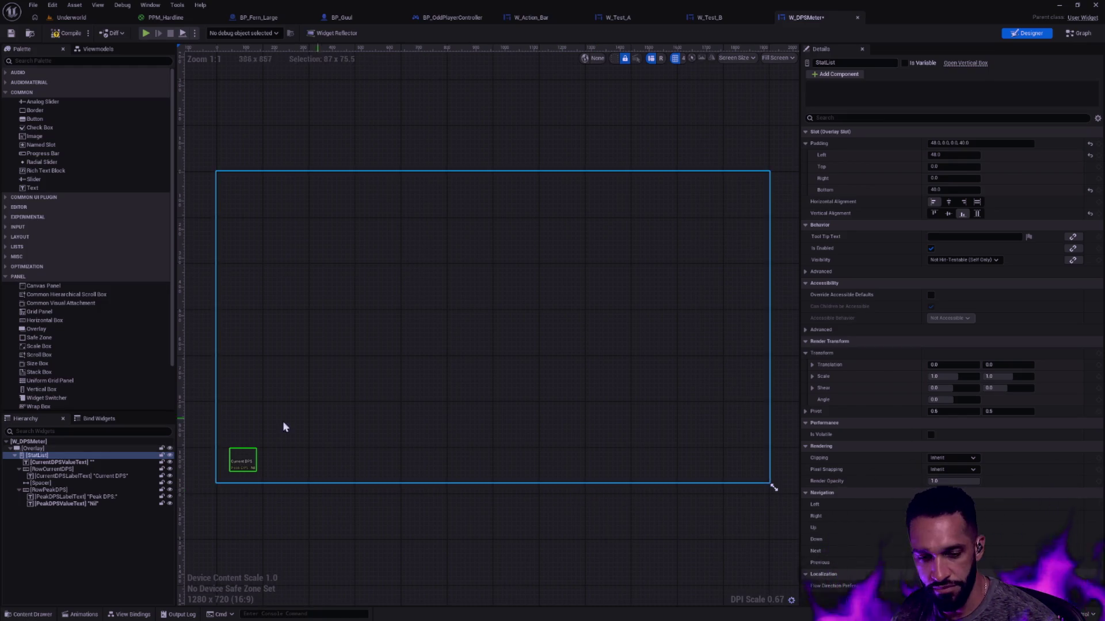
{"action": "left_click", "coordinate": [195, 447]}
- Inspect StatList and Peak DPS text, select CurrentDPSValueText, save W_DPSMeter, then open Reveal
{"action": "left_click", "coordinate": [241, 463]}
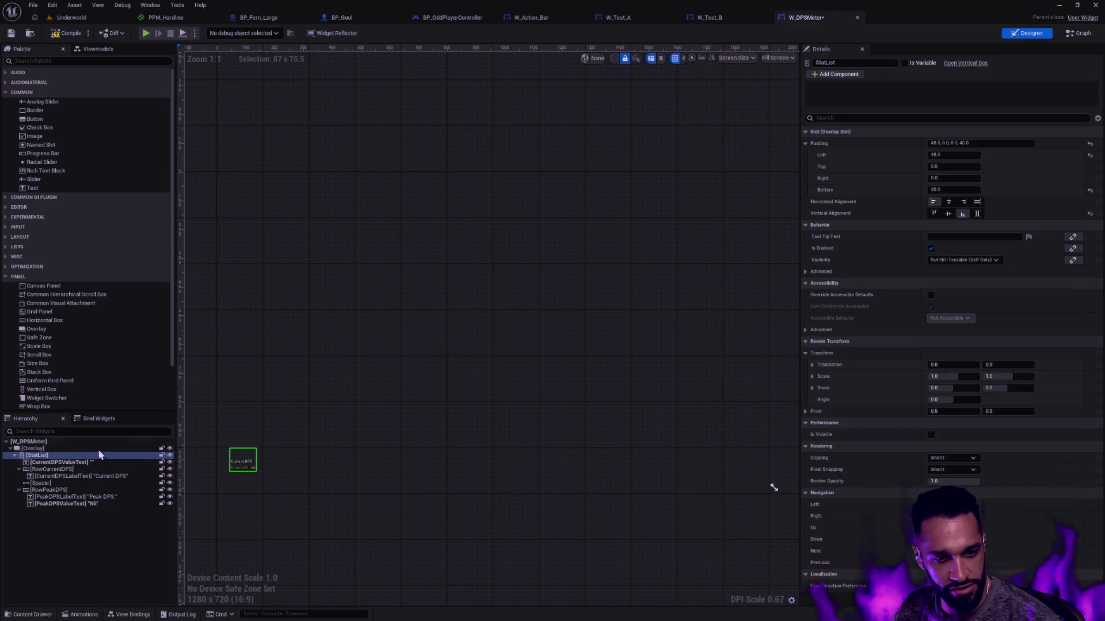
{"action": "left_click", "coordinate": [150, 521]}
{"action": "left_click", "coordinate": [246, 466]}
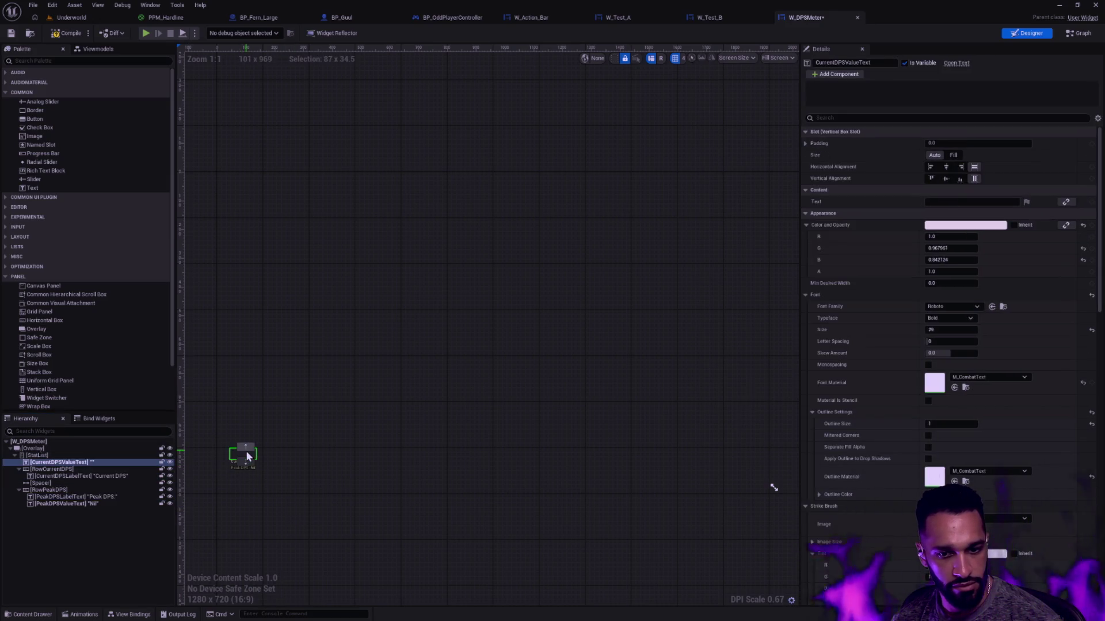
{"action": "left_click", "coordinate": [290, 521]}
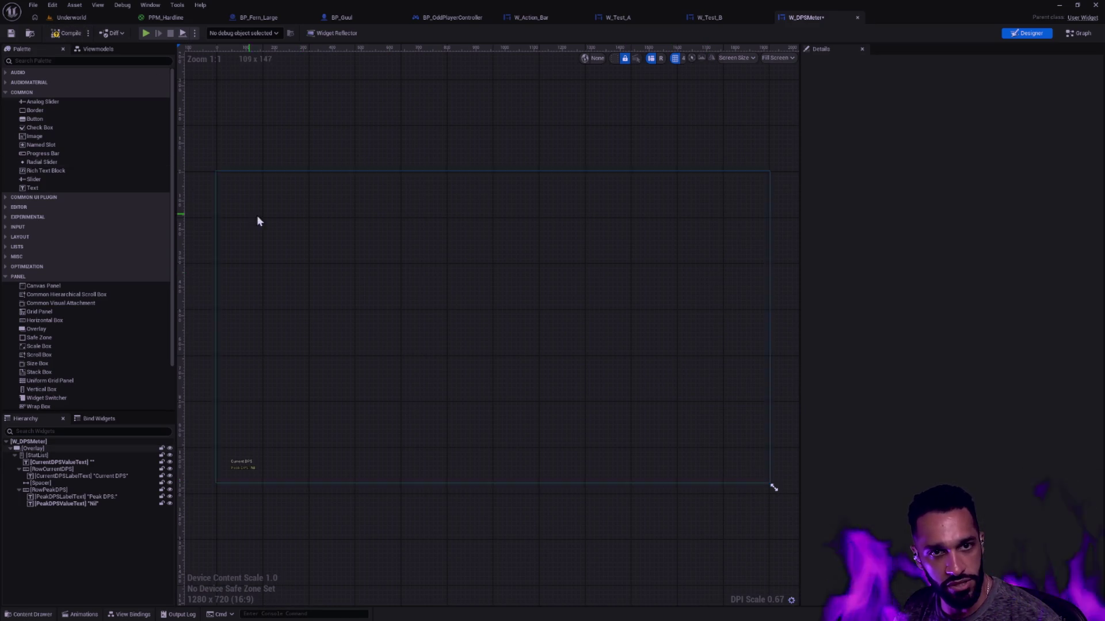
{"action": "left_click", "coordinate": [250, 453]}
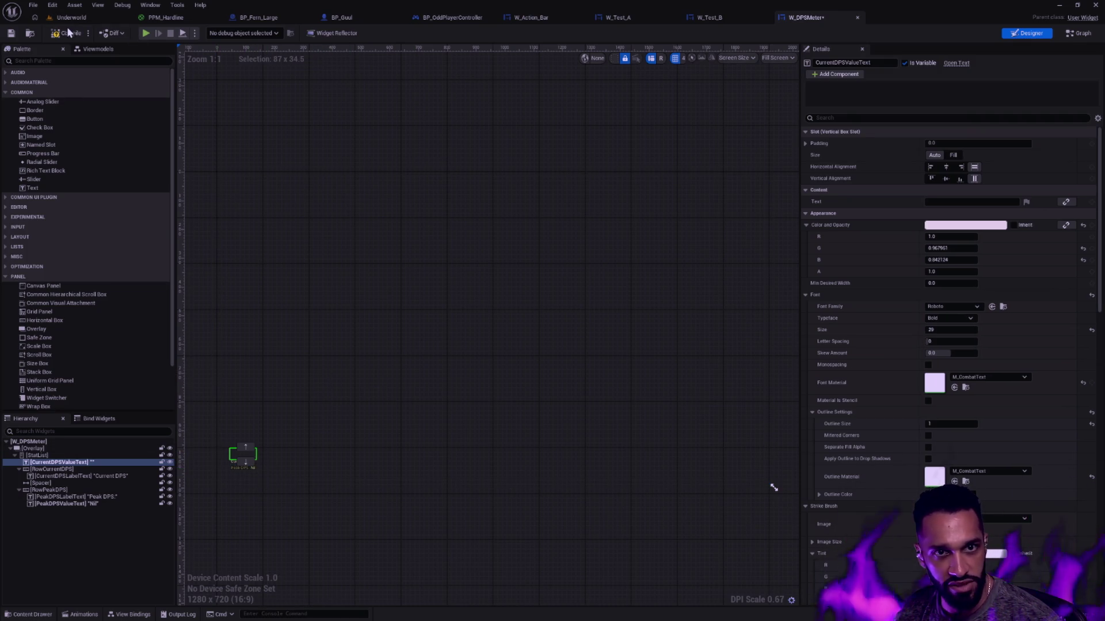
{"action": "left_click", "coordinate": [10, 35]}
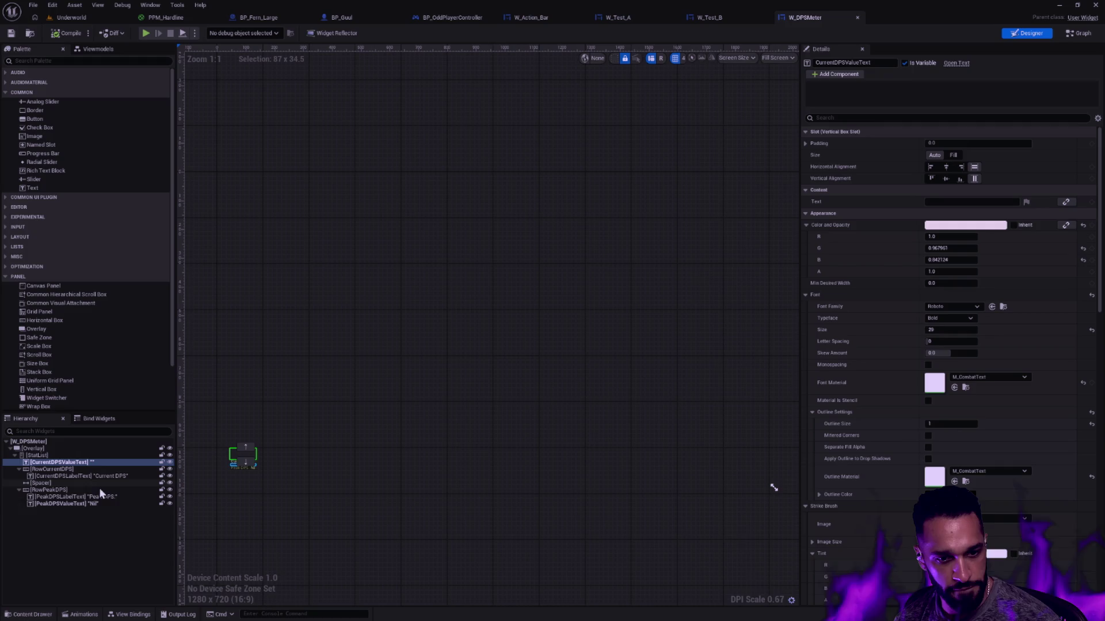
{"action": "key", "text": "ctrl+shift+space"}
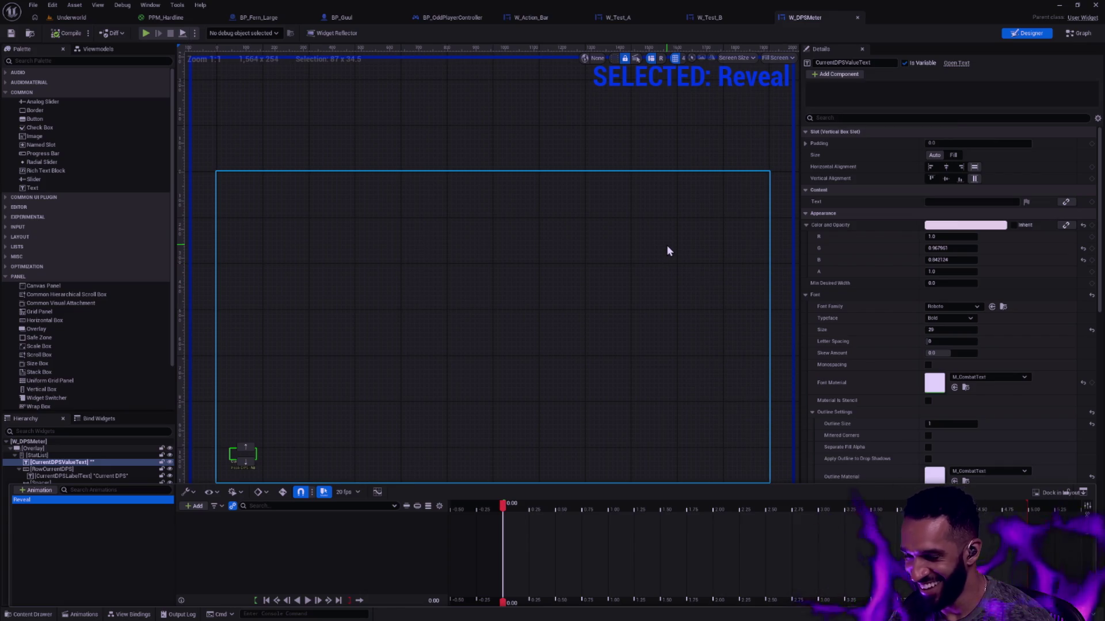
- Select the PeakDPSLabelText and CurrentDPSLabelText widgets, then clear the selection
{"action": "left_click", "coordinate": [725, 230]}
{"action": "left_click", "coordinate": [239, 467]}
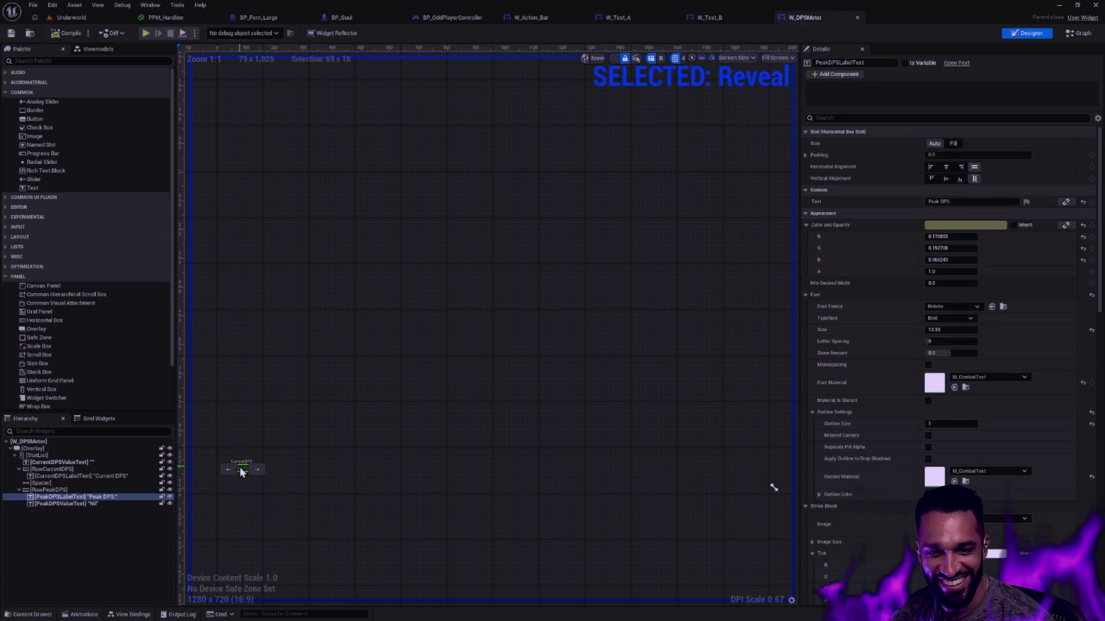
{"action": "left_click", "coordinate": [240, 465]}
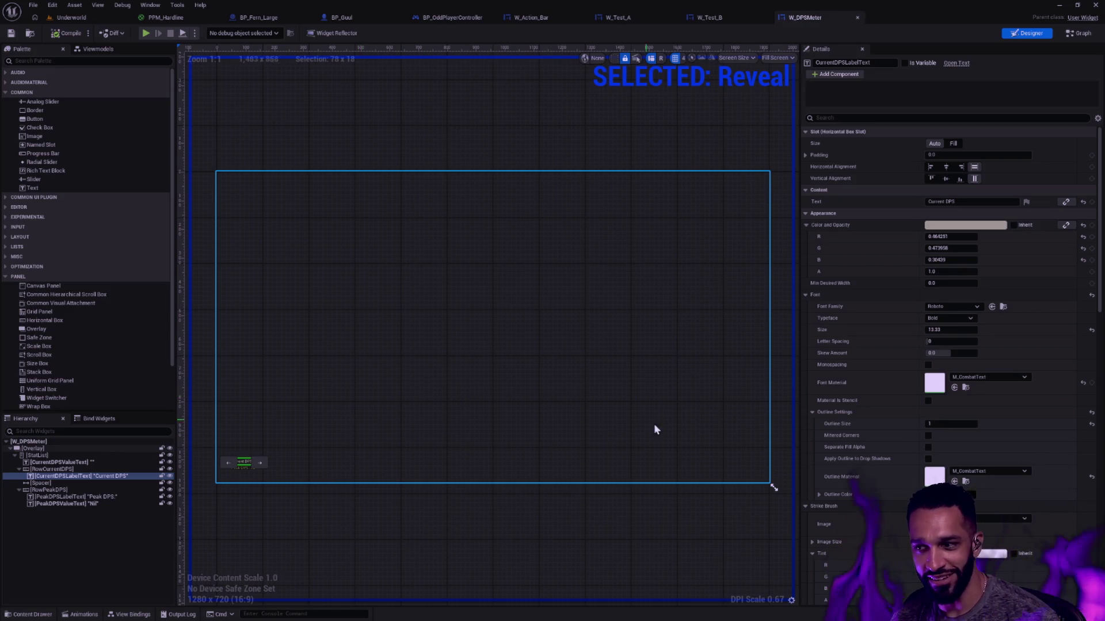
{"action": "scroll", "coordinate": [554, 449], "scroll_direction": "down", "scroll_amount": 3}
{"action": "left_click", "coordinate": [283, 343]}
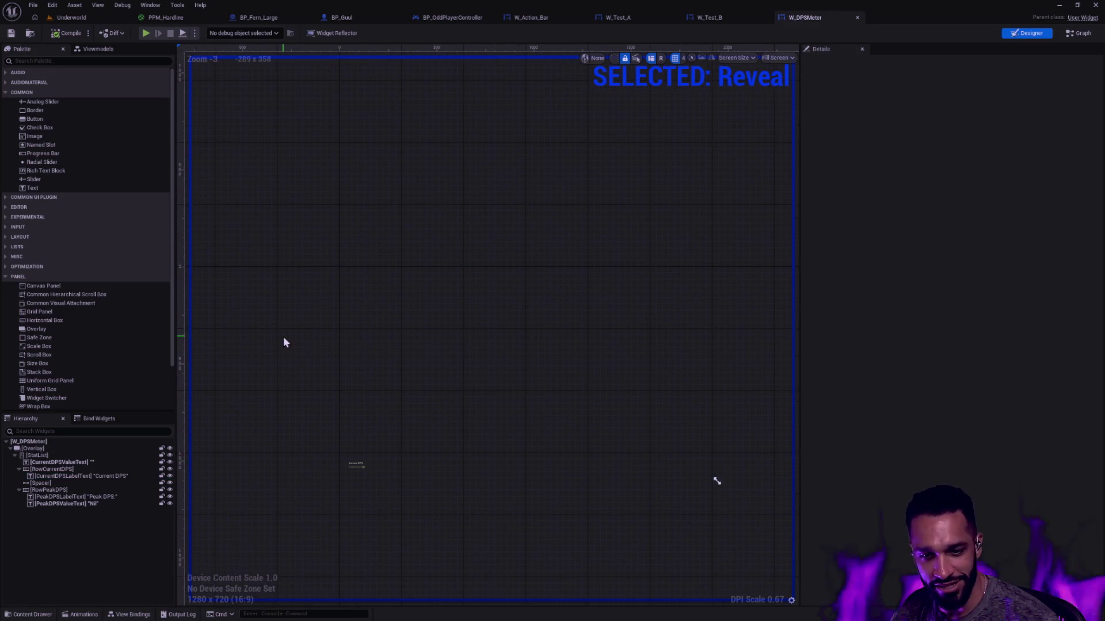
{"action": "scroll", "coordinate": [382, 461], "scroll_direction": "up", "scroll_amount": 5}
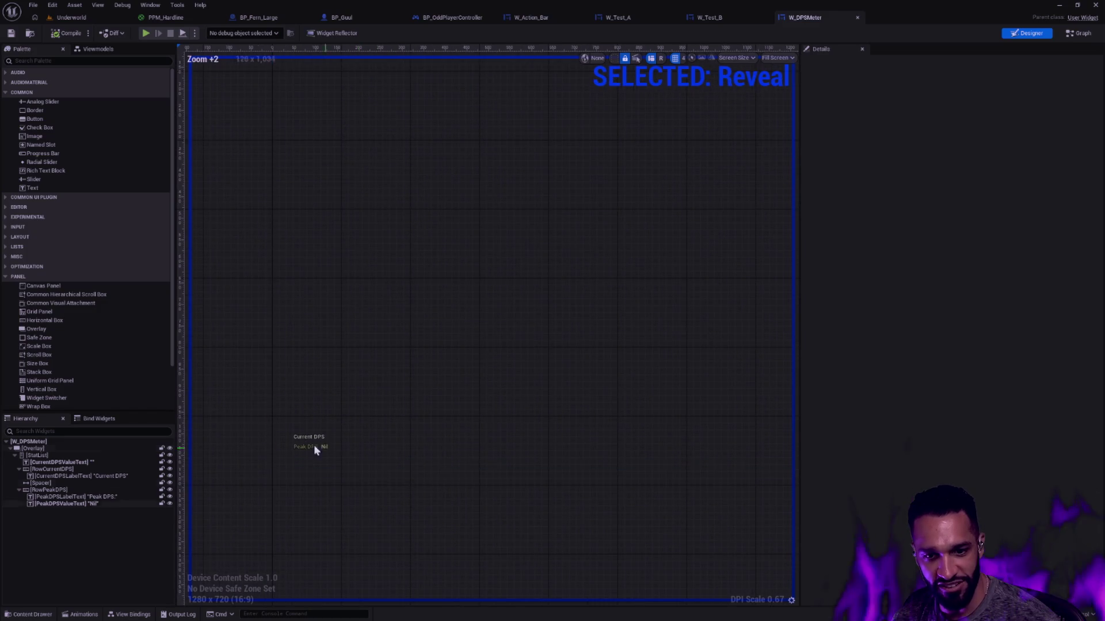
- Select the Overlay and key its Render Opacity in the Reveal animation
{"action": "left_click", "coordinate": [82, 614]}
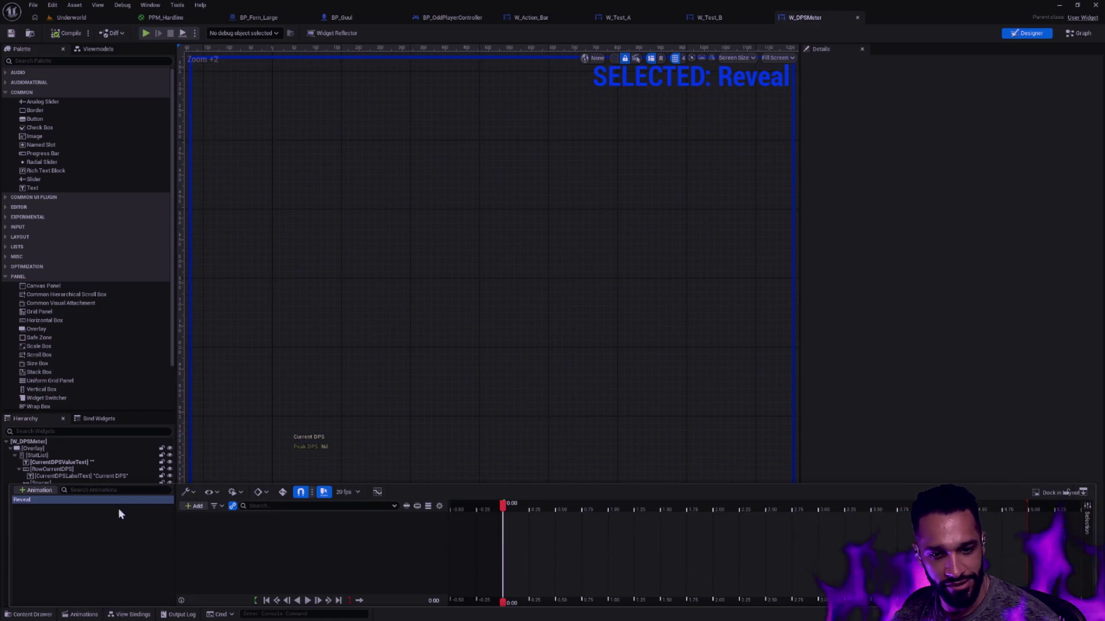
{"action": "left_click", "coordinate": [63, 450]}
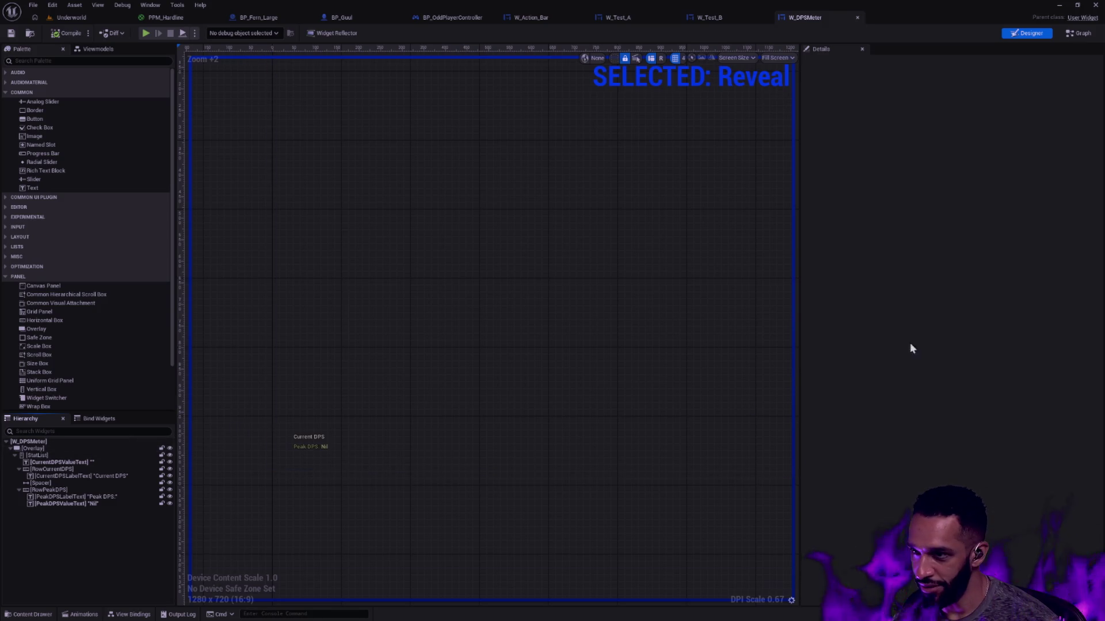
{"action": "left_click", "coordinate": [311, 444]}
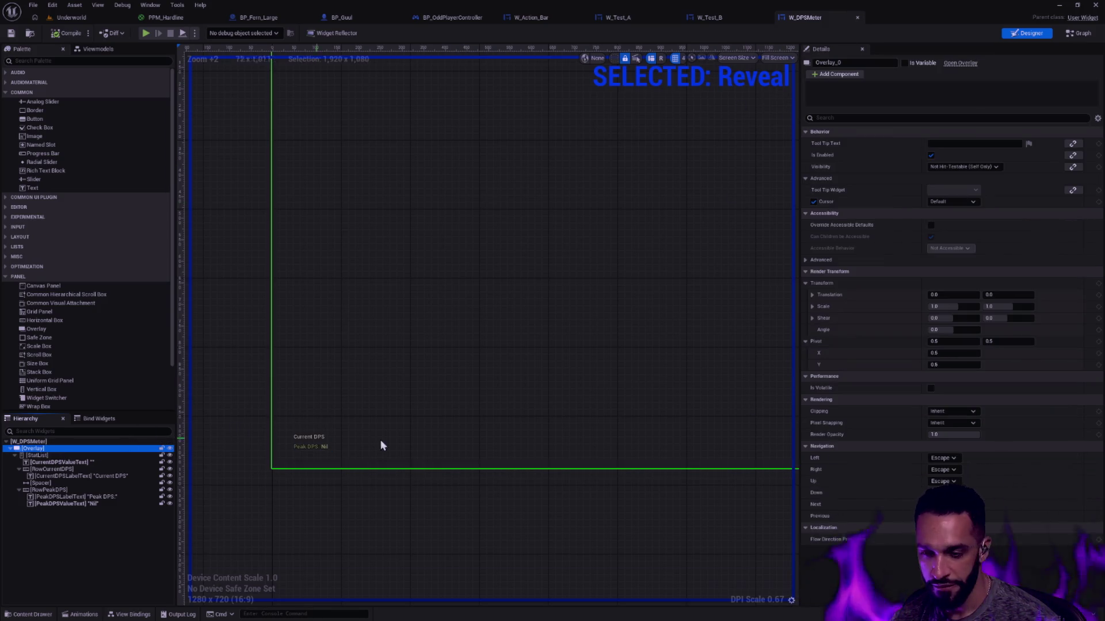
{"action": "left_click", "coordinate": [1098, 434]}
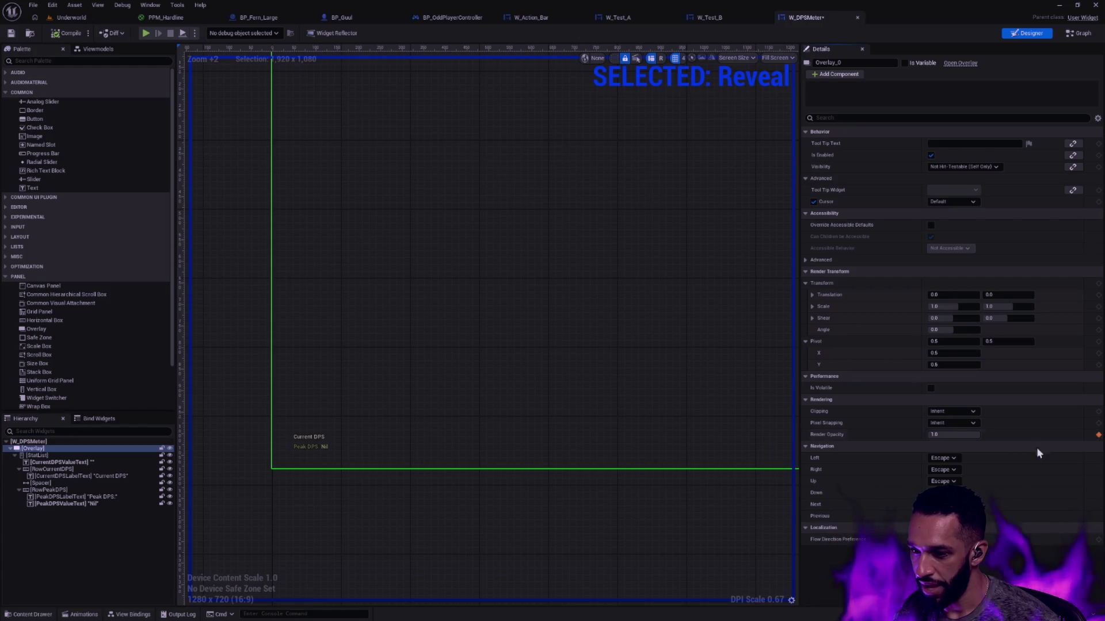
{"action": "key", "text": "ctrl+space"}
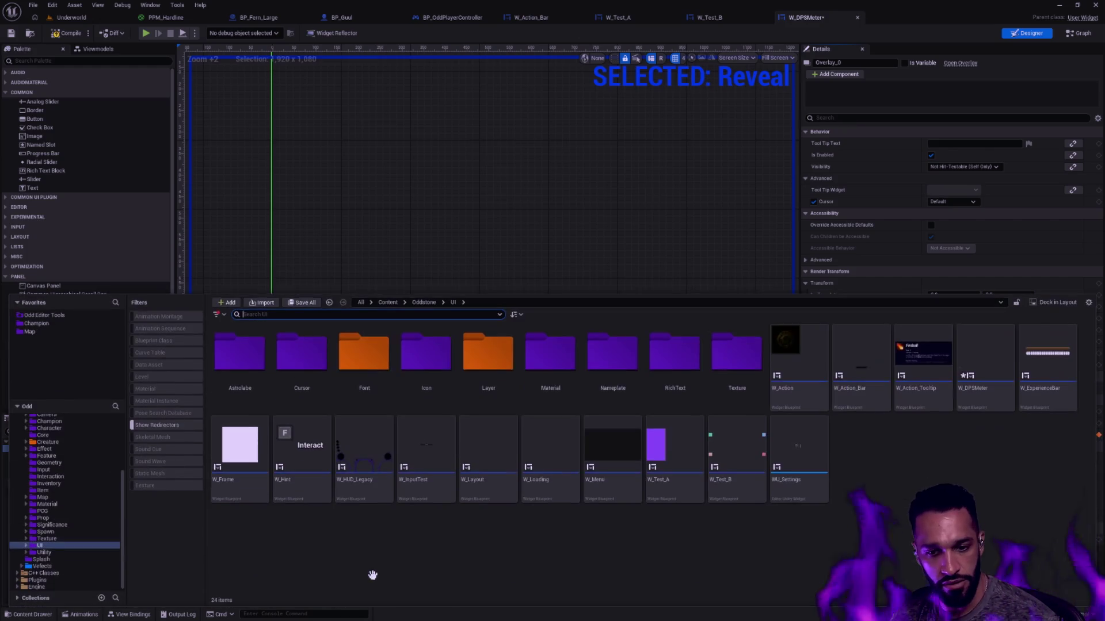
- Browse the UI asset folders and shrink the Content Drawer to enlarge the Designer canvas
{"action": "left_click", "coordinate": [442, 302]}
{"action": "left_click", "coordinate": [446, 295]}
{"action": "key", "text": "ctrl+space"}
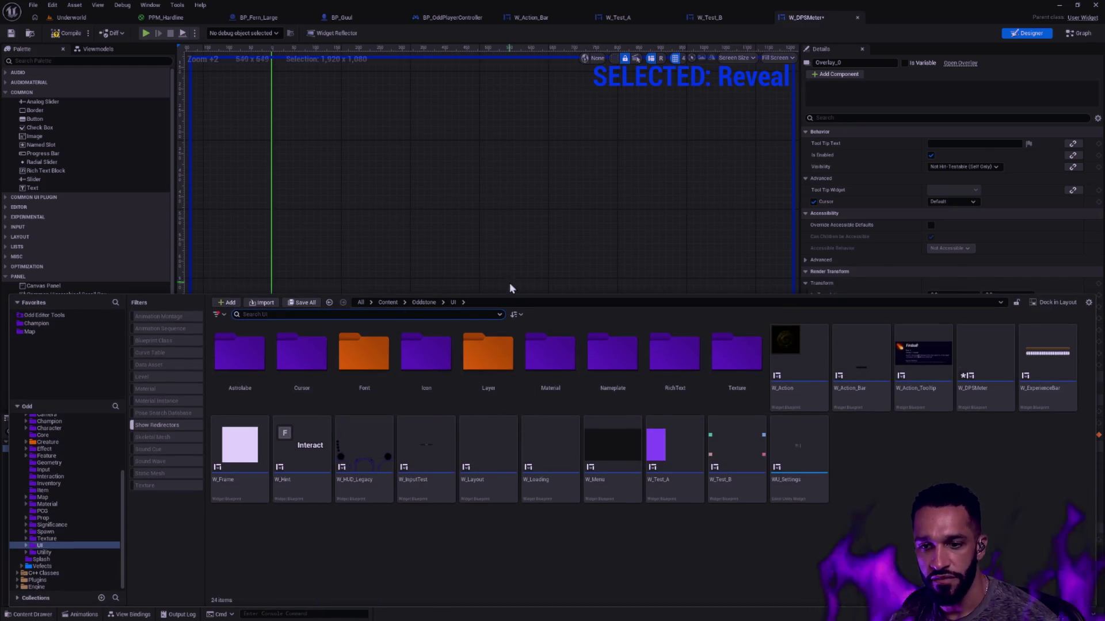
{"action": "left_click_drag", "start_coordinate": [505, 295], "coordinate": [531, 370]}
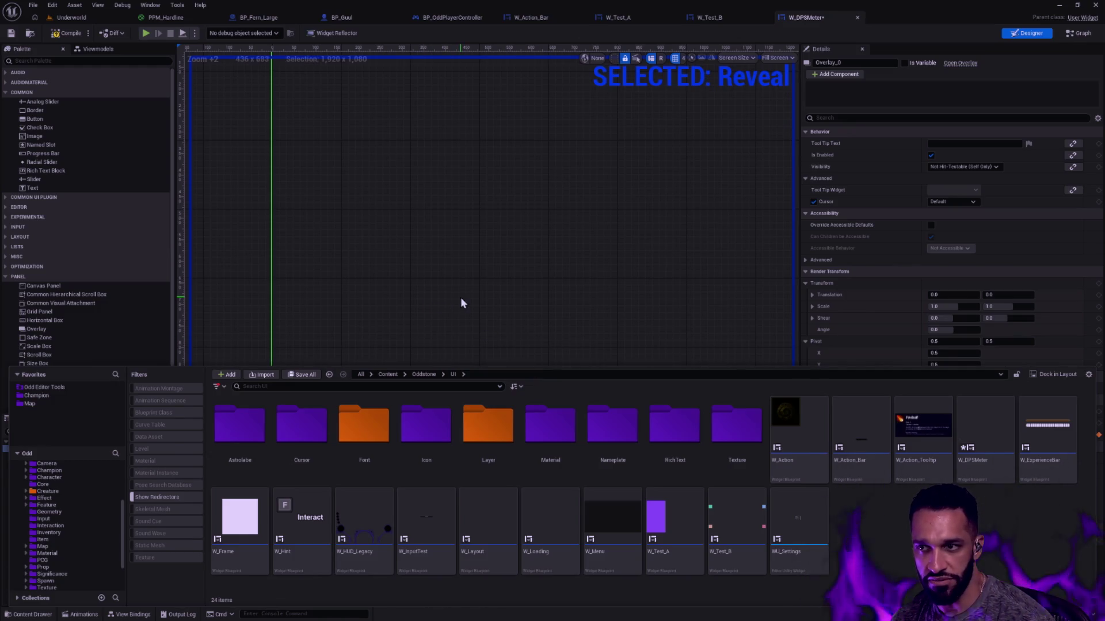
- Pan the Designer canvas to recentre the W_DPSMeter frame, then put the Content Drawer away
{"action": "scroll", "coordinate": [608, 280], "scroll_direction": "down", "scroll_amount": 2}
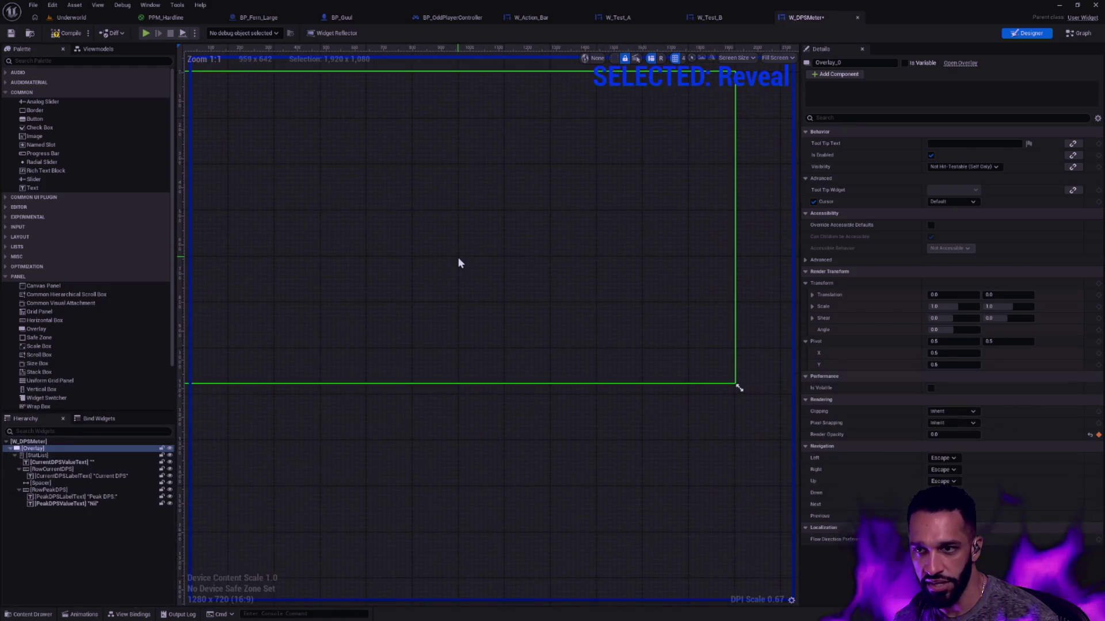
{"action": "mouse_move", "coordinate": [484, 261]}
{"action": "left_mouse_down"}
{"action": "mouse_move", "coordinate": [511, 274]}
{"action": "mouse_move", "coordinate": [513, 297]}
{"action": "left_mouse_up"}
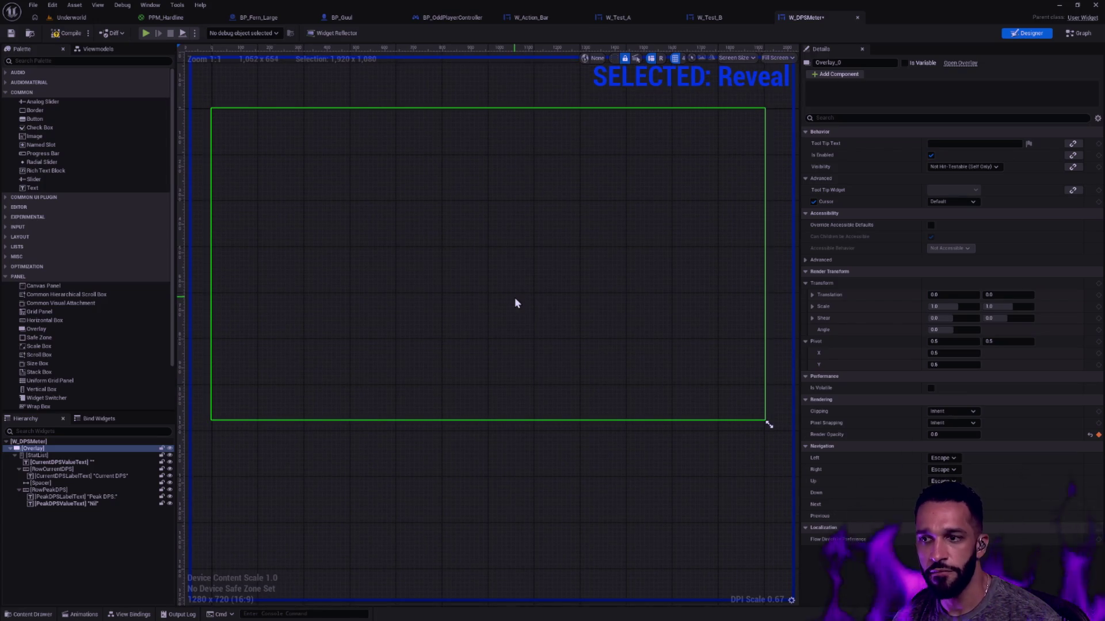
{"action": "left_click_drag", "start_coordinate": [530, 295], "coordinate": [537, 286]}
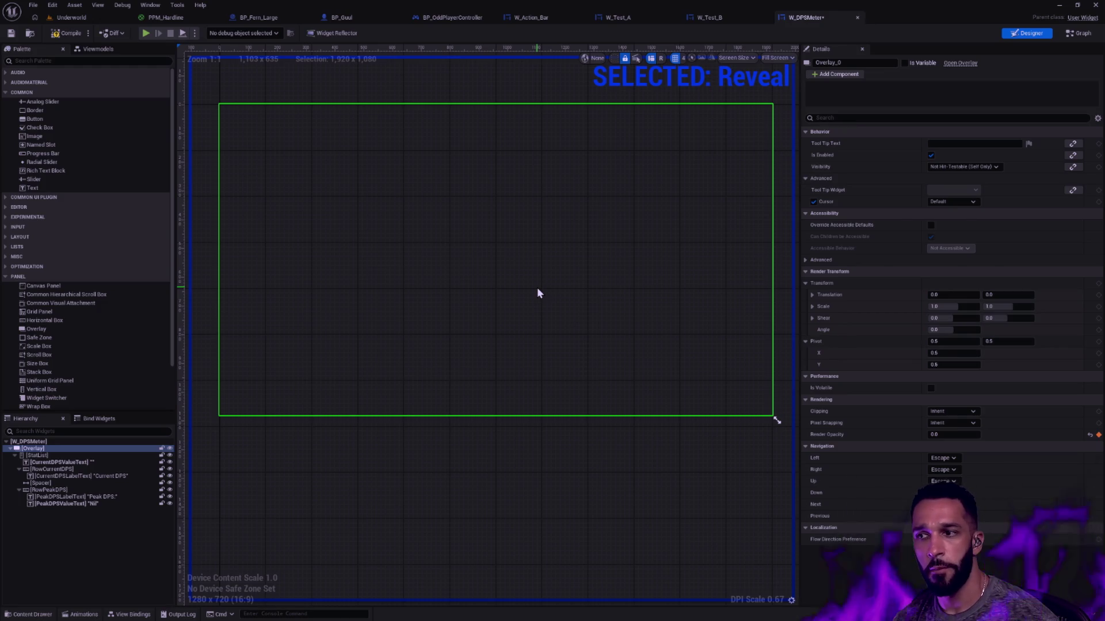
{"action": "key", "text": "ctrl+space"}
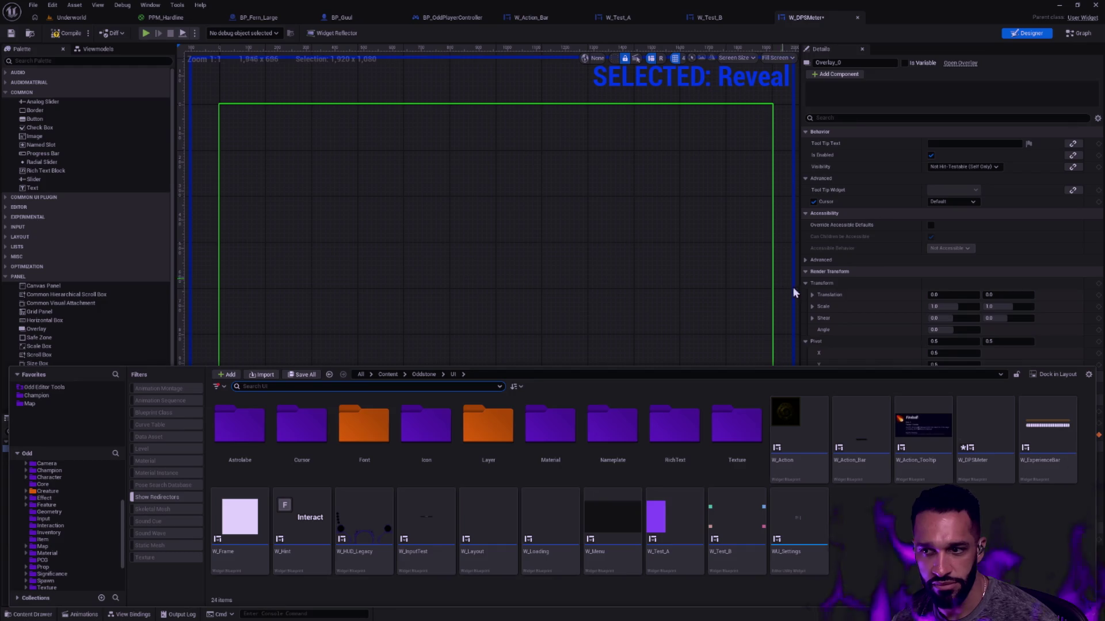
{"action": "left_click", "coordinate": [278, 225]}
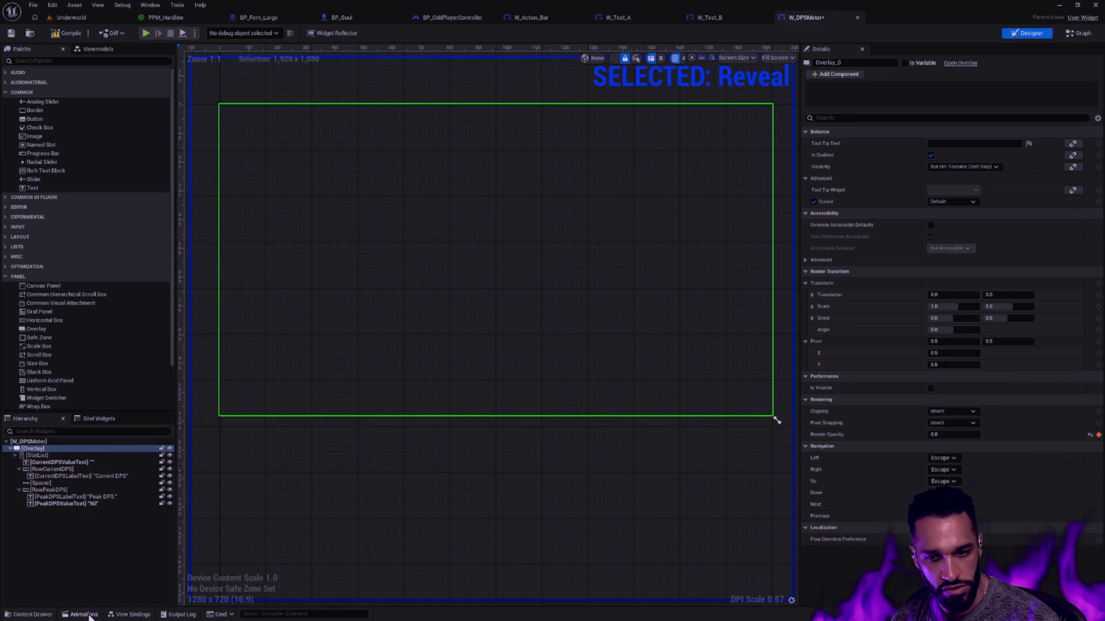
- Open the Reveal timeline and key the Overlay's Render Opacity at 1.0 at time 1.00
{"action": "key", "text": "ctrl+space"}
{"action": "left_click", "coordinate": [80, 615]}
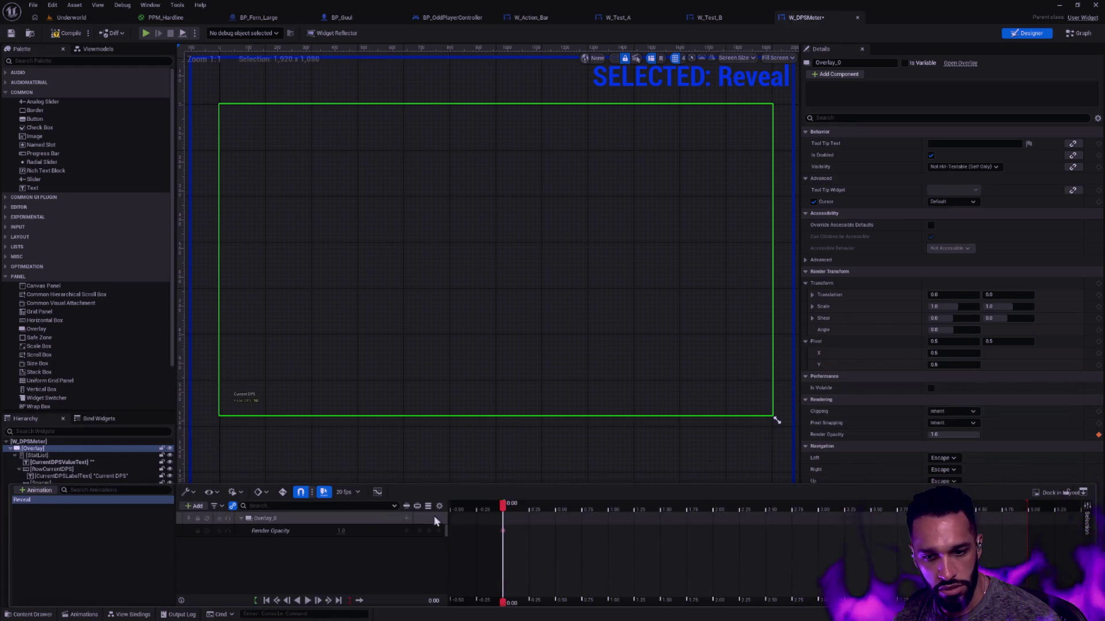
{"action": "left_click", "coordinate": [607, 509]}
{"action": "left_click", "coordinate": [341, 531]}
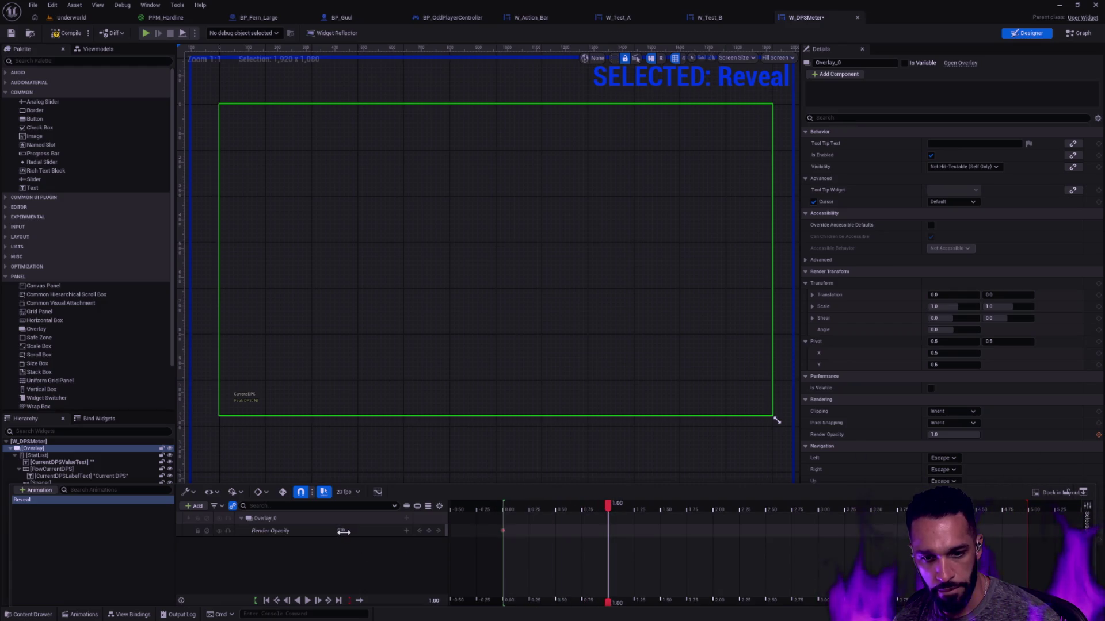
{"action": "left_click", "coordinate": [429, 530]}
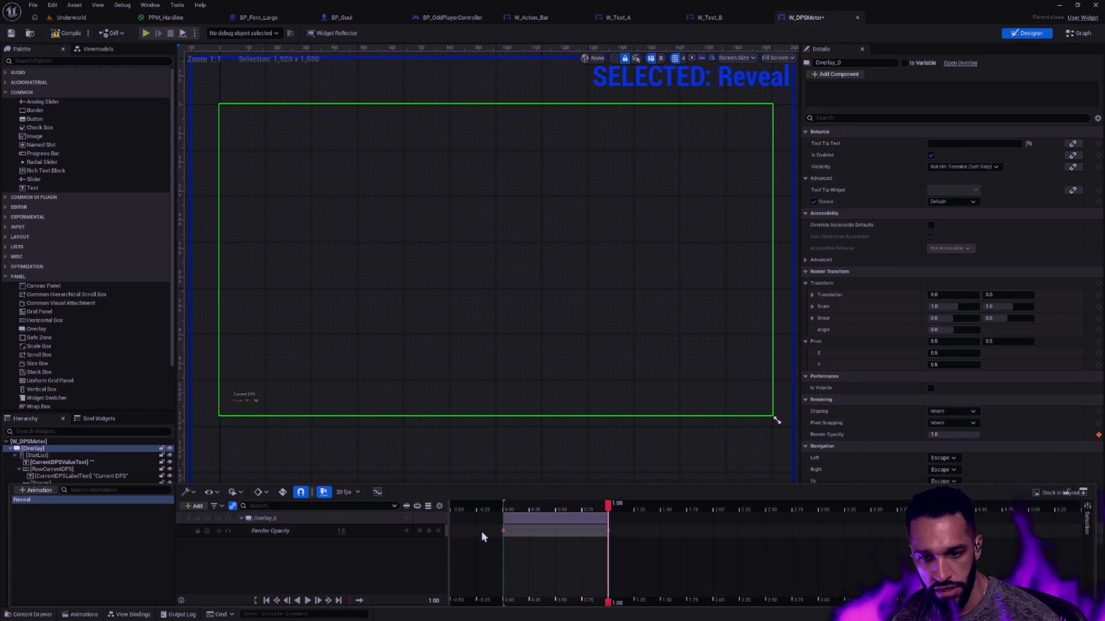
- Key Render Opacity 0.0 at time 0.00, scrub to preview the fade, and compile W_DPSMeter
{"action": "left_click", "coordinate": [503, 531]}
{"action": "left_click", "coordinate": [342, 531]}
{"action": "type", "text": "0"}
{"action": "key", "text": "Return"}
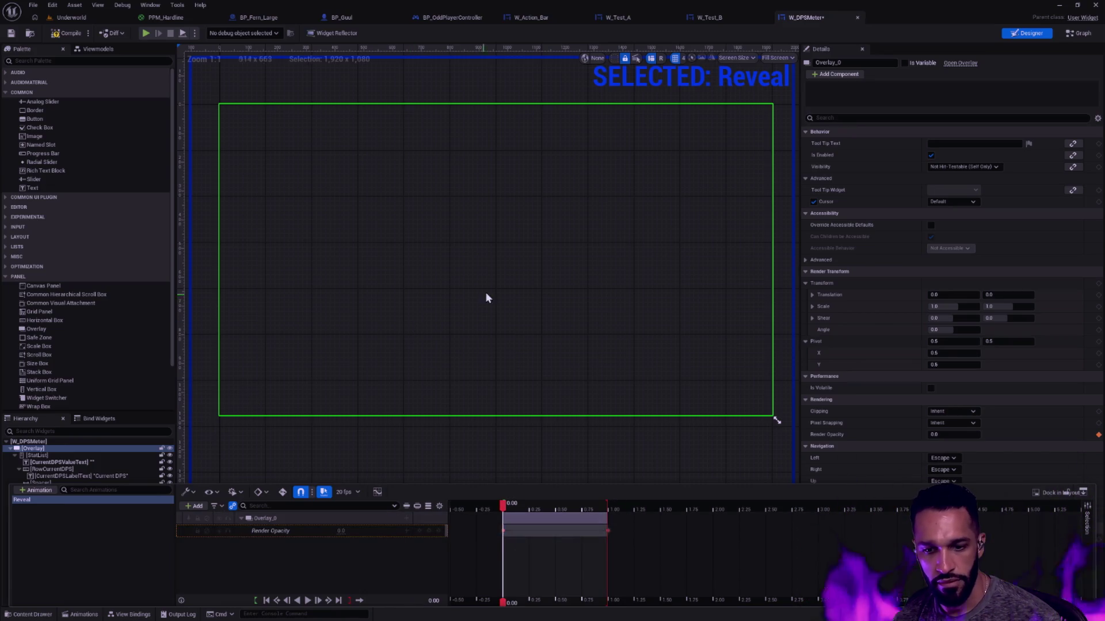
{"action": "left_click_drag", "start_coordinate": [504, 505], "coordinate": [608, 506]}
{"action": "left_click", "coordinate": [60, 35]}
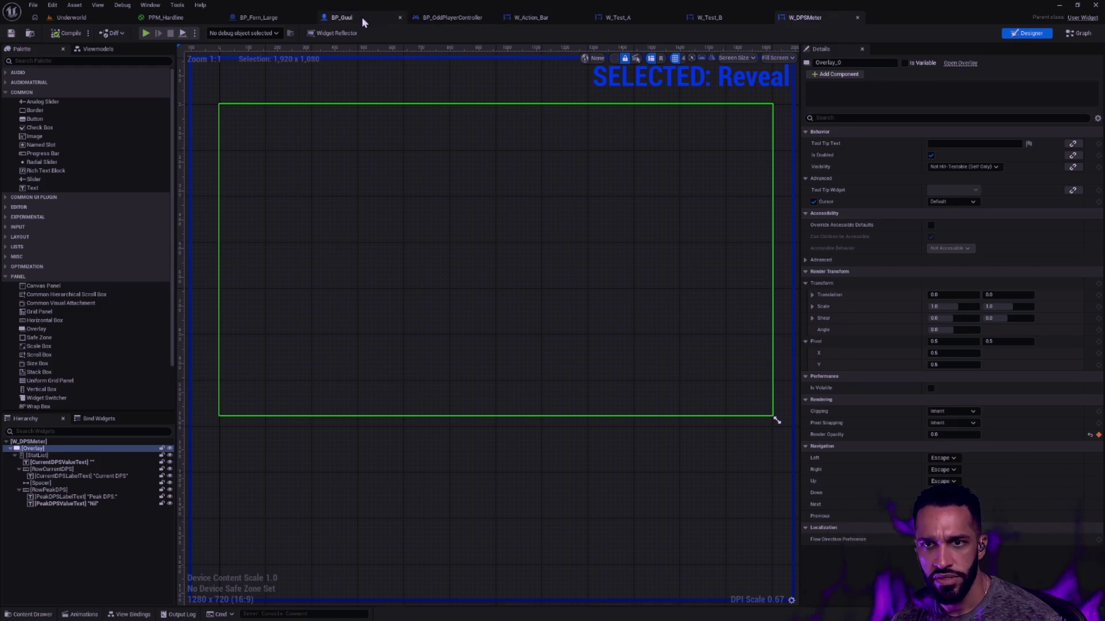
- In BP_OddPlayerController's graph, duplicate the Delay node and set the copy's duration to 1.0
{"action": "left_click", "coordinate": [452, 17]}
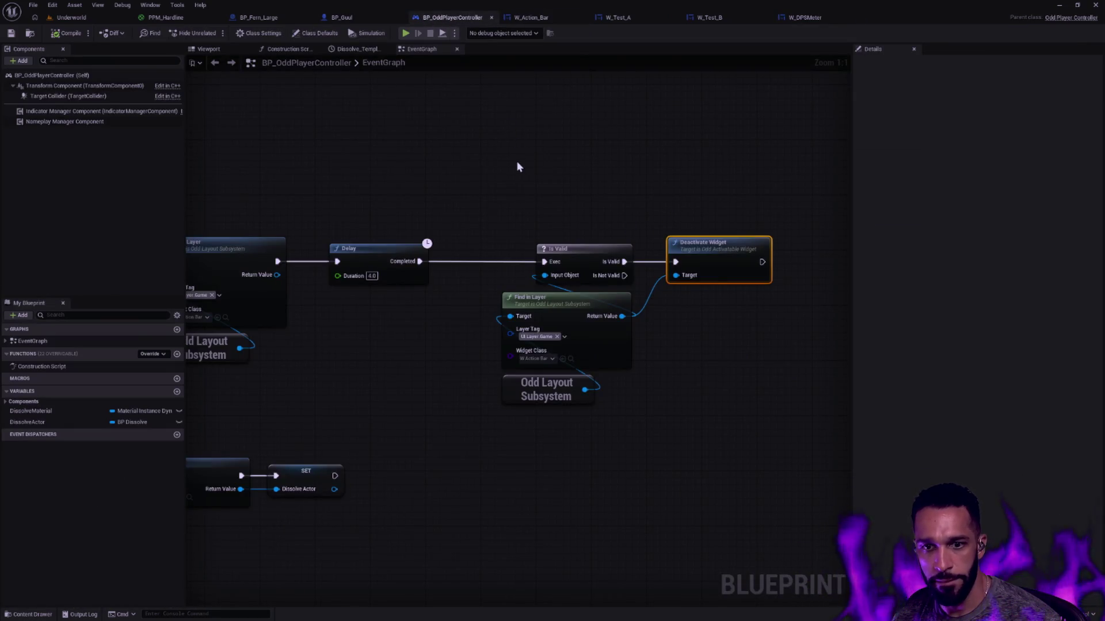
{"action": "scroll", "coordinate": [730, 167], "scroll_direction": "up", "scroll_amount": 1}
{"action": "scroll", "coordinate": [525, 143], "scroll_direction": "down", "scroll_amount": 2}
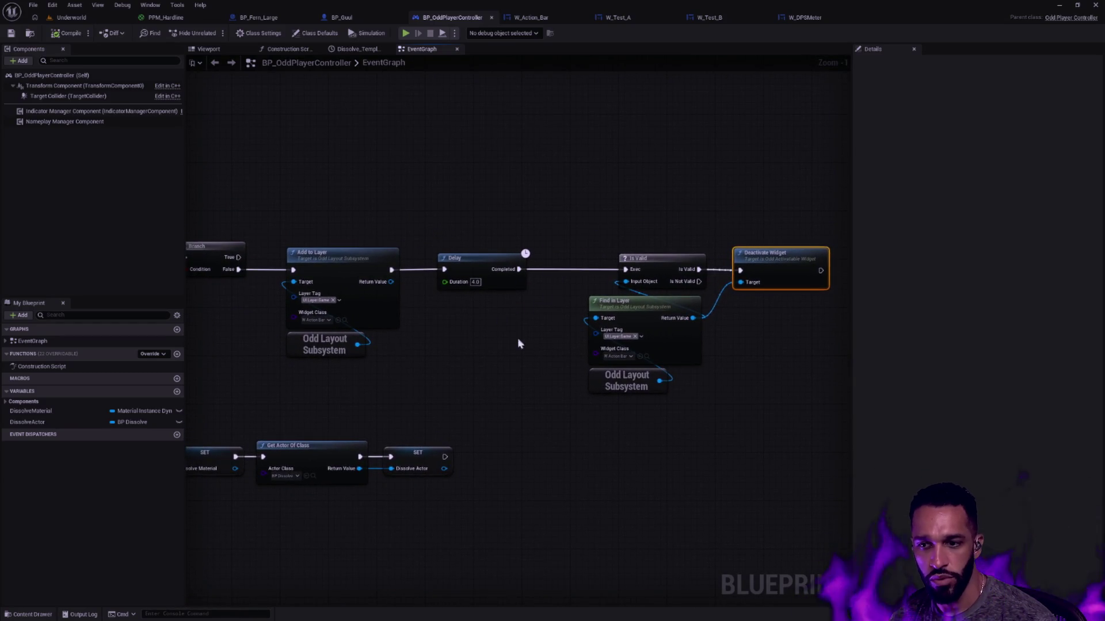
{"action": "mouse_move", "coordinate": [717, 402]}
{"action": "left_mouse_down"}
{"action": "mouse_move", "coordinate": [498, 245]}
{"action": "mouse_move", "coordinate": [721, 245]}
{"action": "mouse_move", "coordinate": [480, 230]}
{"action": "mouse_move", "coordinate": [392, 270]}
{"action": "left_mouse_up"}
{"action": "left_click", "coordinate": [707, 262]}
{"action": "key", "text": "ctrl+w"}
{"action": "left_click", "coordinate": [481, 264]}
{"action": "type", "text": "1"}
{"action": "left_click", "coordinate": [516, 306]}
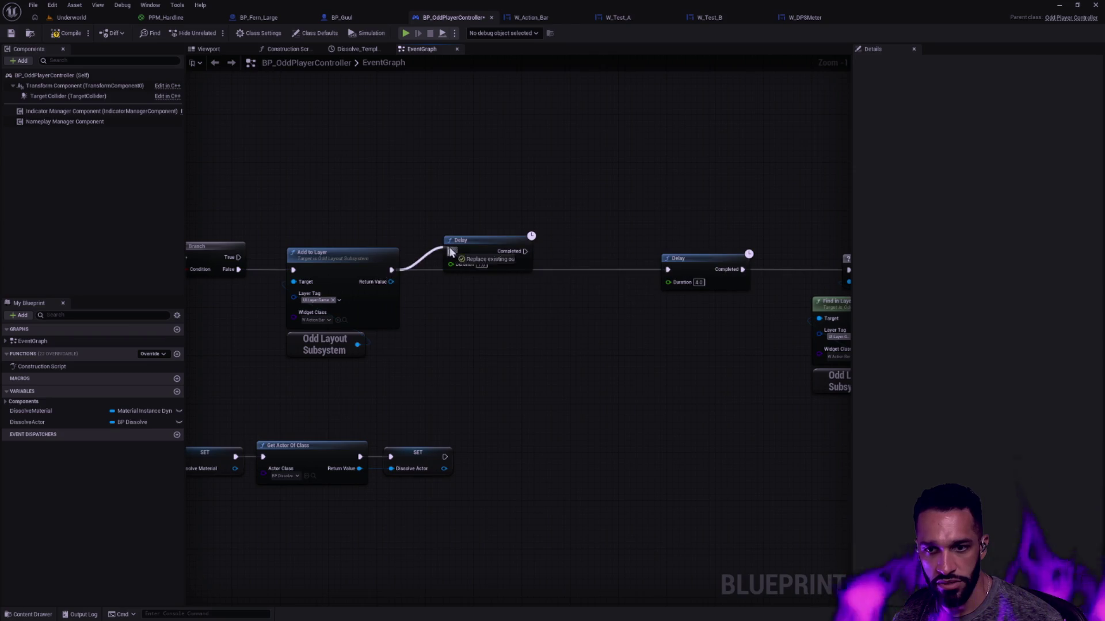
- Chain Add to Layer into the 1.0 Delay, then a duplicated Add to Layer into the 4.0 Delay
{"action": "left_click_drag", "start_coordinate": [525, 251], "coordinate": [667, 269]}
{"action": "left_click_drag", "start_coordinate": [496, 238], "coordinate": [466, 256]}
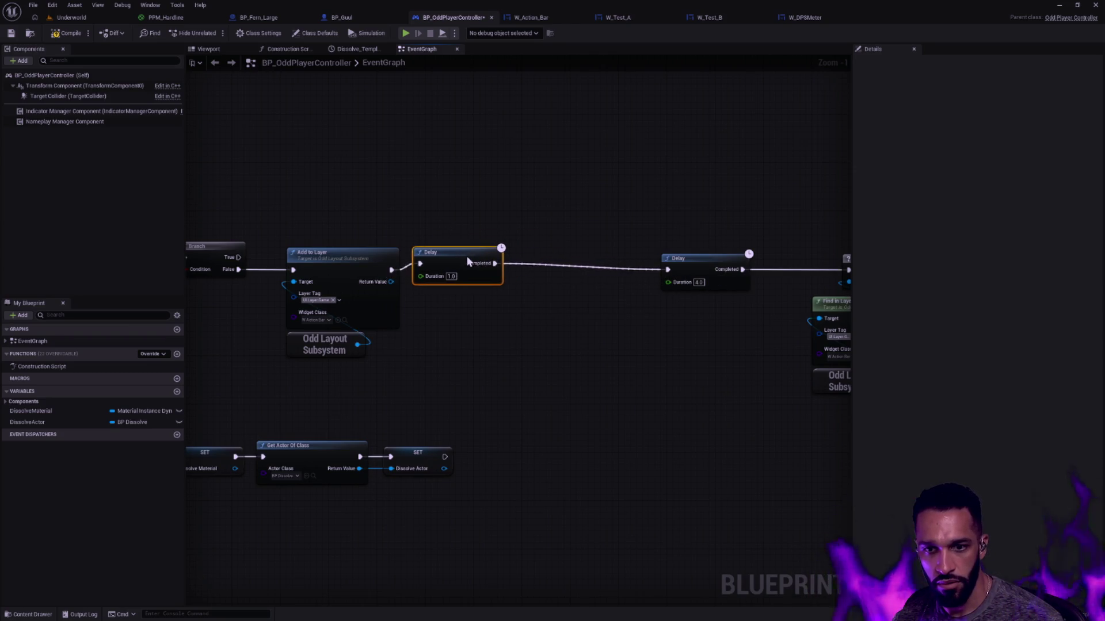
{"action": "left_click_drag", "start_coordinate": [276, 368], "coordinate": [343, 249]}
{"action": "key", "text": "ctrl+w"}
{"action": "mouse_move", "coordinate": [426, 293]}
{"action": "left_mouse_down"}
{"action": "mouse_move", "coordinate": [592, 316]}
{"action": "mouse_move", "coordinate": [584, 305]}
{"action": "left_mouse_up"}
{"action": "left_click_drag", "start_coordinate": [529, 269], "coordinate": [493, 270]}
{"action": "left_click_drag", "start_coordinate": [627, 270], "coordinate": [667, 270]}
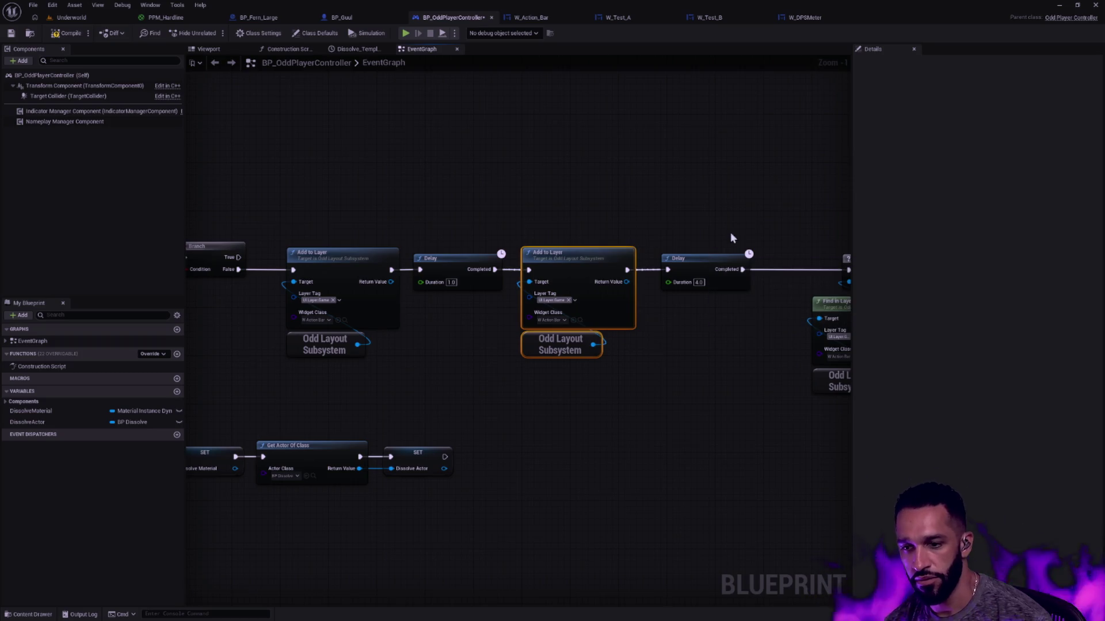
- Shift the Is Valid and Deactivate Widget nodes left, closer to the end of the chain
{"action": "left_click_drag", "start_coordinate": [697, 234], "coordinate": [431, 217]}
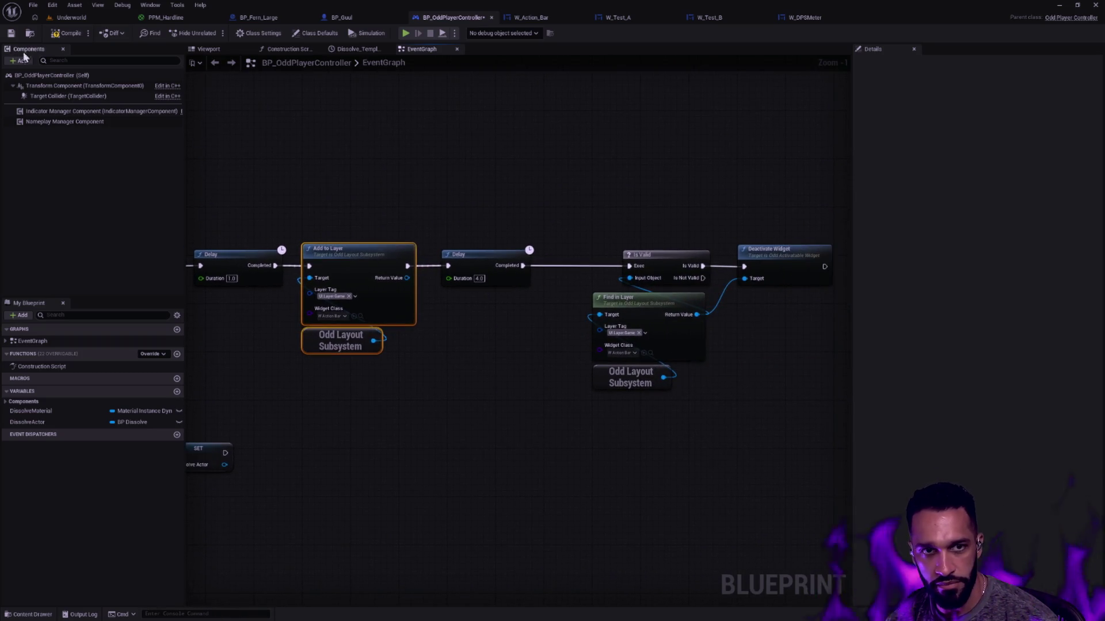
{"action": "left_click_drag", "start_coordinate": [619, 254], "coordinate": [772, 291]}
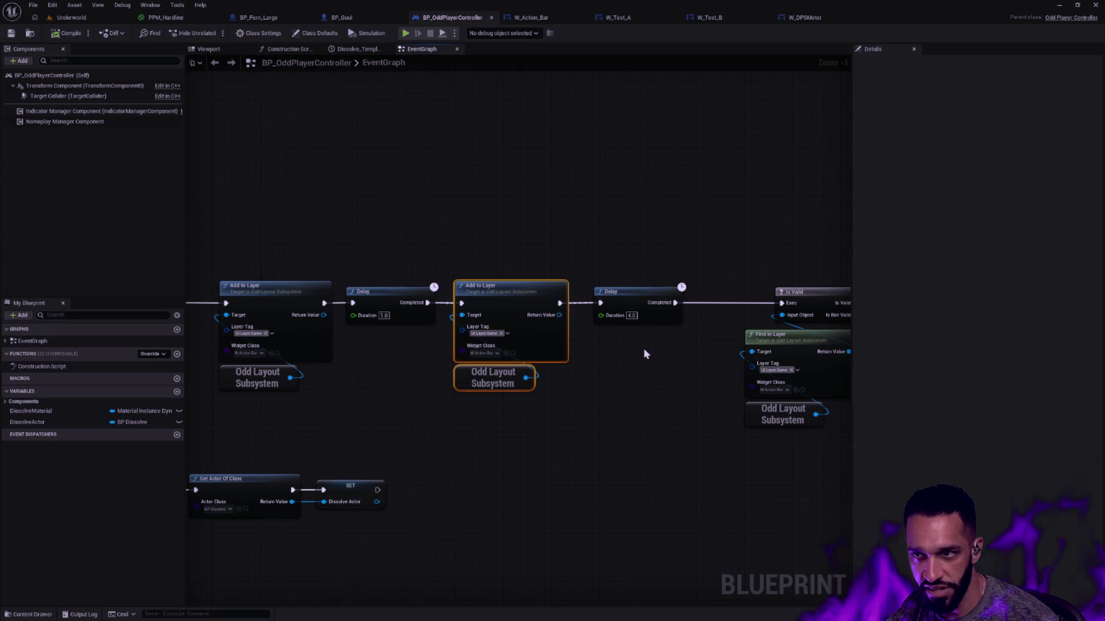
{"action": "scroll", "coordinate": [723, 402], "scroll_direction": "up", "scroll_amount": 1}
{"action": "mouse_move", "coordinate": [722, 402]}
{"action": "left_mouse_down"}
{"action": "mouse_move", "coordinate": [419, 338]}
{"action": "mouse_move", "coordinate": [388, 364]}
{"action": "mouse_move", "coordinate": [755, 392]}
{"action": "mouse_move", "coordinate": [574, 180]}
{"action": "left_mouse_up"}
{"action": "mouse_move", "coordinate": [665, 225]}
{"action": "left_mouse_down"}
{"action": "mouse_move", "coordinate": [596, 224]}
{"action": "mouse_move", "coordinate": [568, 202]}
{"action": "left_mouse_up"}
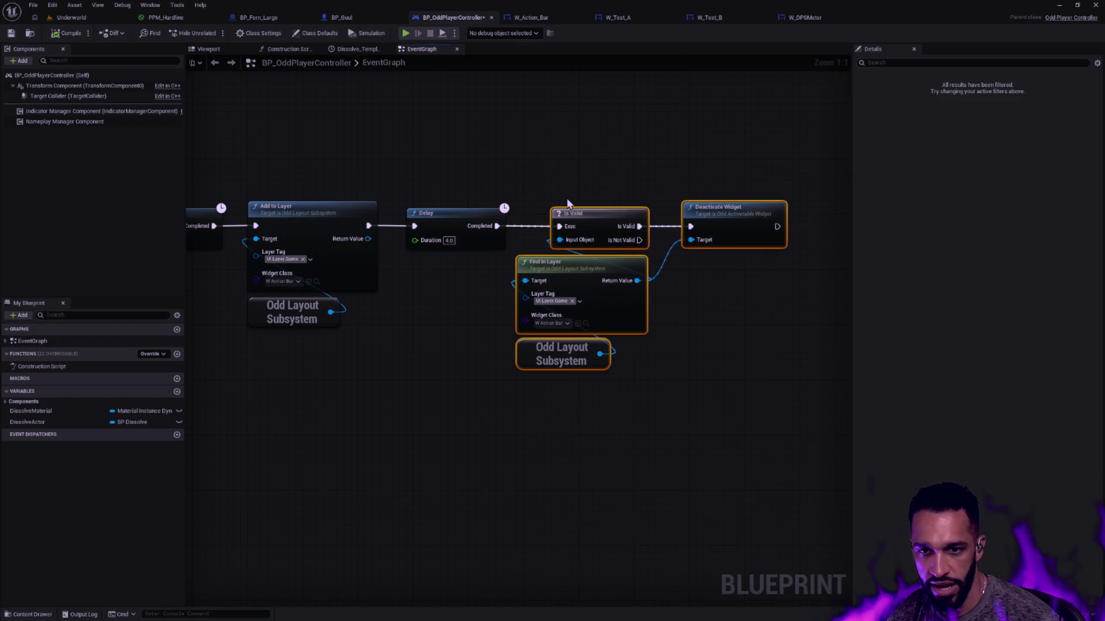
{"action": "left_click_drag", "start_coordinate": [465, 170], "coordinate": [610, 201]}
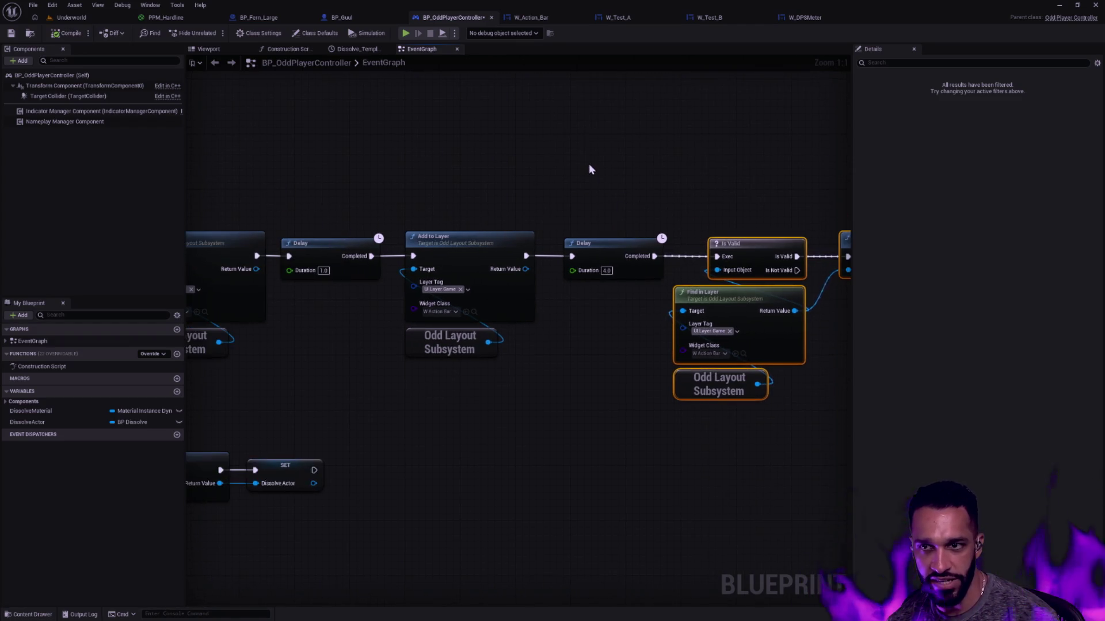
{"action": "left_click", "coordinate": [694, 214]}
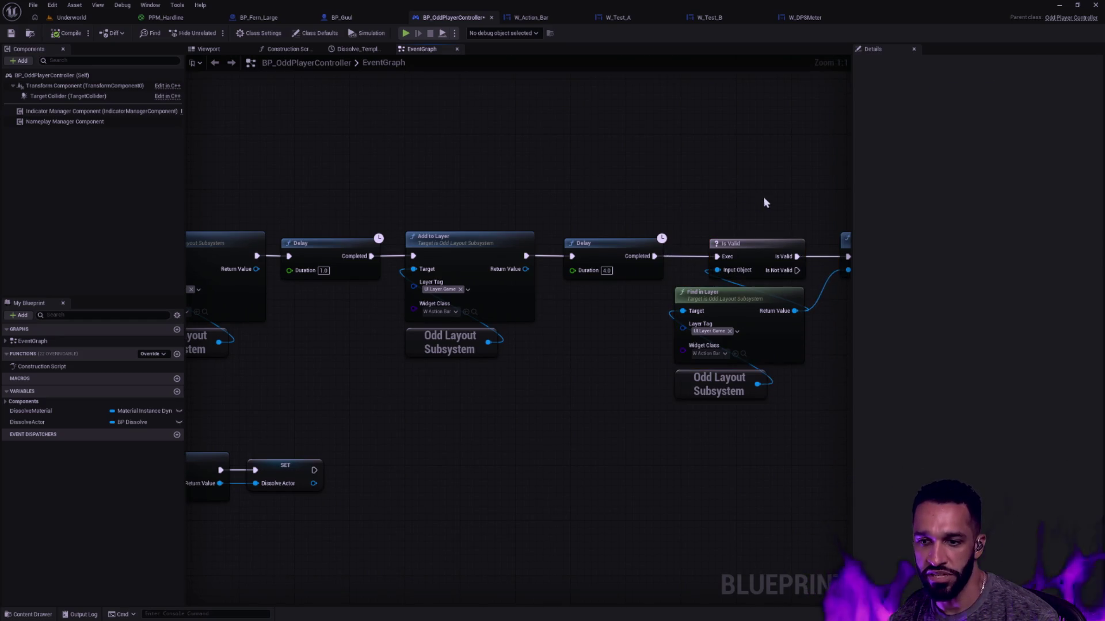
{"action": "left_click_drag", "start_coordinate": [770, 203], "coordinate": [681, 190]}
- Tidy the 4.0 Delay, second Add to Layer and end nodes, then save BP_OddPlayerController
{"action": "mouse_move", "coordinate": [782, 427]}
{"action": "left_mouse_down"}
{"action": "mouse_move", "coordinate": [706, 270]}
{"action": "mouse_move", "coordinate": [533, 172]}
{"action": "left_mouse_up"}
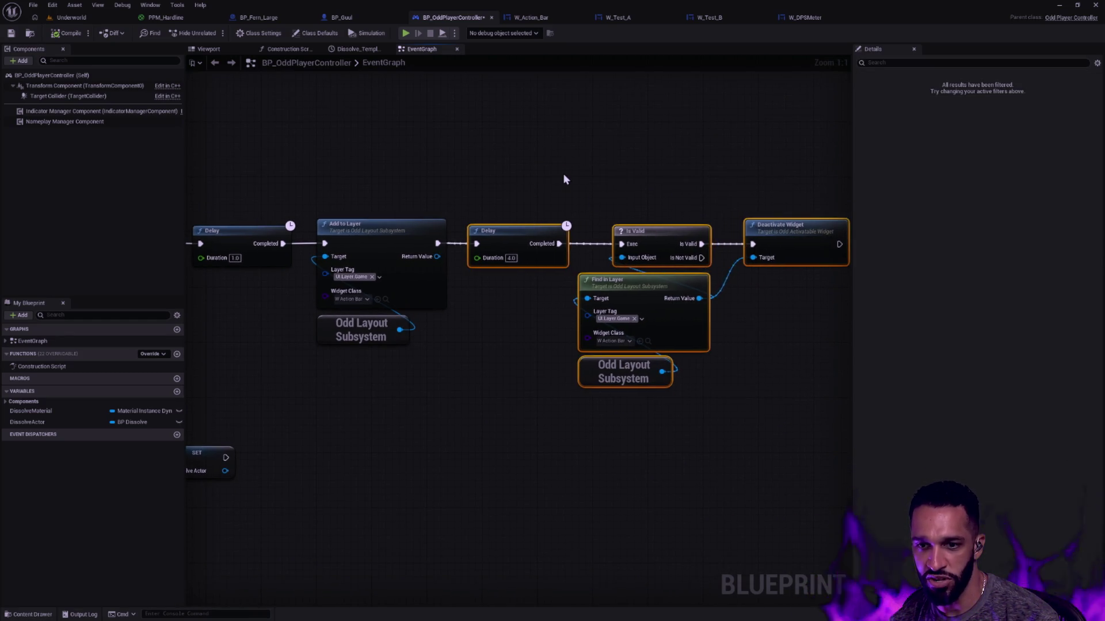
{"action": "left_click", "coordinate": [578, 236]}
{"action": "left_click", "coordinate": [508, 236]}
{"action": "left_click", "coordinate": [407, 236]}
{"action": "left_click", "coordinate": [520, 245], "text": "ctrl"}
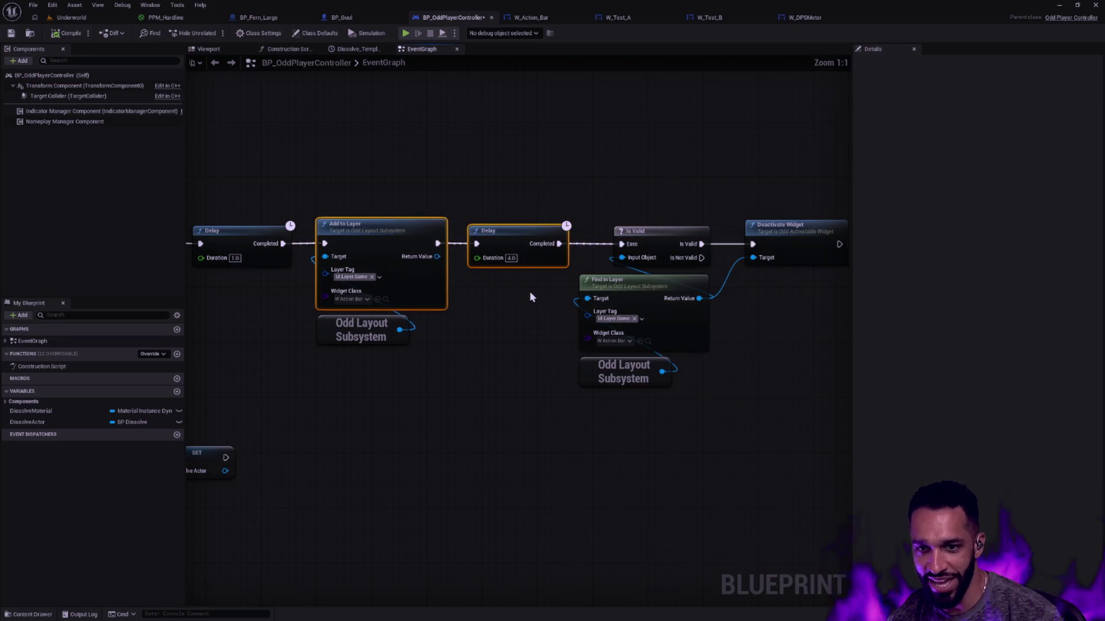
{"action": "mouse_move", "coordinate": [614, 173]}
{"action": "left_mouse_down"}
{"action": "mouse_move", "coordinate": [820, 425]}
{"action": "mouse_move", "coordinate": [808, 400]}
{"action": "left_mouse_up"}
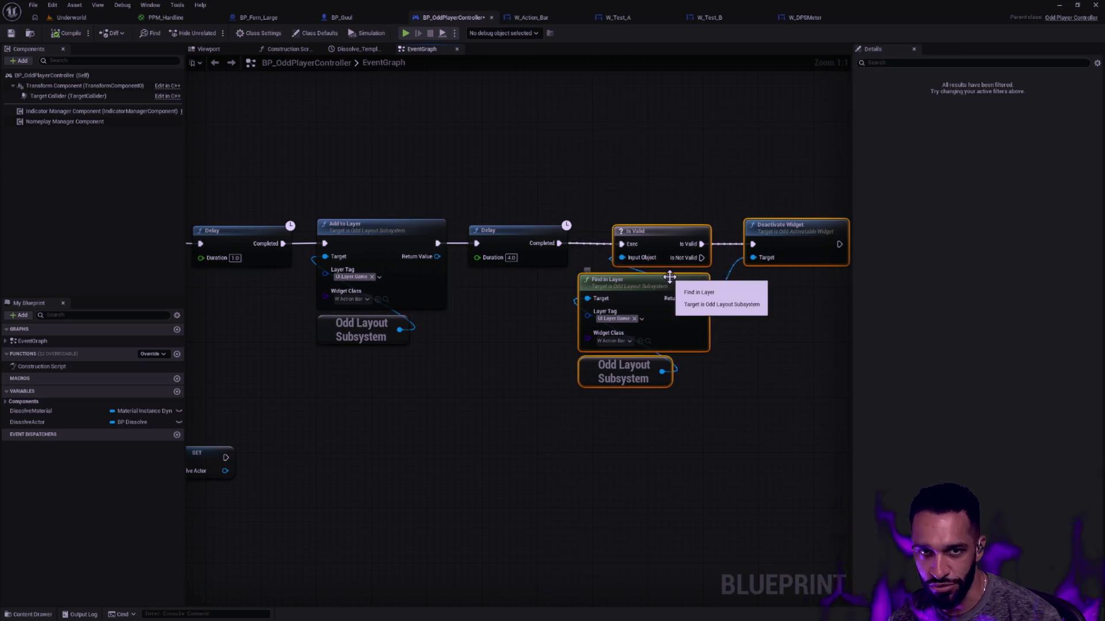
{"action": "left_click", "coordinate": [625, 210]}
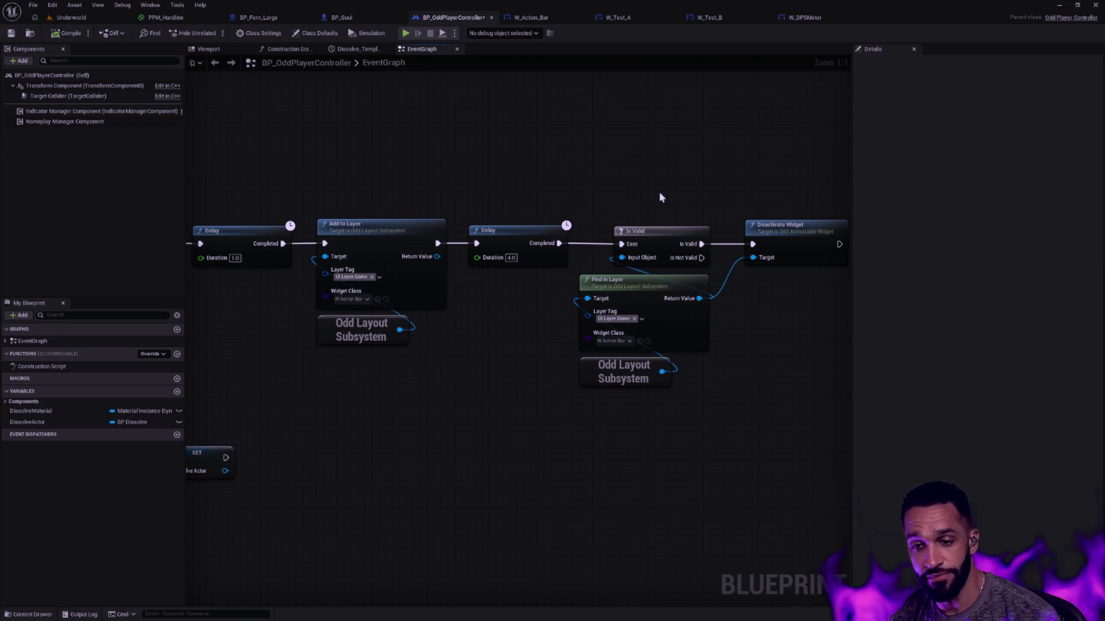
{"action": "key", "text": "ctrl+s"}
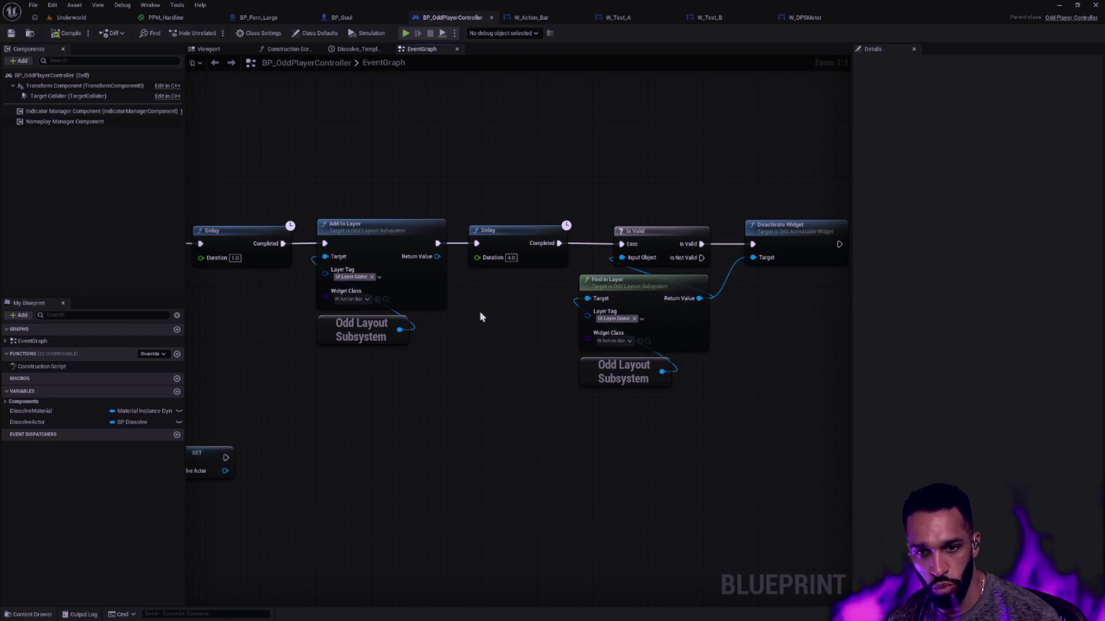
{"action": "left_click", "coordinate": [559, 314]}
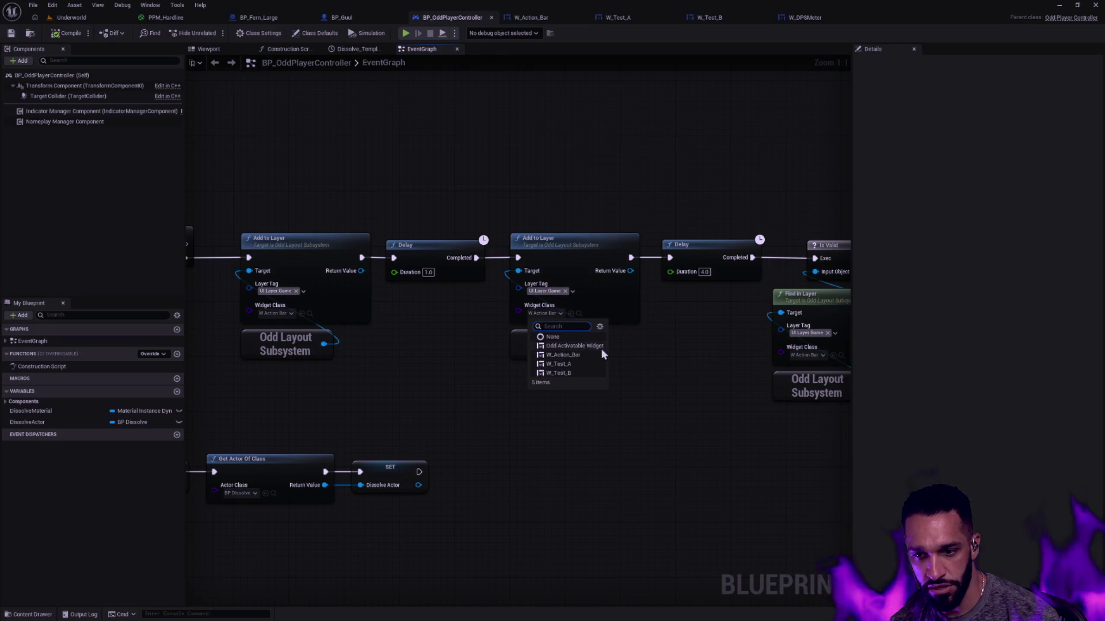
- Reparent W_DPSMeter from User Widget to Odd Activatable Widget in Class Settings
{"action": "left_click", "coordinate": [710, 310]}
{"action": "left_click", "coordinate": [816, 17]}
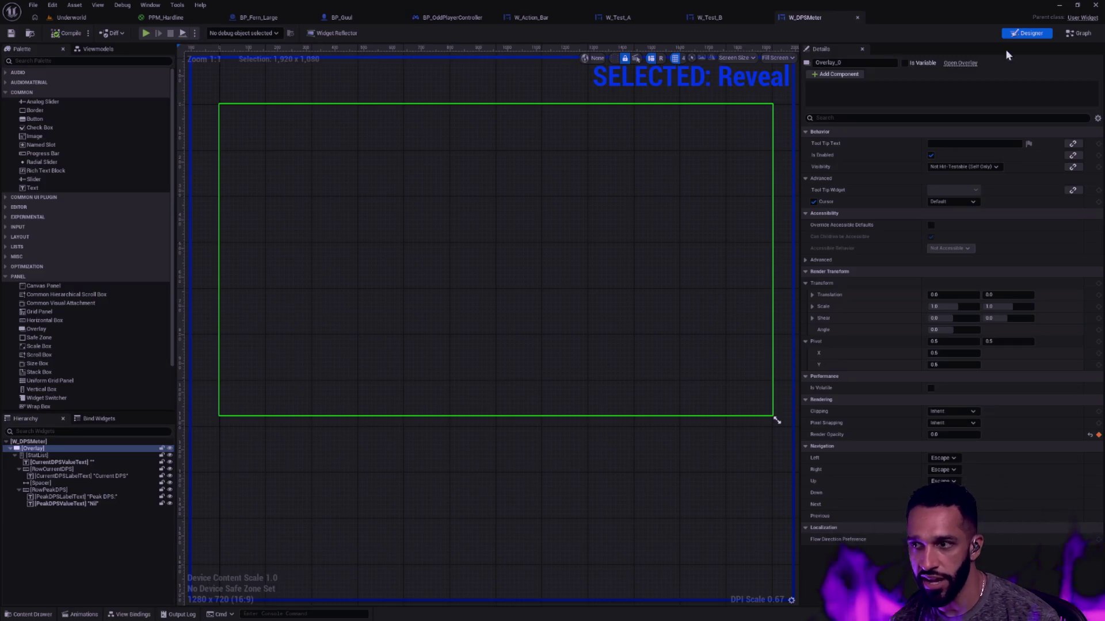
{"action": "left_click", "coordinate": [1079, 33]}
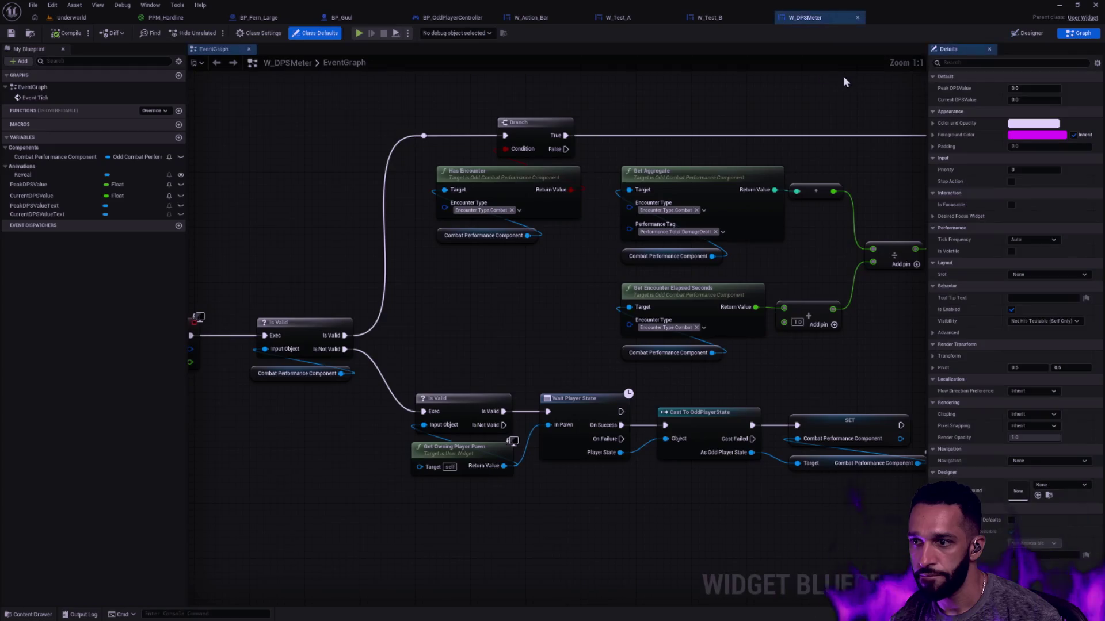
{"action": "left_click", "coordinate": [257, 33]}
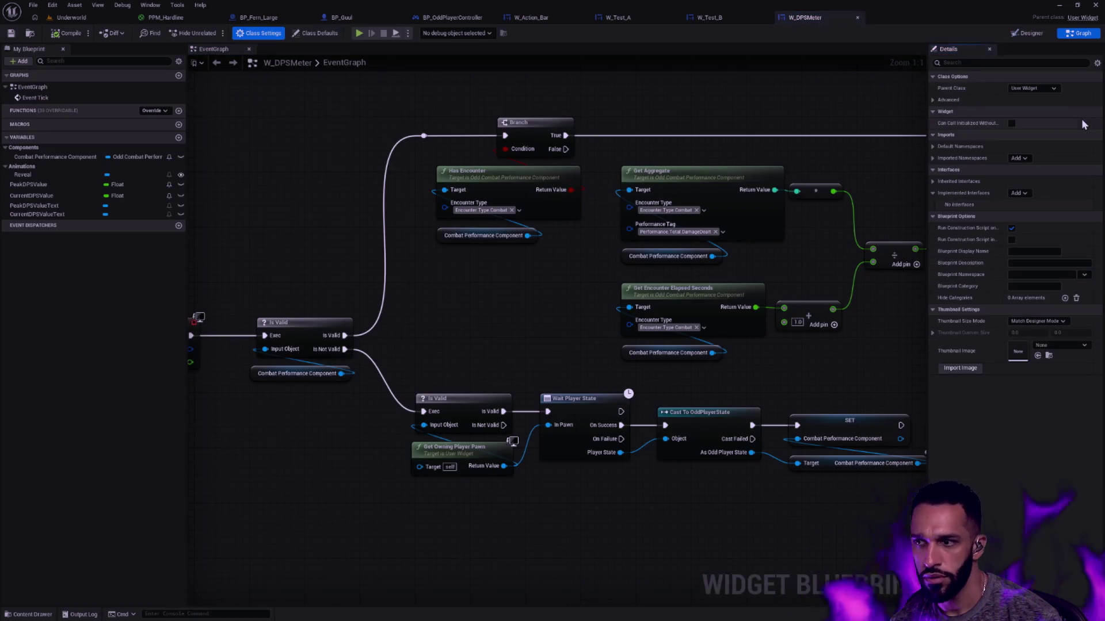
{"action": "left_click", "coordinate": [1054, 88]}
{"action": "type", "text": "OddAc"}
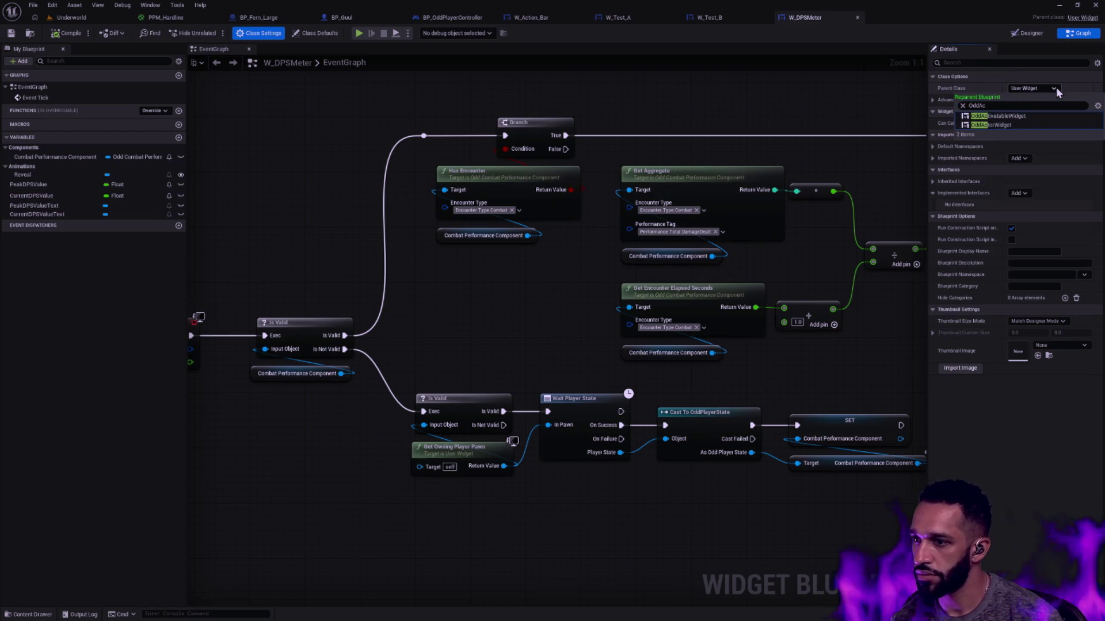
{"action": "left_click", "coordinate": [1005, 116]}
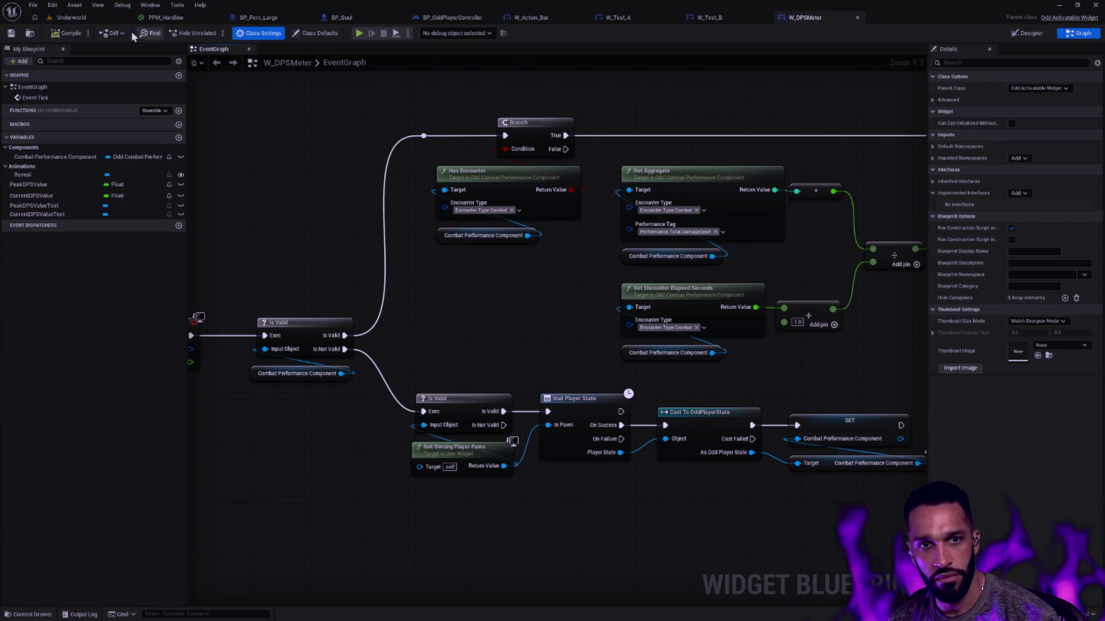
{"action": "left_click", "coordinate": [75, 17]}
{"action": "left_click", "coordinate": [453, 17]}
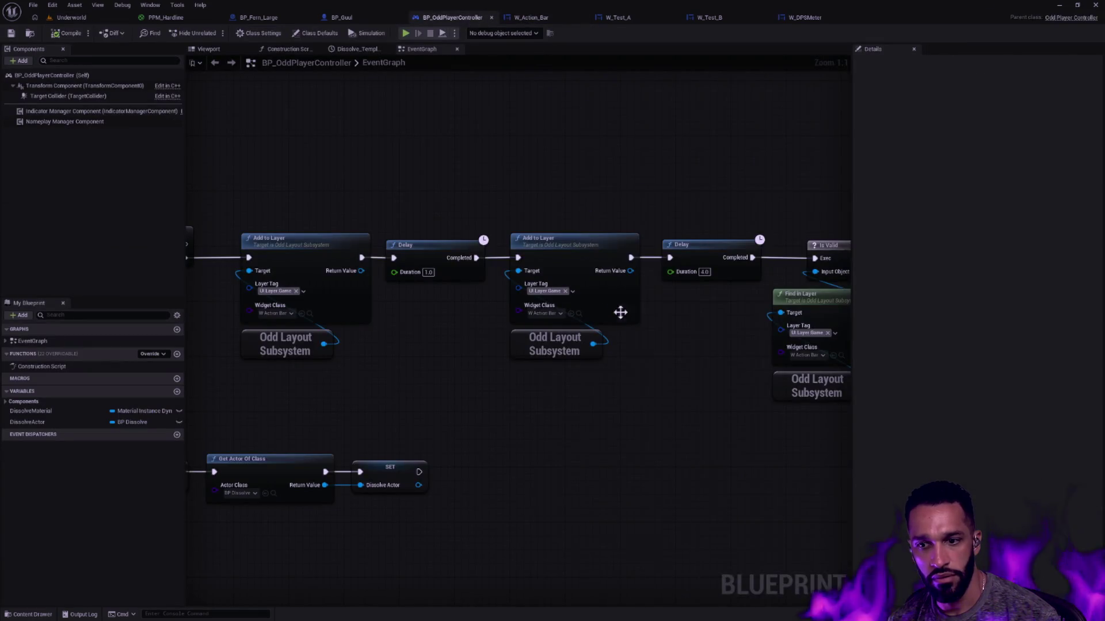
- Set the second Add to Layer's Widget Class to W_DPSMeter and save BP_OddPlayerController
{"action": "left_click", "coordinate": [553, 313]}
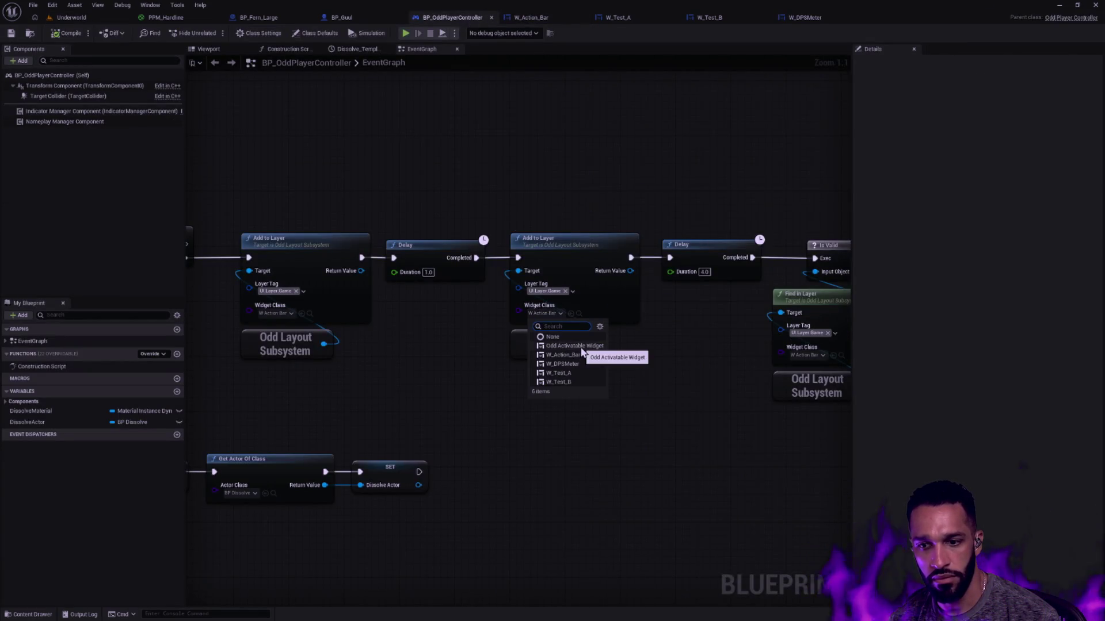
{"action": "left_click", "coordinate": [562, 364]}
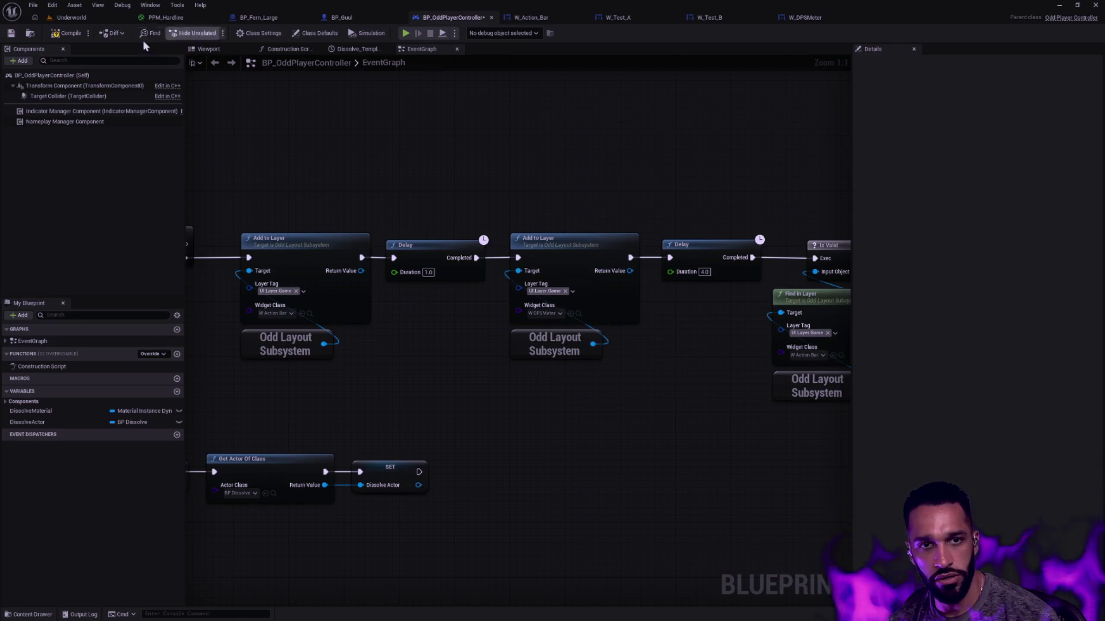
{"action": "left_click", "coordinate": [11, 33]}
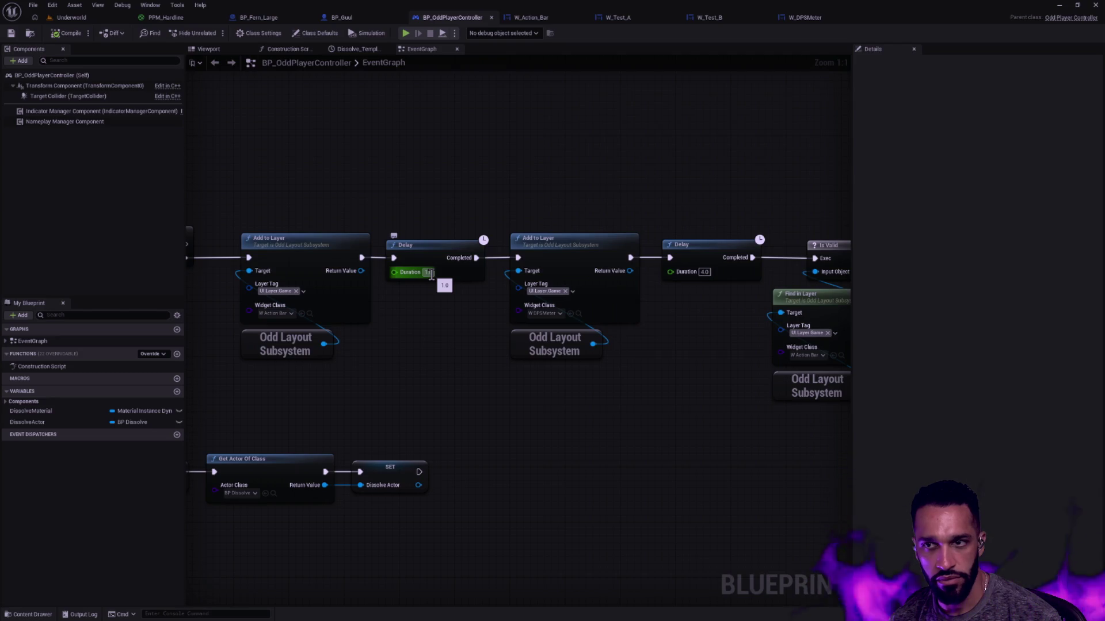
{"action": "left_click", "coordinate": [820, 15]}
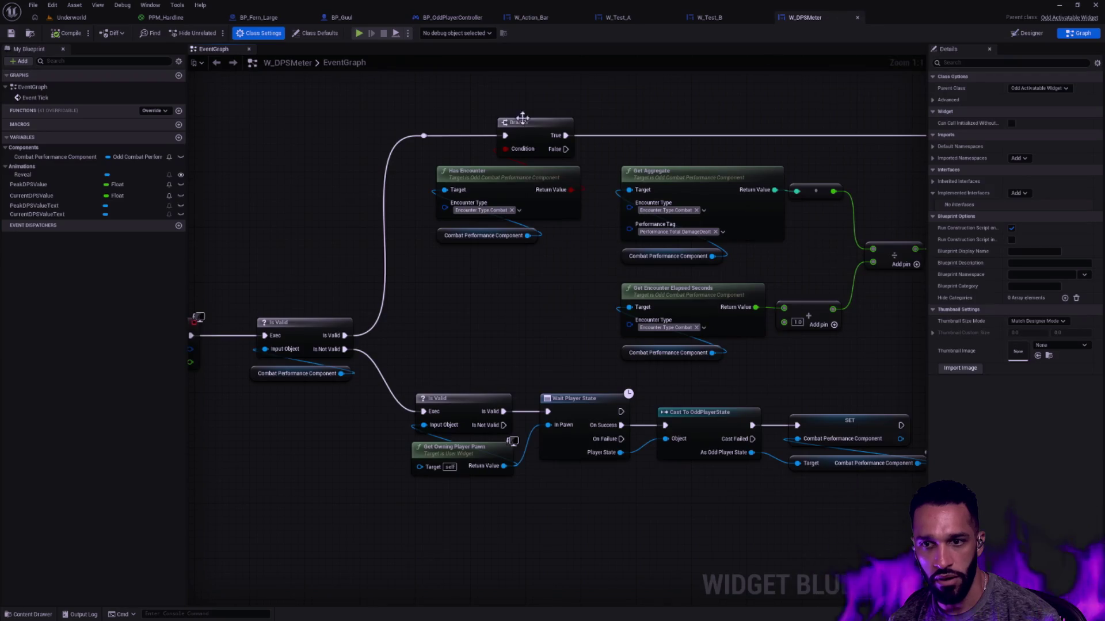
- Add Event On Activated and Event On Deactivated nodes to W_DPSMeter's graph, stacked vertically
{"action": "right_click", "coordinate": [363, 264]}
{"action": "type", "text": "ZA"}
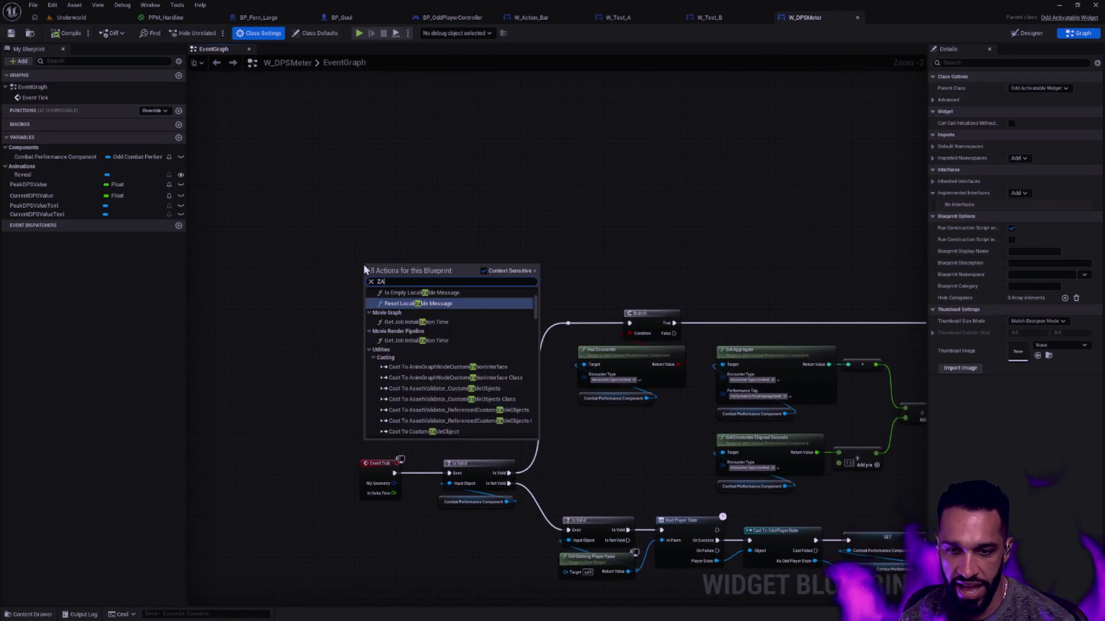
{"action": "type", "text": "ctionactivated"}
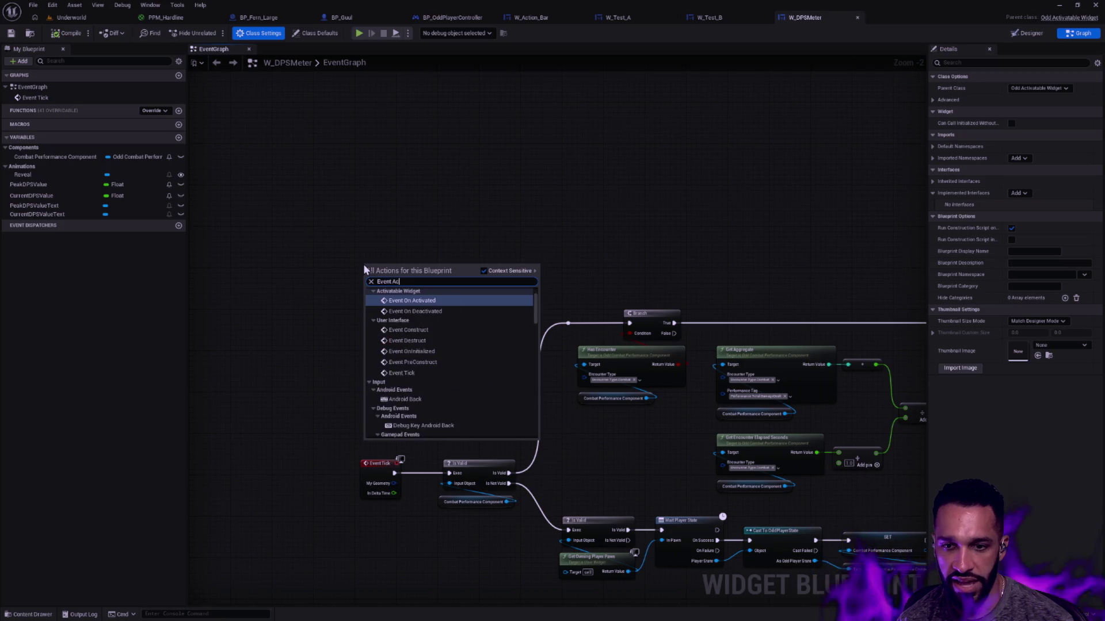
{"action": "key", "text": "Return"}
{"action": "right_click", "coordinate": [379, 311]}
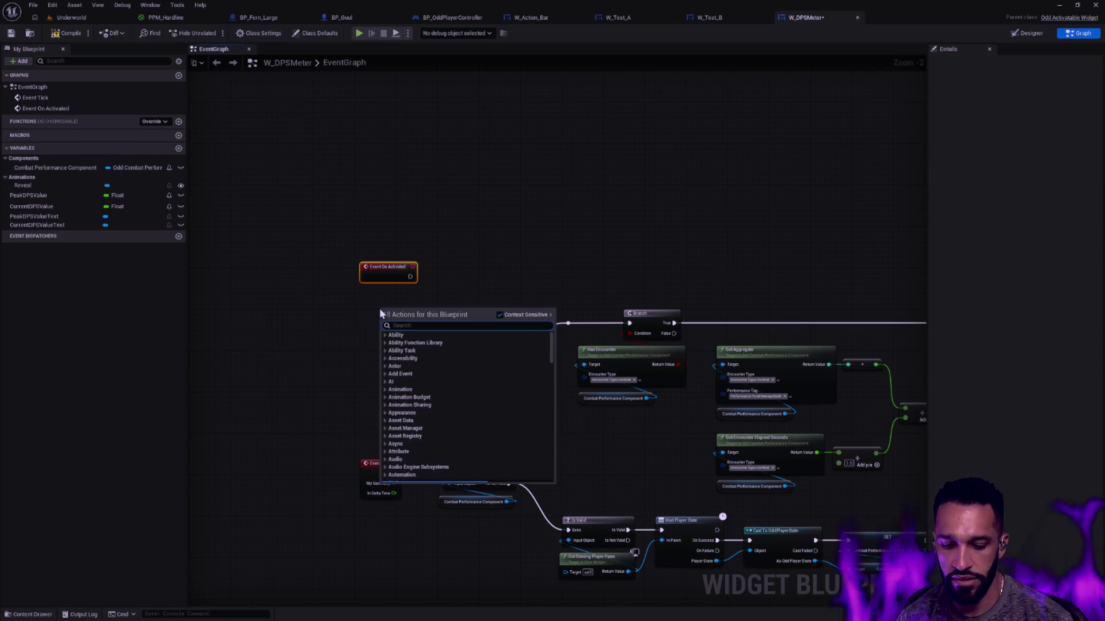
{"action": "type", "text": "ondeactivated"}
{"action": "key", "text": "Return"}
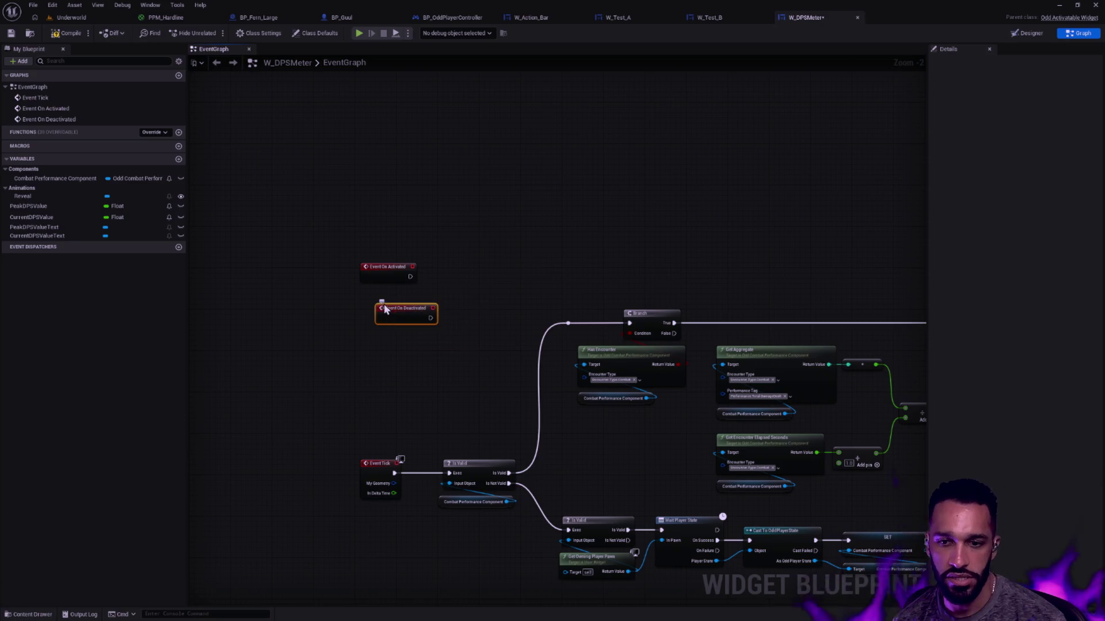
{"action": "left_click_drag", "start_coordinate": [378, 309], "coordinate": [364, 309]}
- Add a Play Animation node for Event On Activated and another for Event On Deactivated
{"action": "scroll", "coordinate": [457, 270], "scroll_direction": "up", "scroll_amount": 2}
{"action": "right_click", "coordinate": [457, 240]}
{"action": "type", "text": "play animation"}
{"action": "key", "text": "Return"}
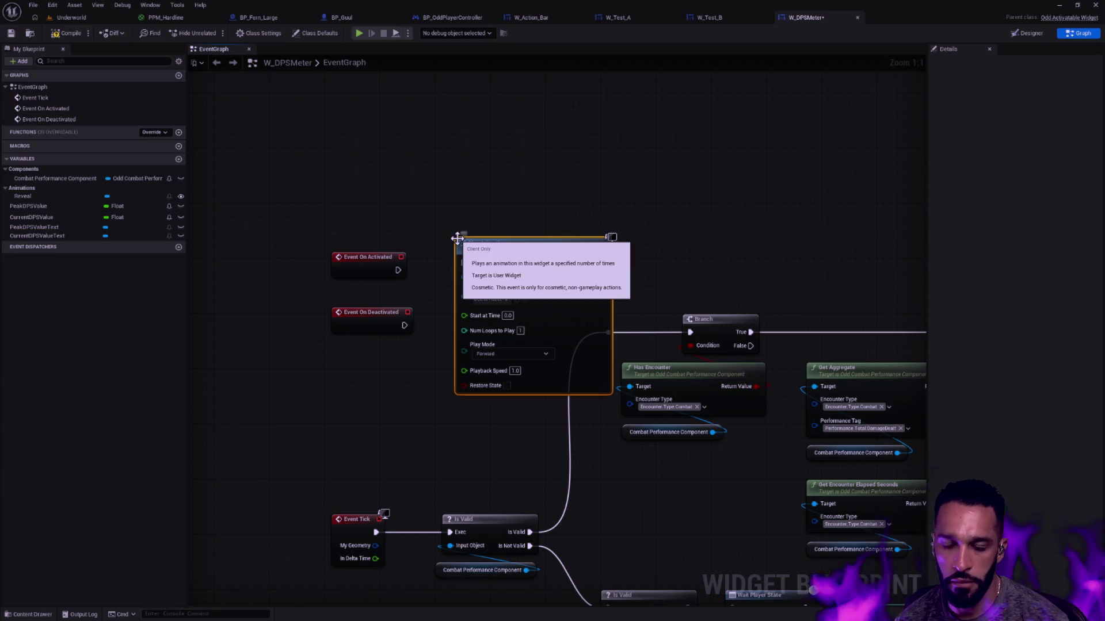
{"action": "left_click_drag", "start_coordinate": [525, 248], "coordinate": [540, 140]}
{"action": "mouse_move", "coordinate": [384, 258]}
{"action": "left_mouse_down"}
{"action": "mouse_move", "coordinate": [391, 155]}
{"action": "mouse_move", "coordinate": [471, 152]}
{"action": "left_mouse_up"}
{"action": "left_click_drag", "start_coordinate": [405, 325], "coordinate": [457, 326]}
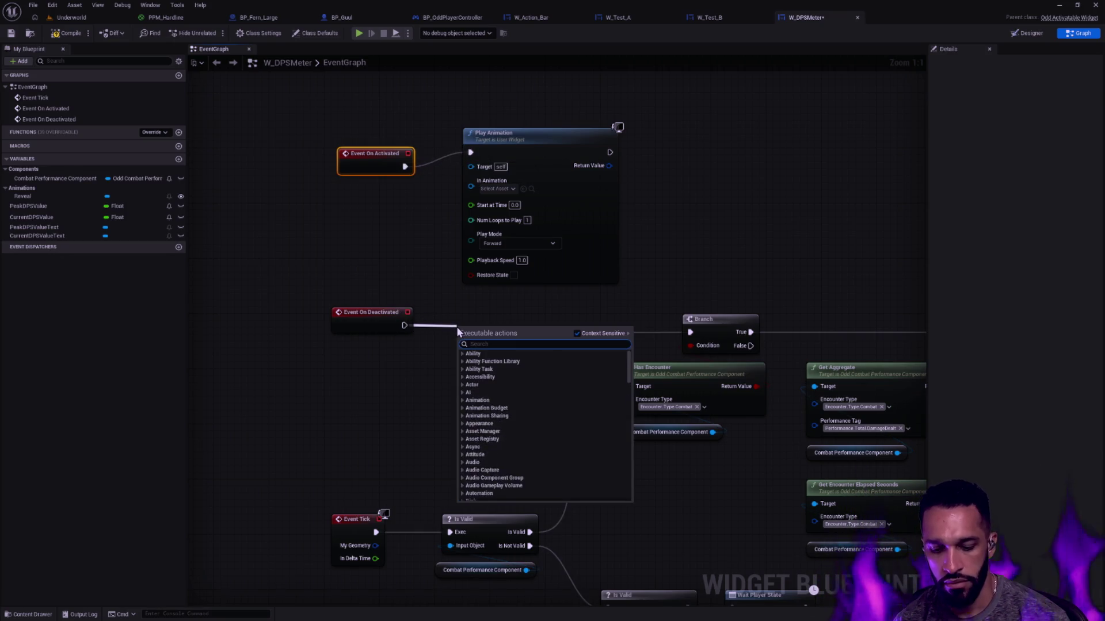
{"action": "type", "text": "play animation"}
{"action": "key", "text": "Return"}
- Feed Reveal into both Play Animation nodes, with Reverse mode below and playback speed 0.2 on top
{"action": "right_click", "coordinate": [344, 214]}
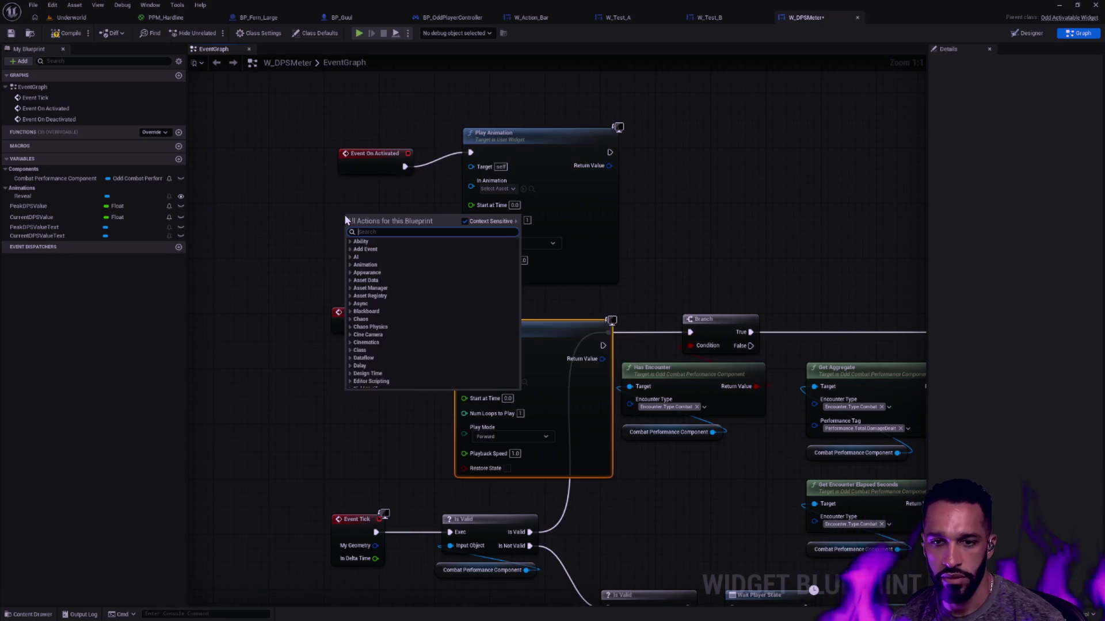
{"action": "type", "text": "reveal"}
{"action": "key", "text": "Return"}
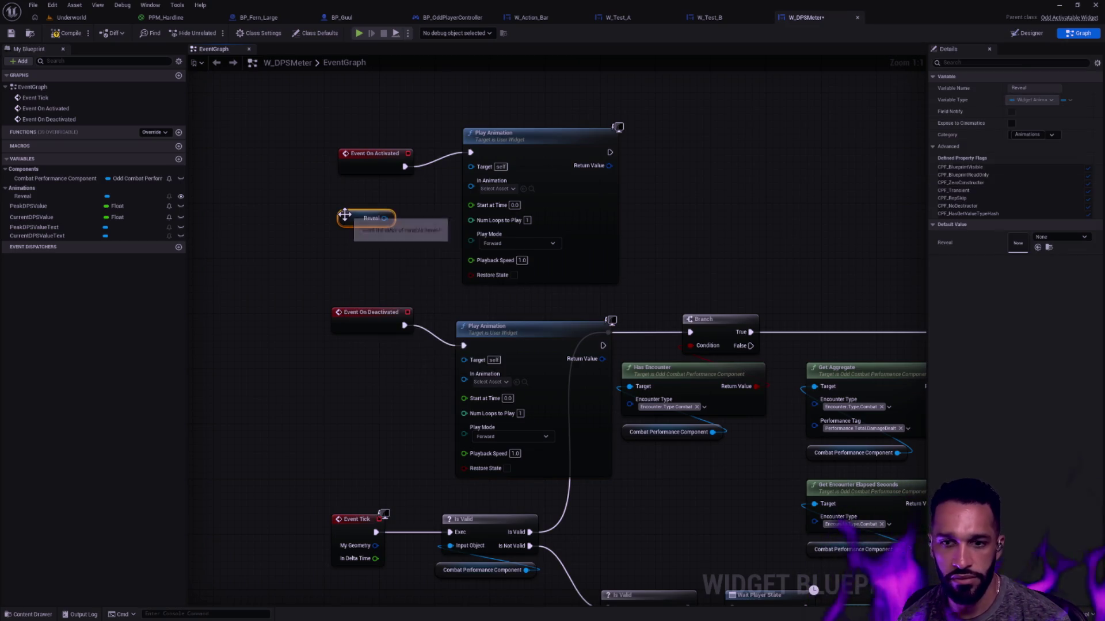
{"action": "mouse_move", "coordinate": [384, 218]}
{"action": "left_mouse_down"}
{"action": "mouse_move", "coordinate": [483, 184]}
{"action": "mouse_move", "coordinate": [472, 183]}
{"action": "mouse_move", "coordinate": [464, 374]}
{"action": "left_mouse_up"}
{"action": "left_click", "coordinate": [498, 426]}
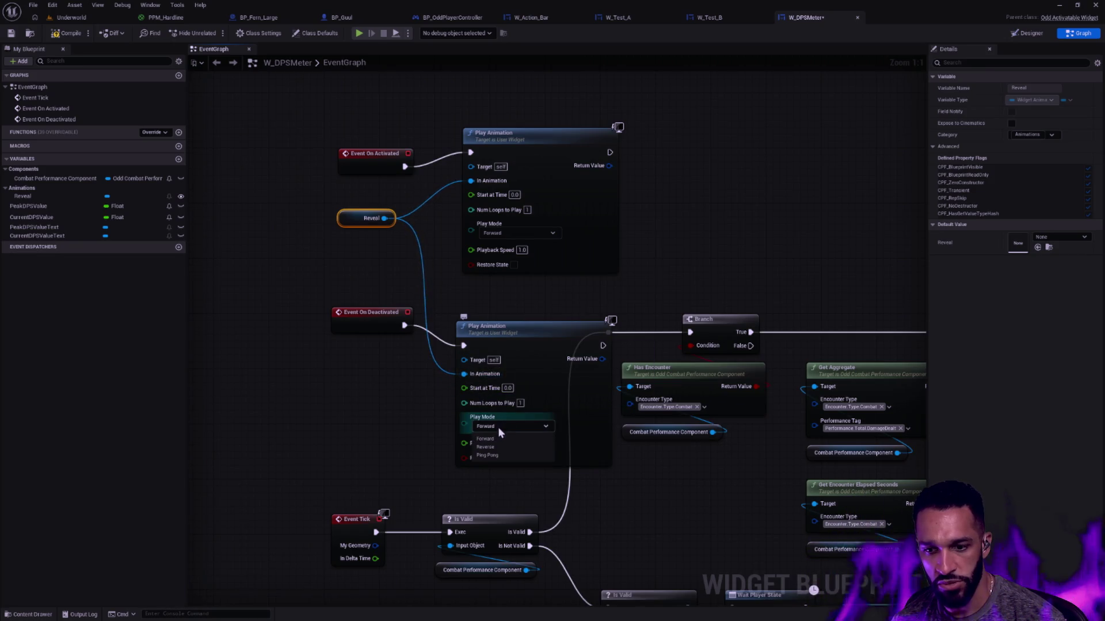
{"action": "left_click", "coordinate": [495, 448]}
{"action": "left_click", "coordinate": [522, 250]}
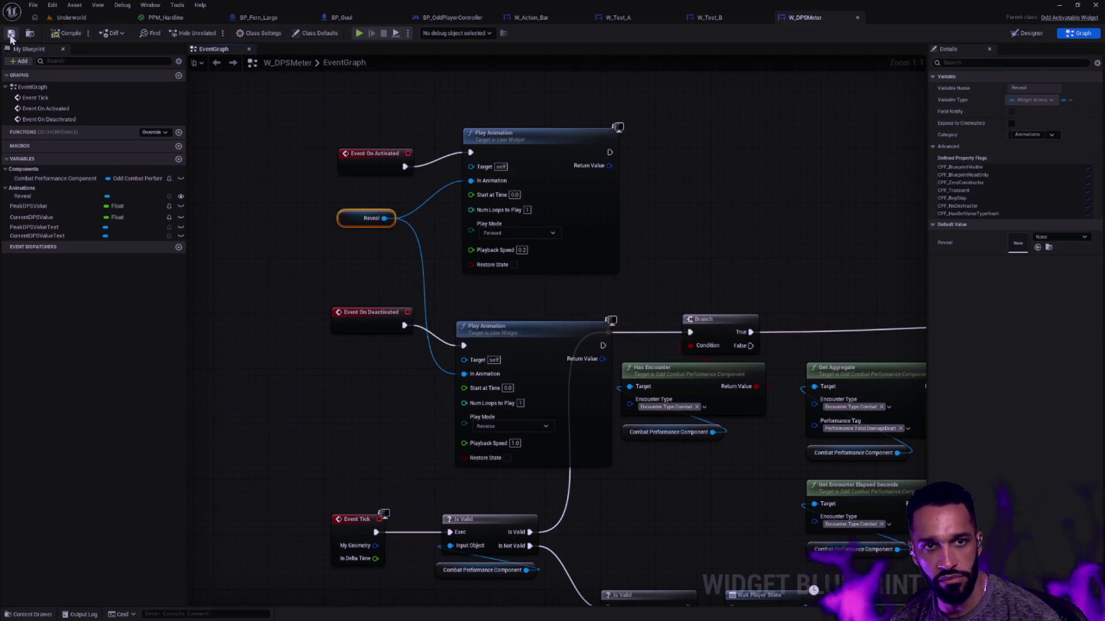
{"action": "left_click", "coordinate": [73, 18]}
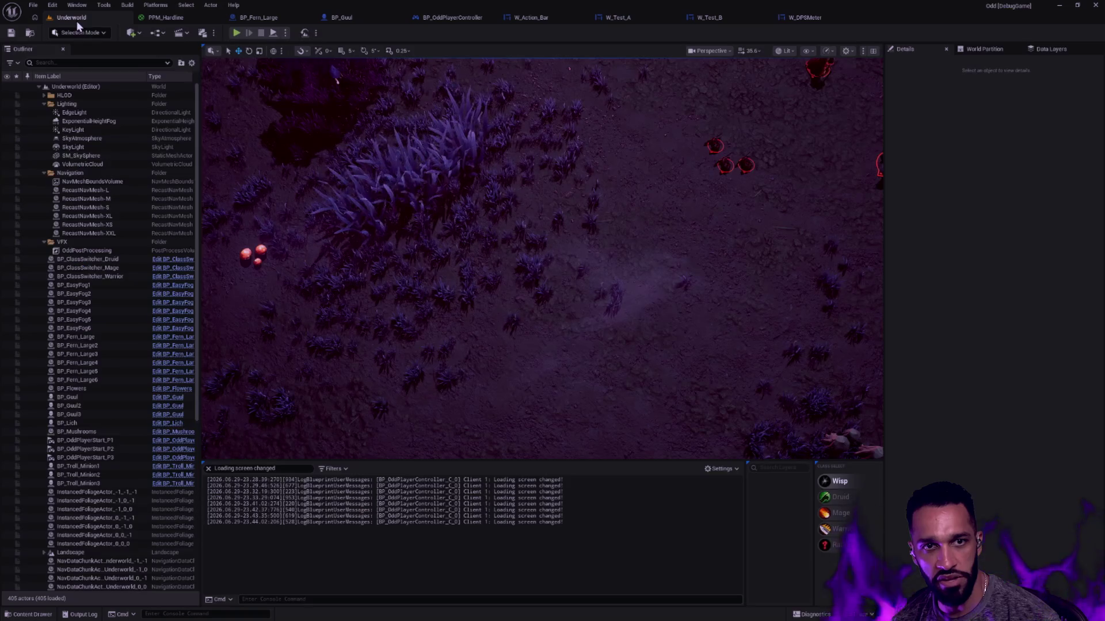
- Start a Play-in-Editor session, which halts at the stale-world GC ensure
{"action": "left_click", "coordinate": [235, 33]}
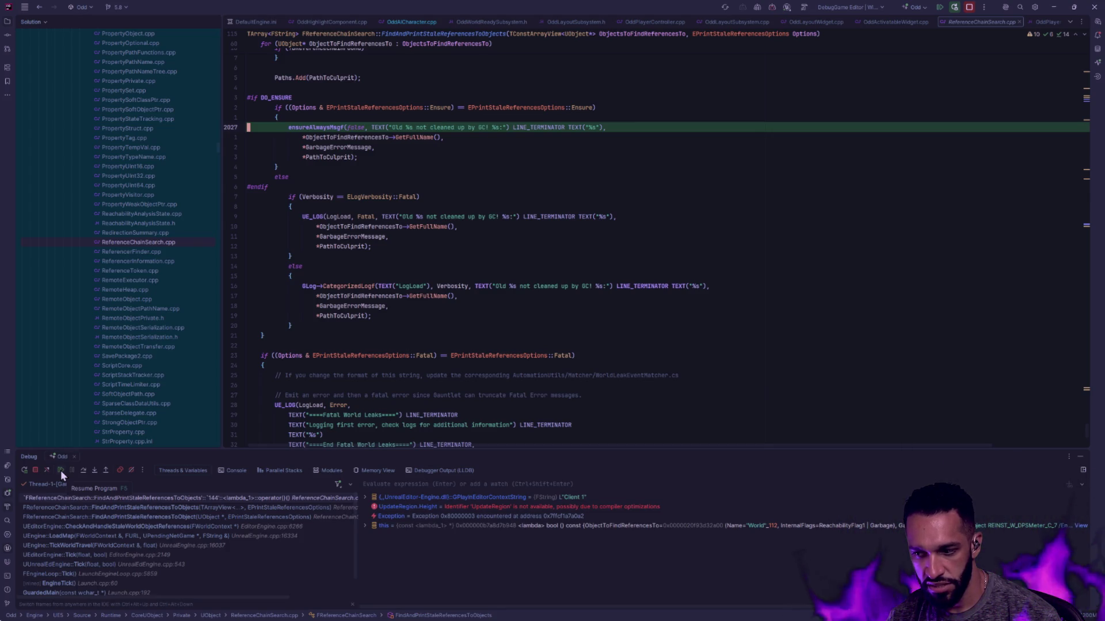
- Resume execution in Rider past the ReferenceChainSearch.cpp ensure
{"action": "left_click", "coordinate": [60, 471]}
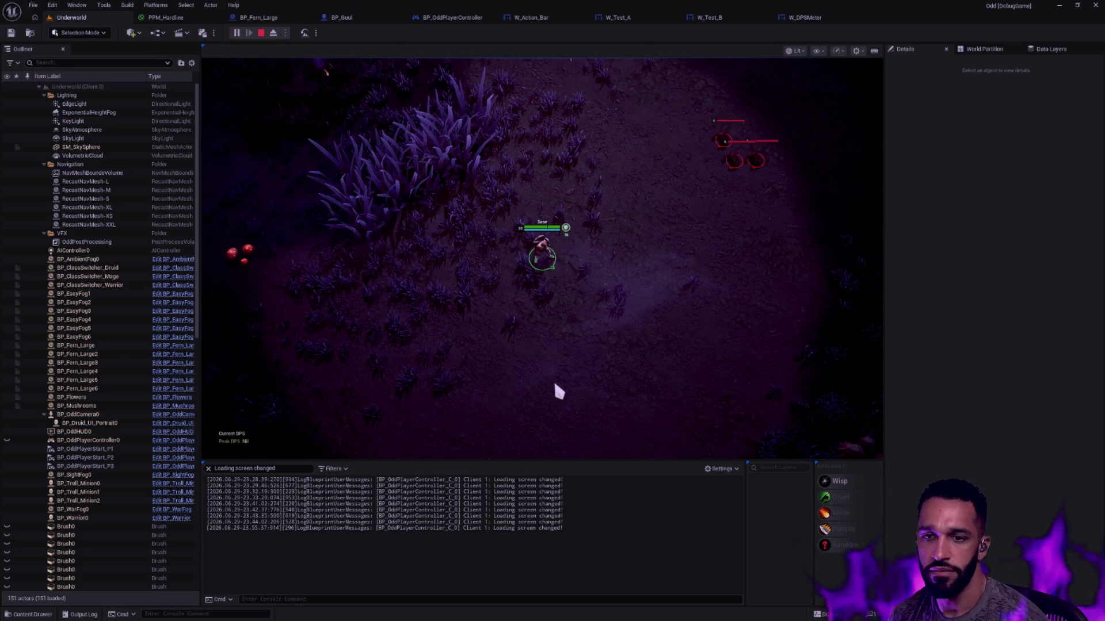
- Walk the character back and forth around the fern patch while the DPS readout shows
{"action": "left_click", "coordinate": [471, 239]}
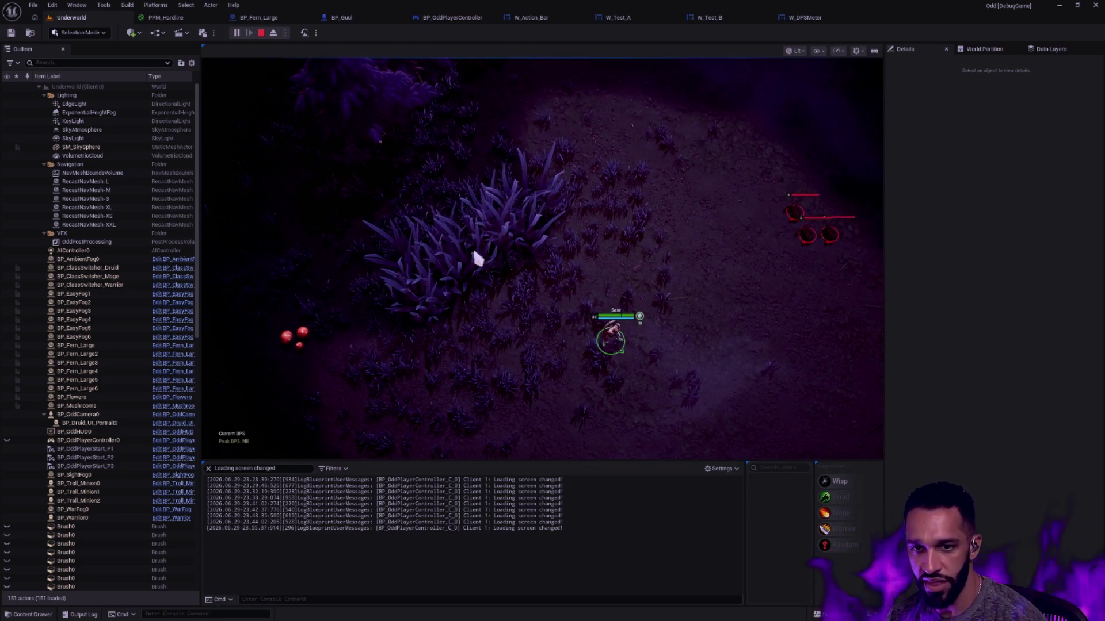
{"action": "left_click", "coordinate": [508, 297]}
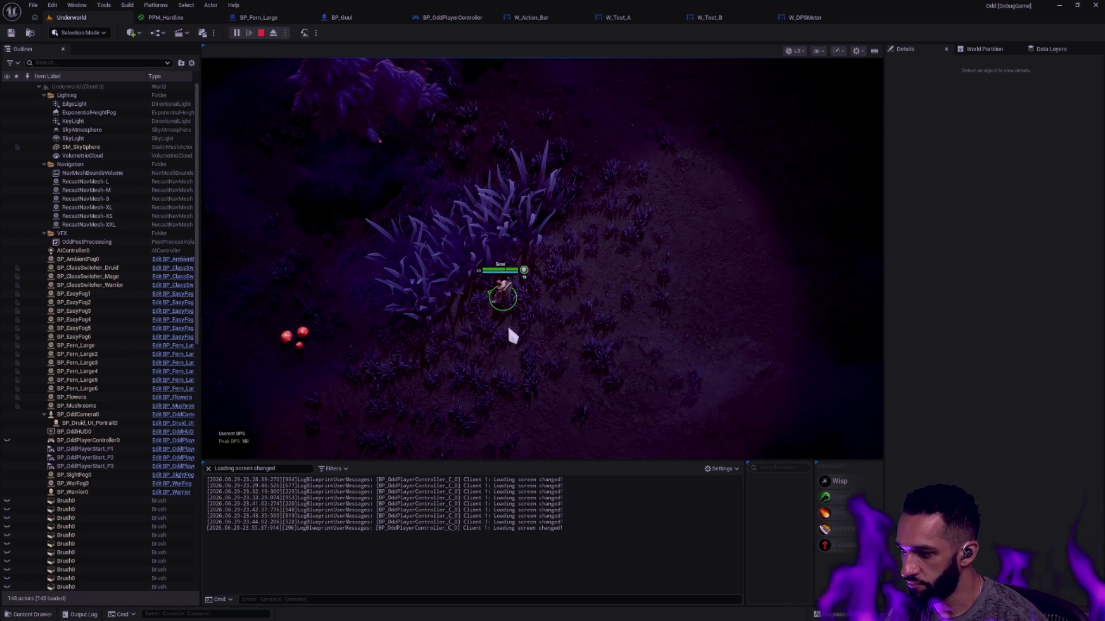
{"action": "left_click", "coordinate": [538, 321]}
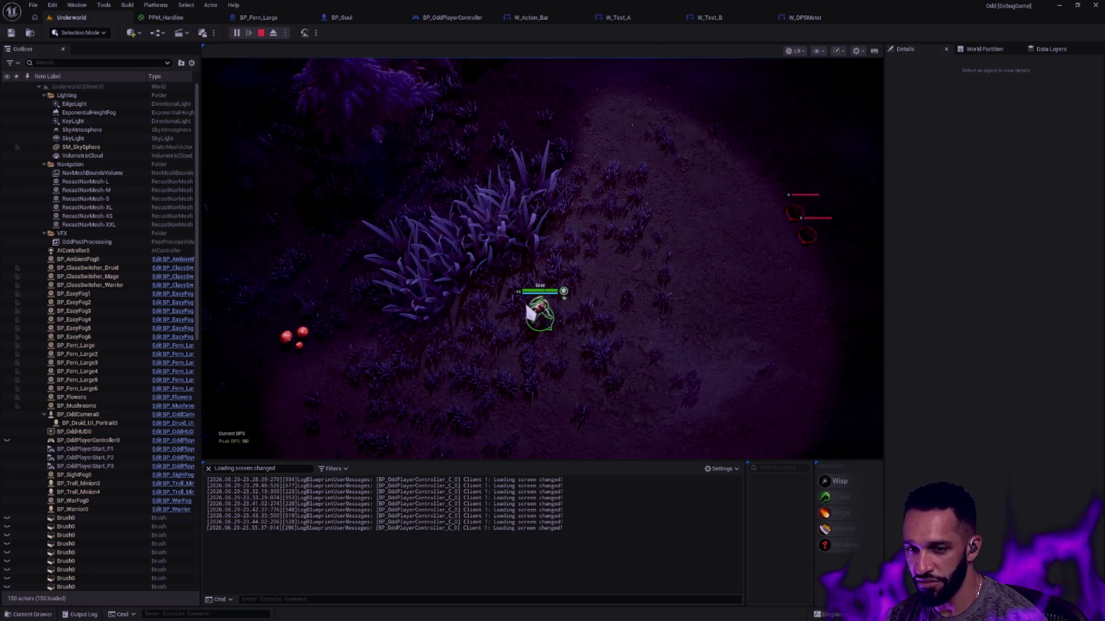
{"action": "left_click", "coordinate": [520, 300]}
{"action": "left_click", "coordinate": [543, 311]}
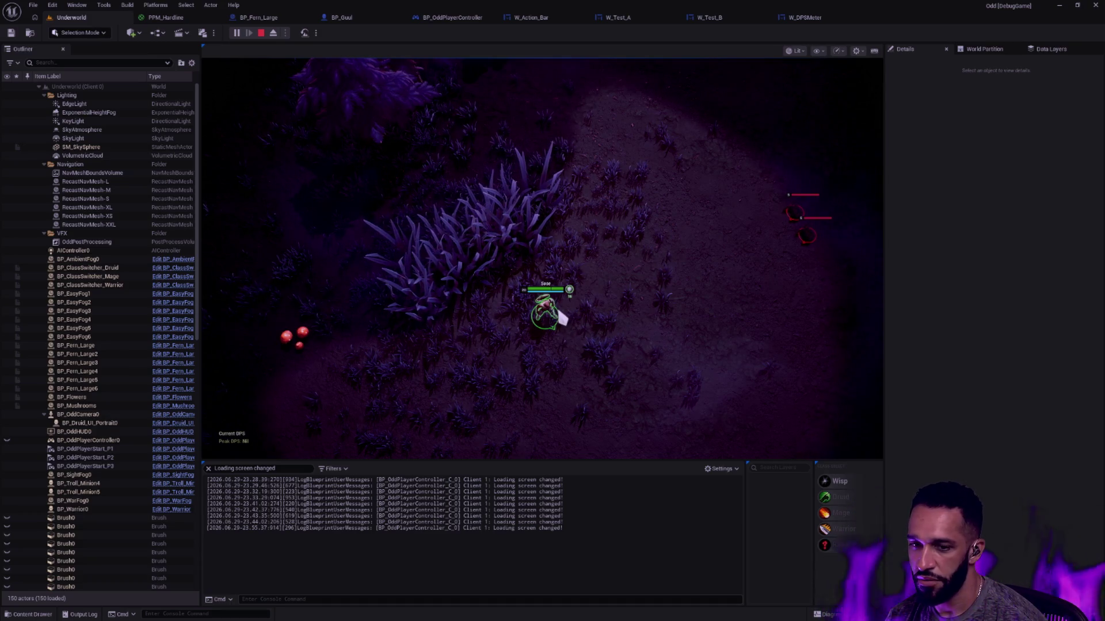
{"action": "left_click", "coordinate": [516, 291]}
{"action": "left_click", "coordinate": [551, 310]}
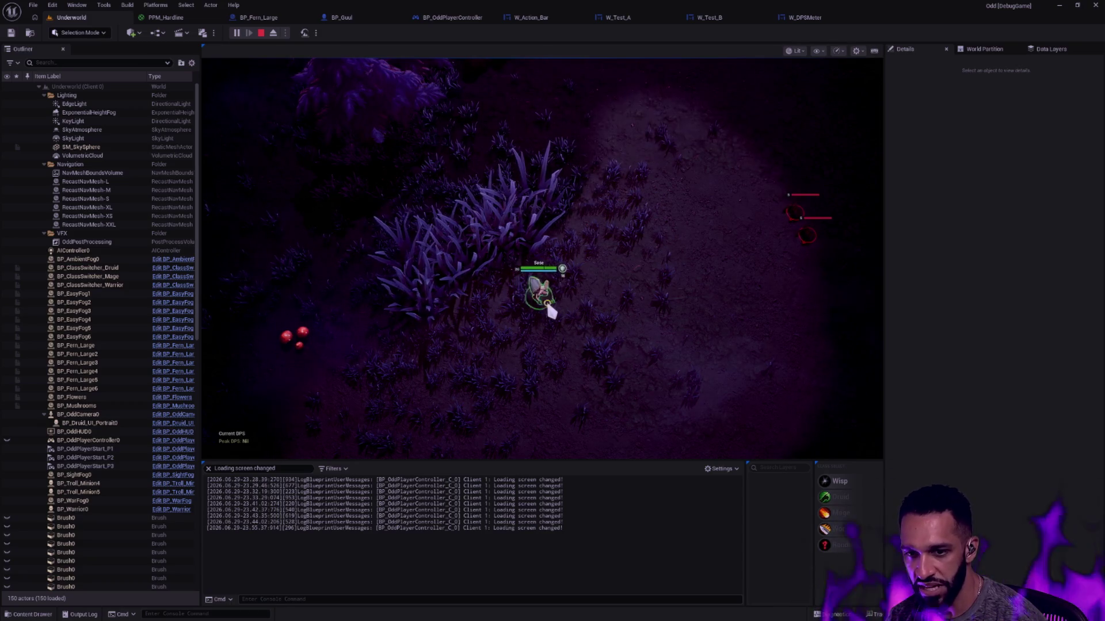
{"action": "left_click", "coordinate": [523, 283]}
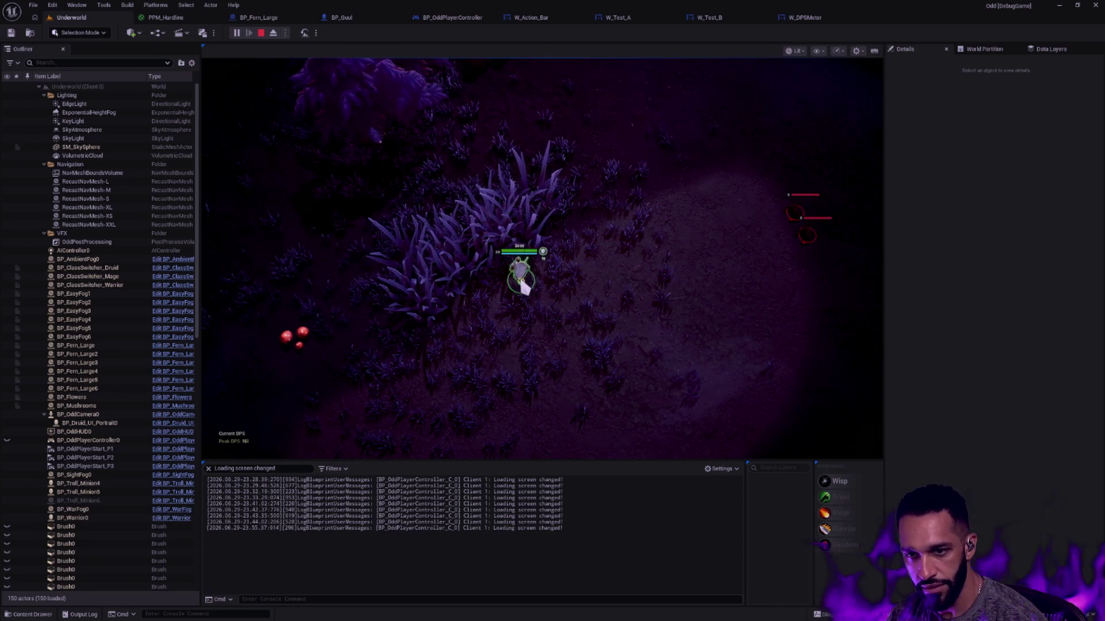
{"action": "left_click", "coordinate": [536, 301]}
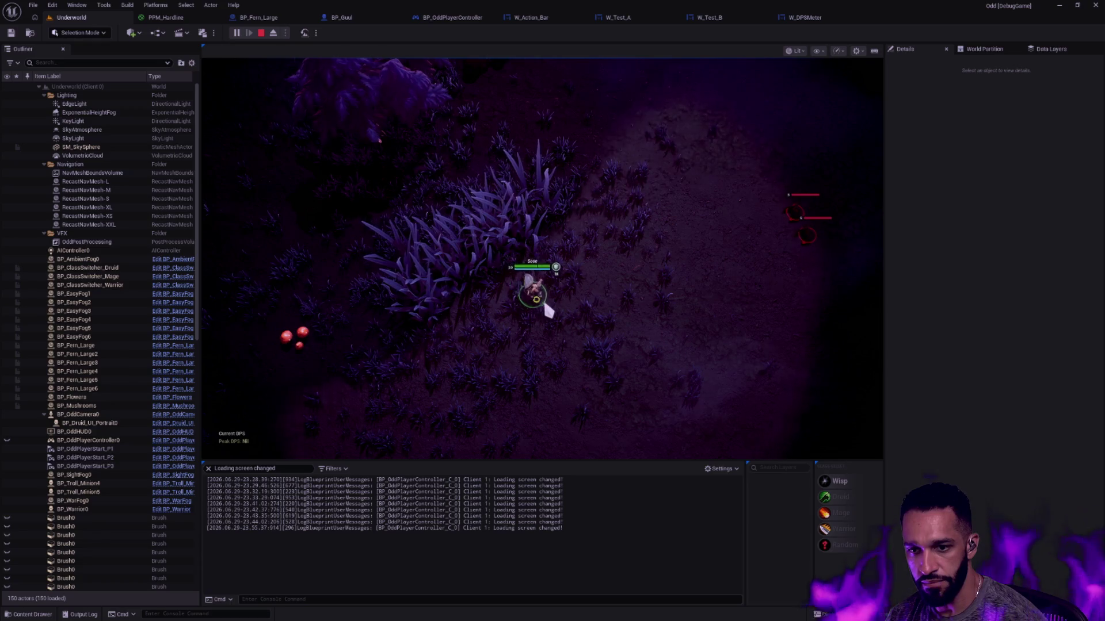
{"action": "left_click", "coordinate": [518, 282]}
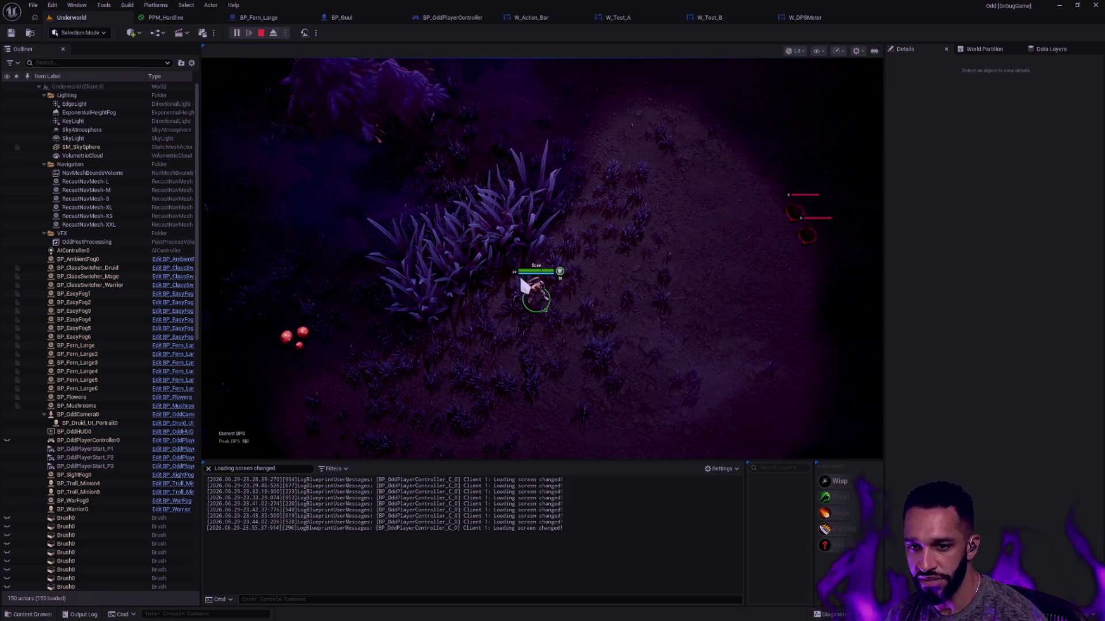
{"action": "left_click", "coordinate": [505, 297]}
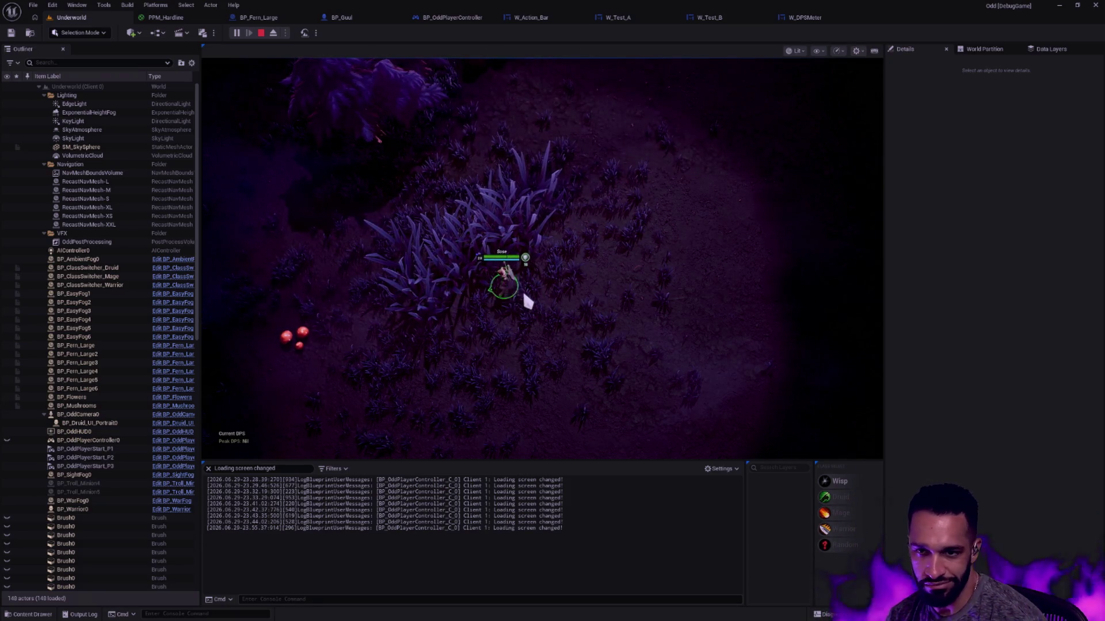
{"action": "left_click", "coordinate": [526, 296]}
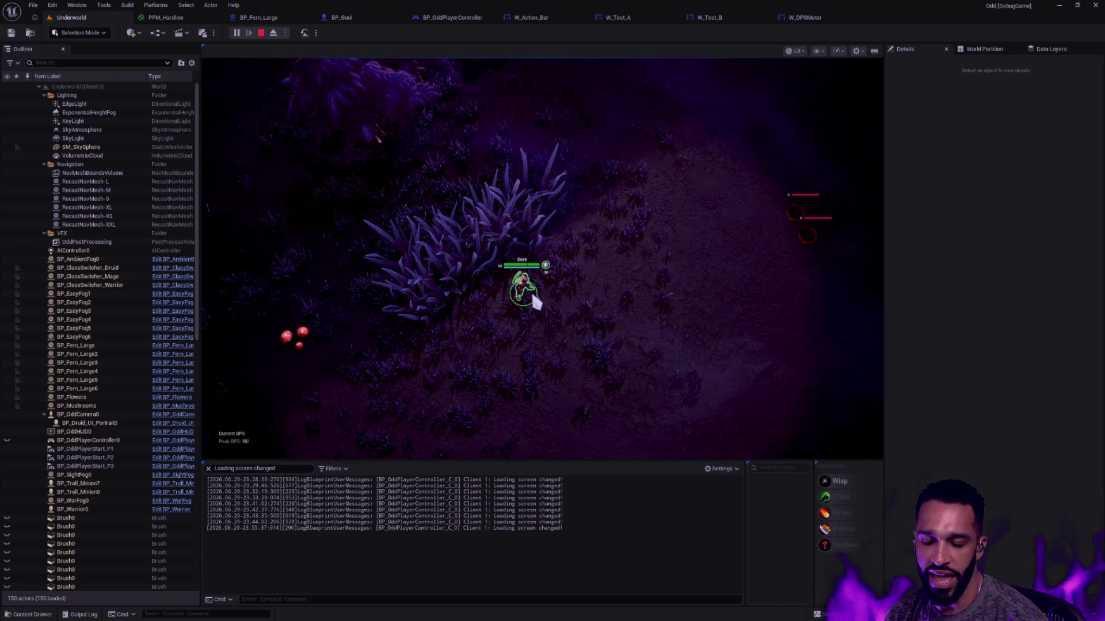
{"action": "left_click", "coordinate": [527, 305]}
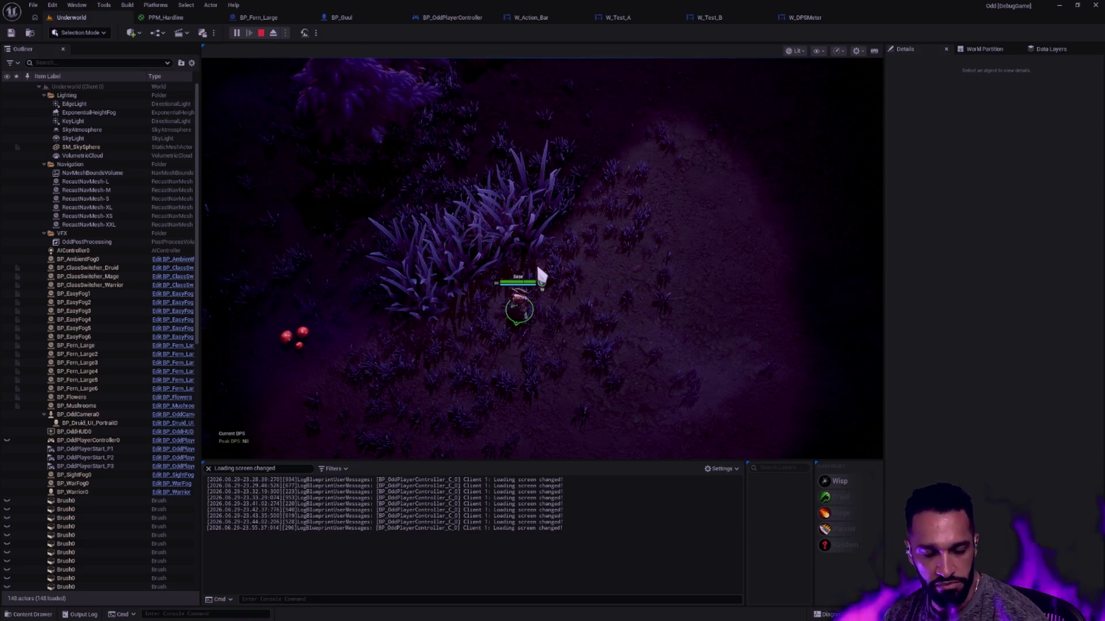
- Walk the character around the level in several directions, then stop the play session
{"action": "key", "text": "w"}
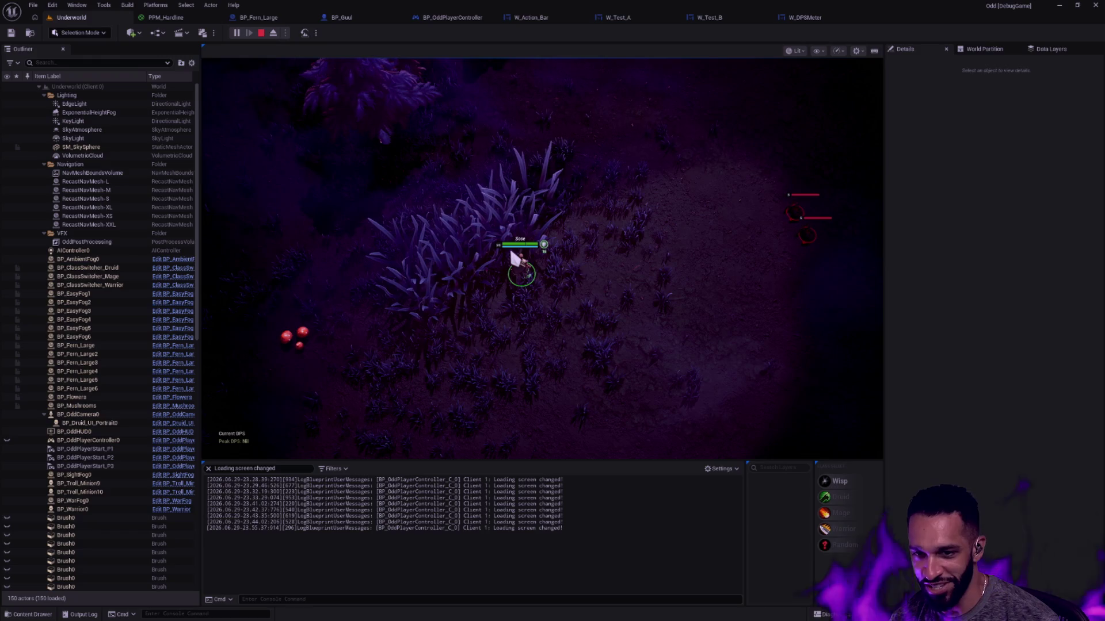
{"action": "left_click", "coordinate": [547, 291]}
{"action": "left_click", "coordinate": [518, 284]}
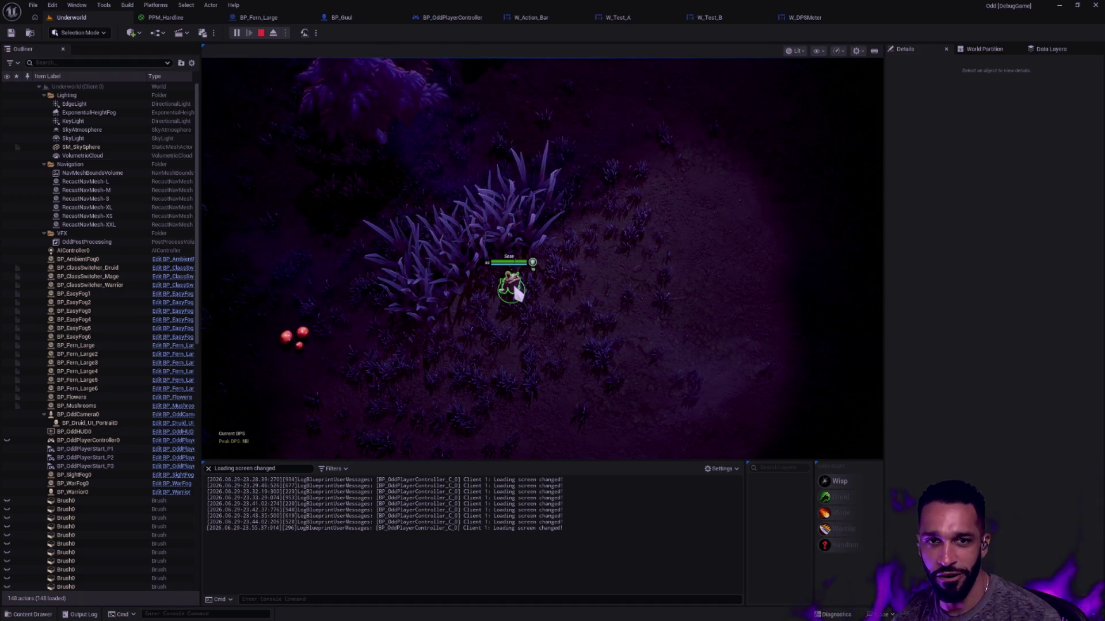
{"action": "left_click", "coordinate": [547, 229]}
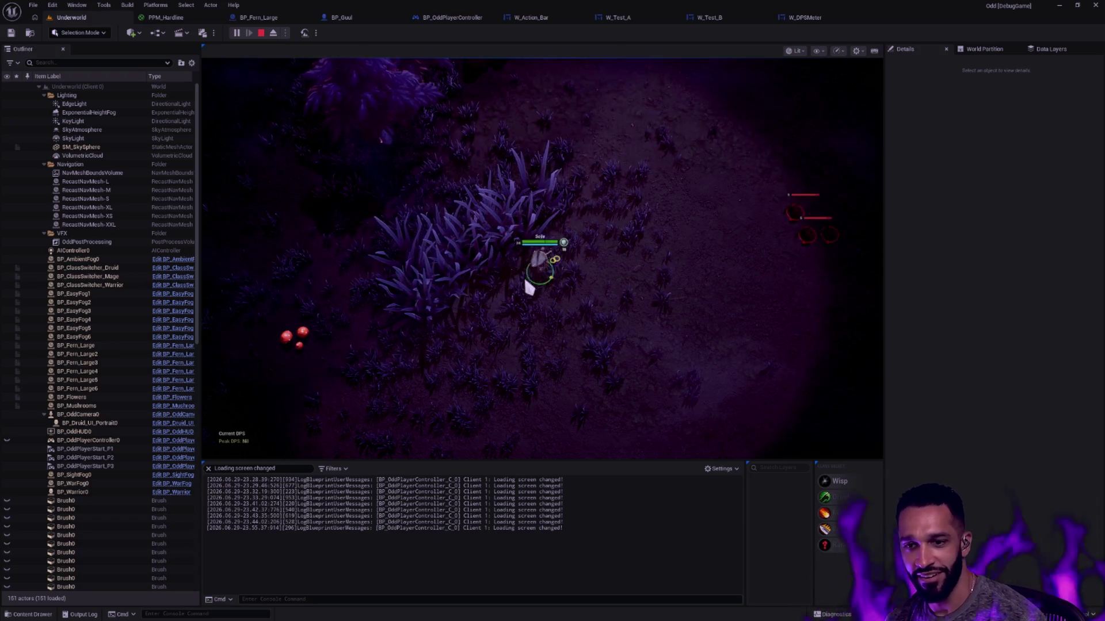
{"action": "left_click", "coordinate": [528, 287]}
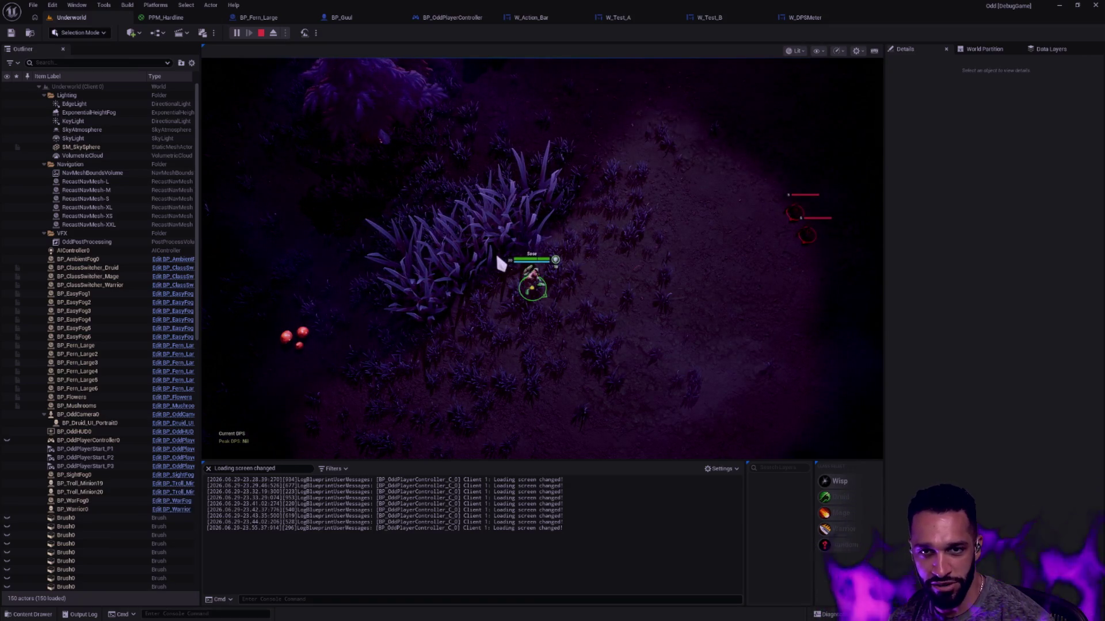
{"action": "left_click", "coordinate": [261, 33]}
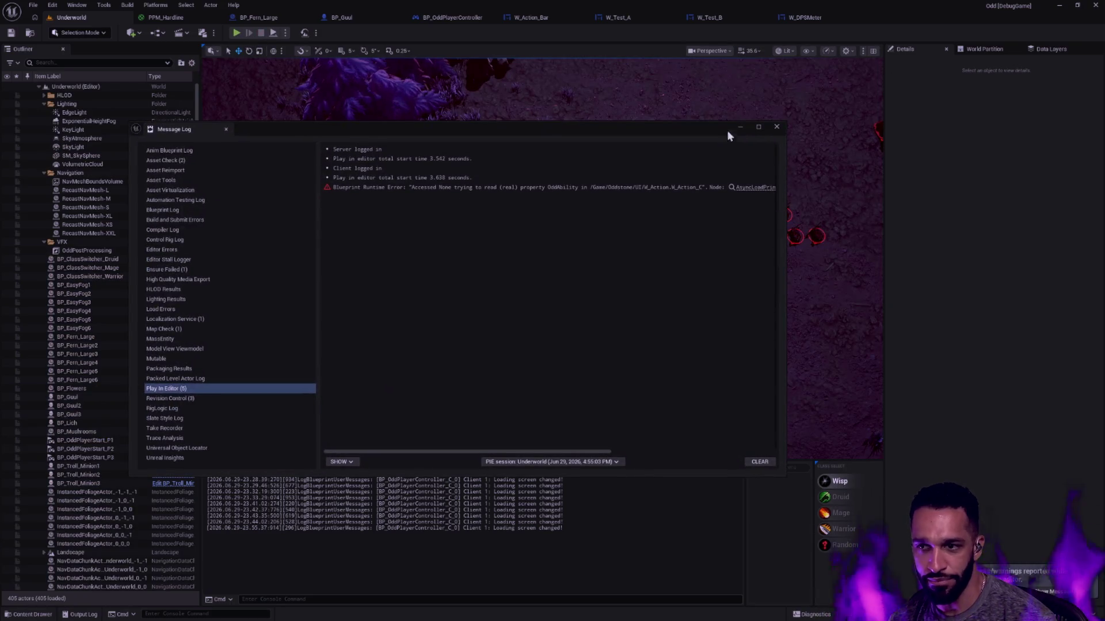
- Close the Message Log so Rider breaks on the stale-world ensure again
{"action": "left_click", "coordinate": [776, 127]}
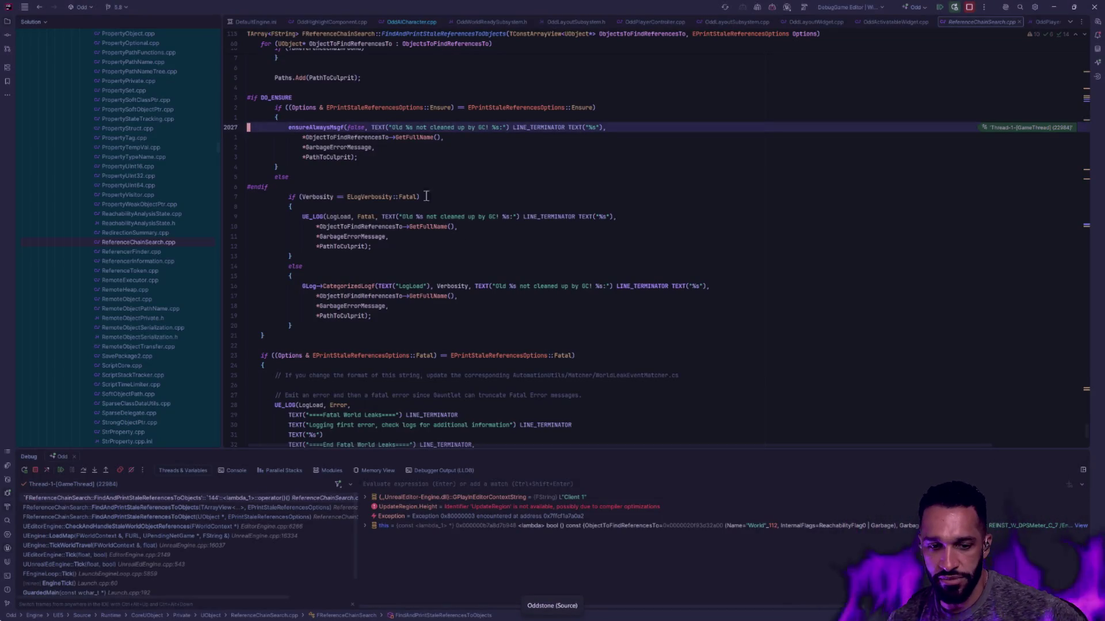
- Resume execution in Rider's debugger so the game runs with the DPS readout
{"action": "left_click", "coordinate": [58, 469]}
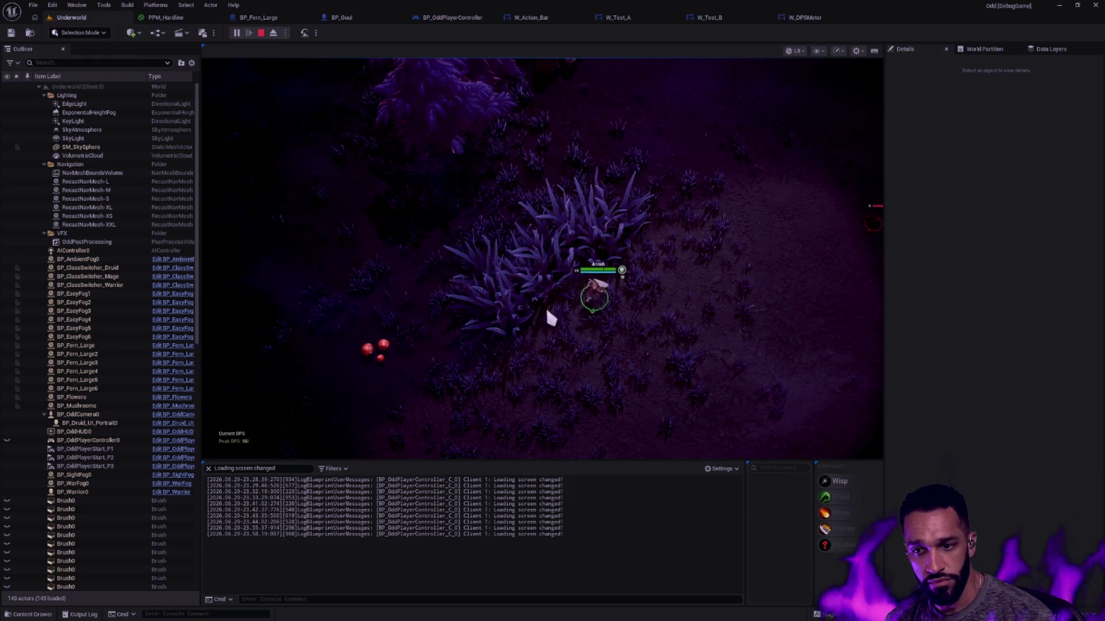
- Flip between the W_Action_Bar, W_Test_A, W_Test_B and W_DPSMeter widget tabs
{"action": "left_click", "coordinate": [546, 16]}
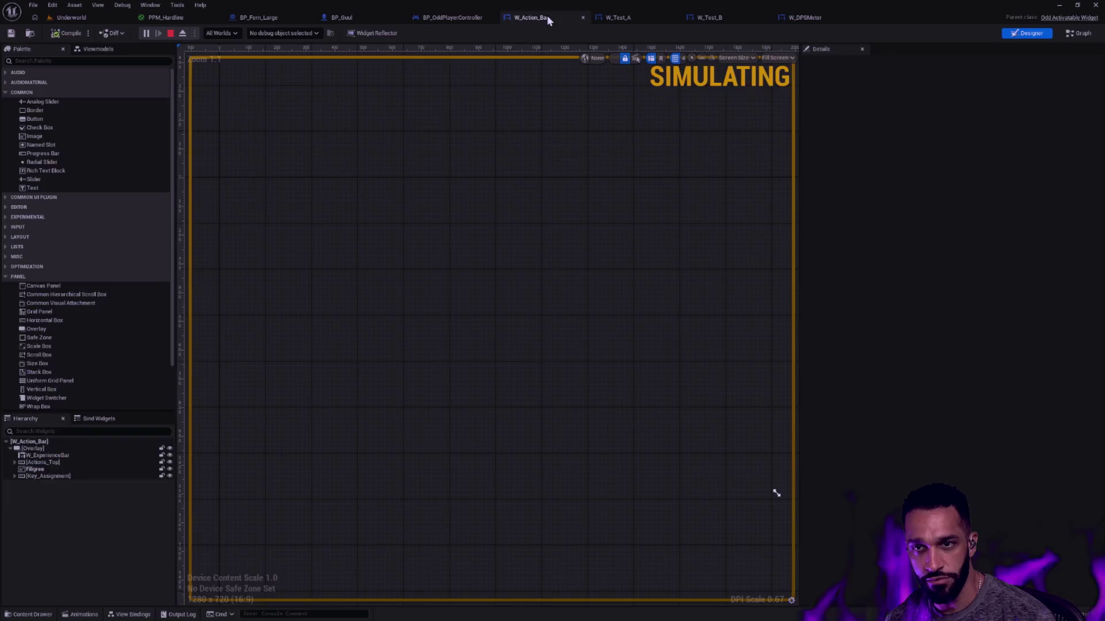
{"action": "left_click", "coordinate": [615, 18]}
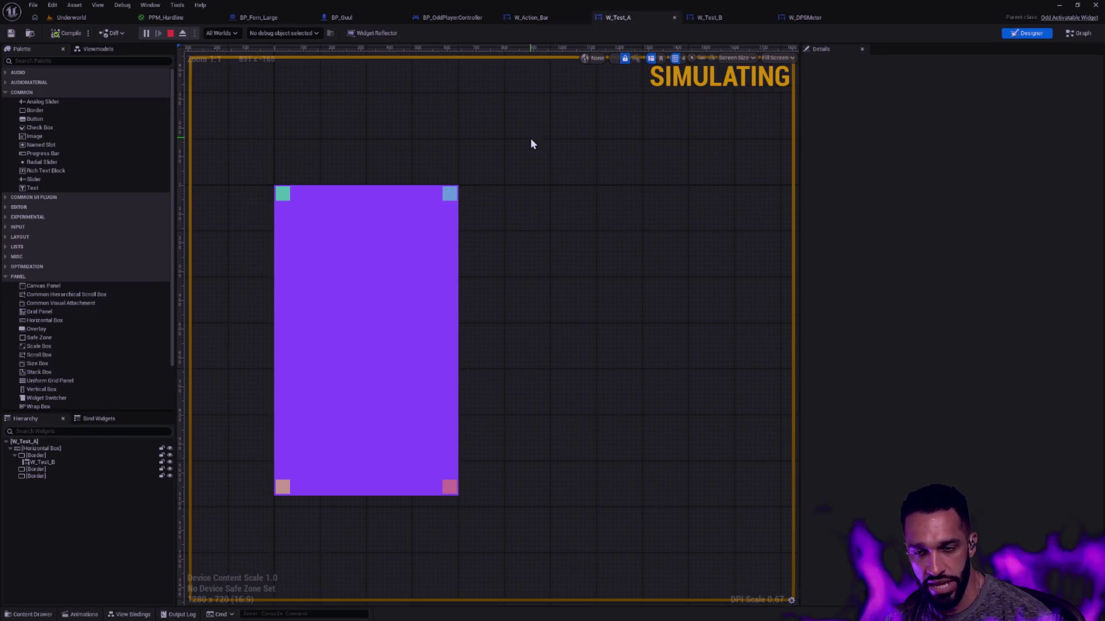
{"action": "left_click", "coordinate": [711, 19]}
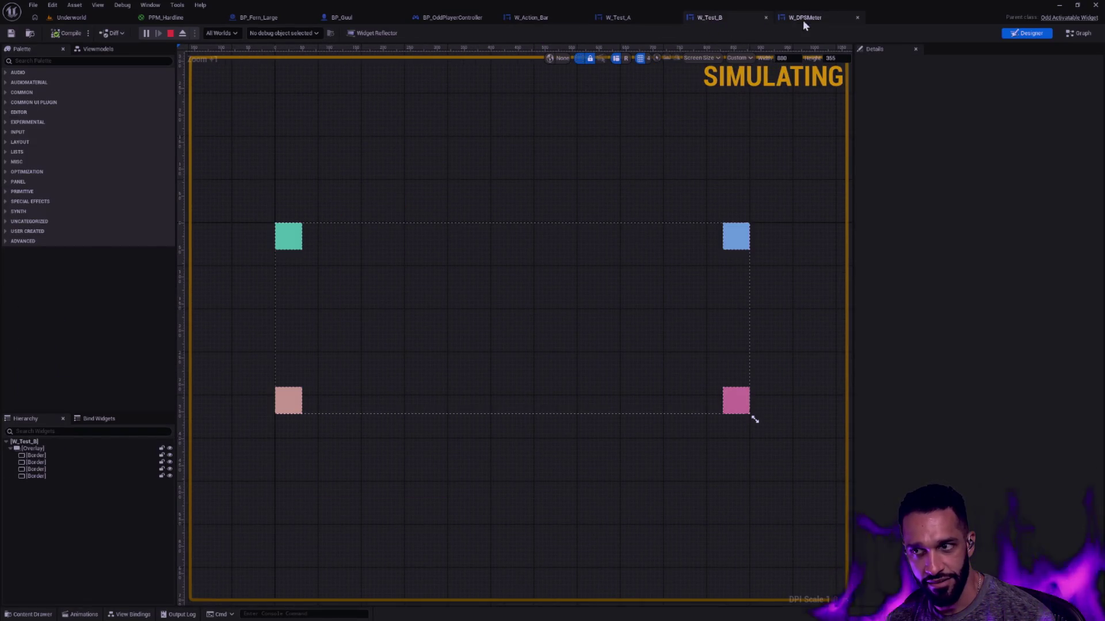
{"action": "left_click", "coordinate": [803, 19]}
{"action": "left_click", "coordinate": [708, 18]}
{"action": "left_click", "coordinate": [629, 18]}
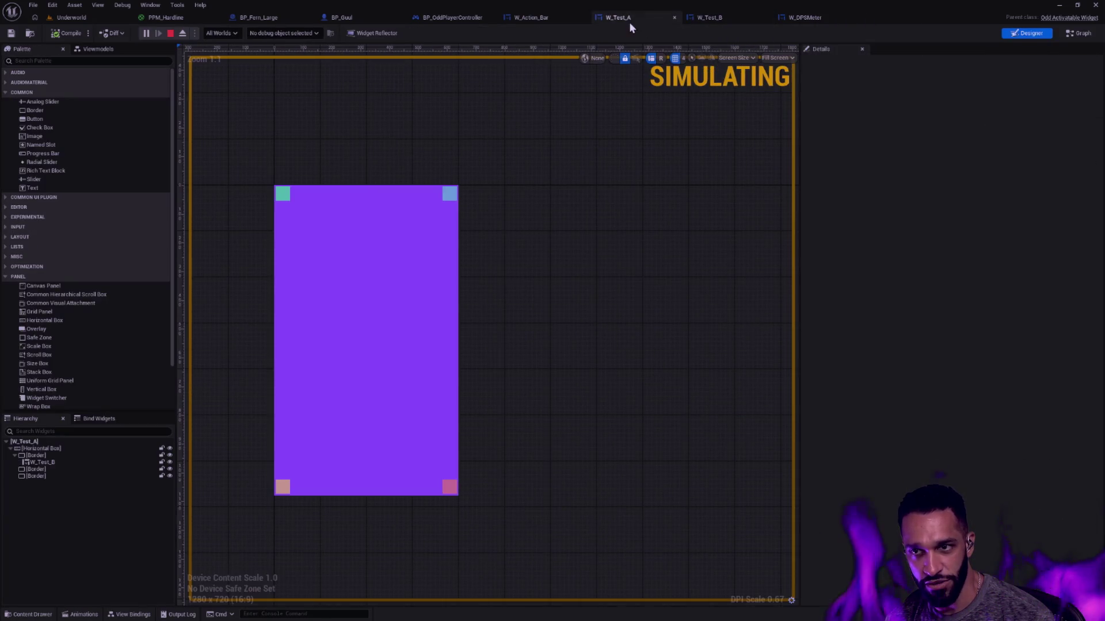
{"action": "left_click", "coordinate": [734, 22]}
{"action": "left_click", "coordinate": [627, 18]}
{"action": "left_click", "coordinate": [533, 22]}
{"action": "left_click", "coordinate": [614, 19]}
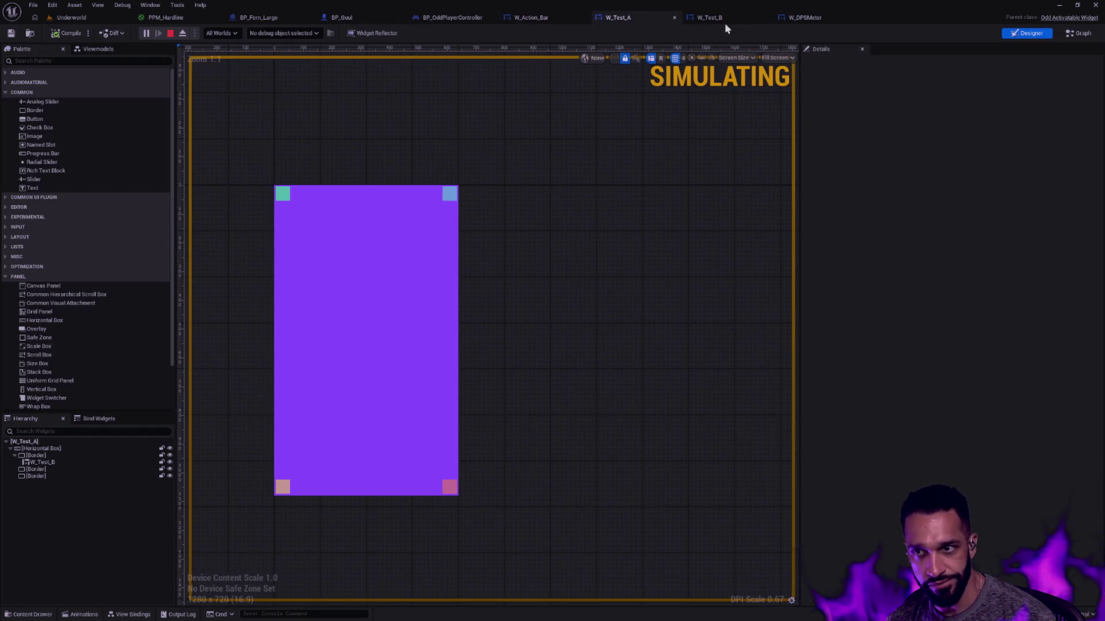
- View W_DPSMeter's Reveal animation graph, then stop the simulation and close the error log
{"action": "left_click", "coordinate": [811, 18]}
{"action": "scroll", "coordinate": [643, 148], "scroll_direction": "down", "scroll_amount": 5}
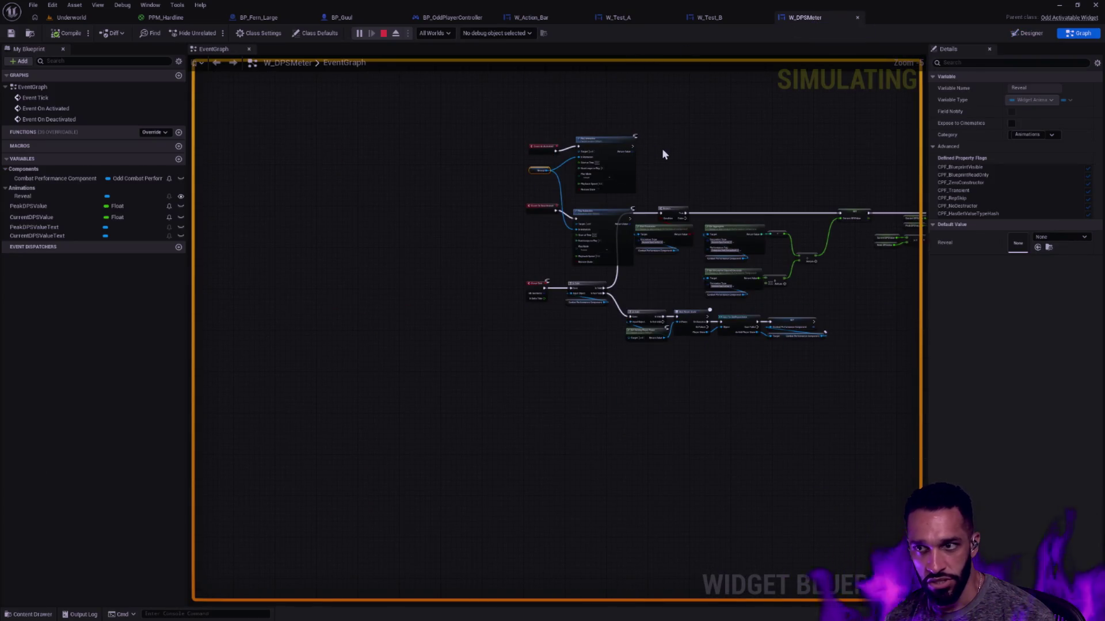
{"action": "scroll", "coordinate": [703, 146], "scroll_direction": "up", "scroll_amount": 3}
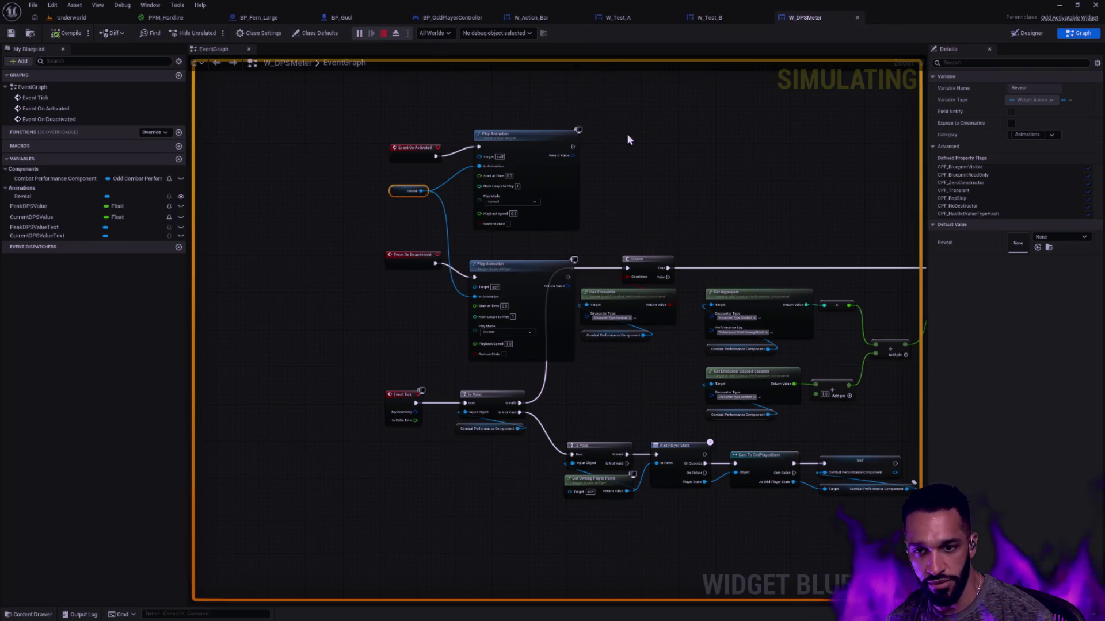
{"action": "key", "text": "Escape"}
{"action": "left_click", "coordinate": [776, 127]}
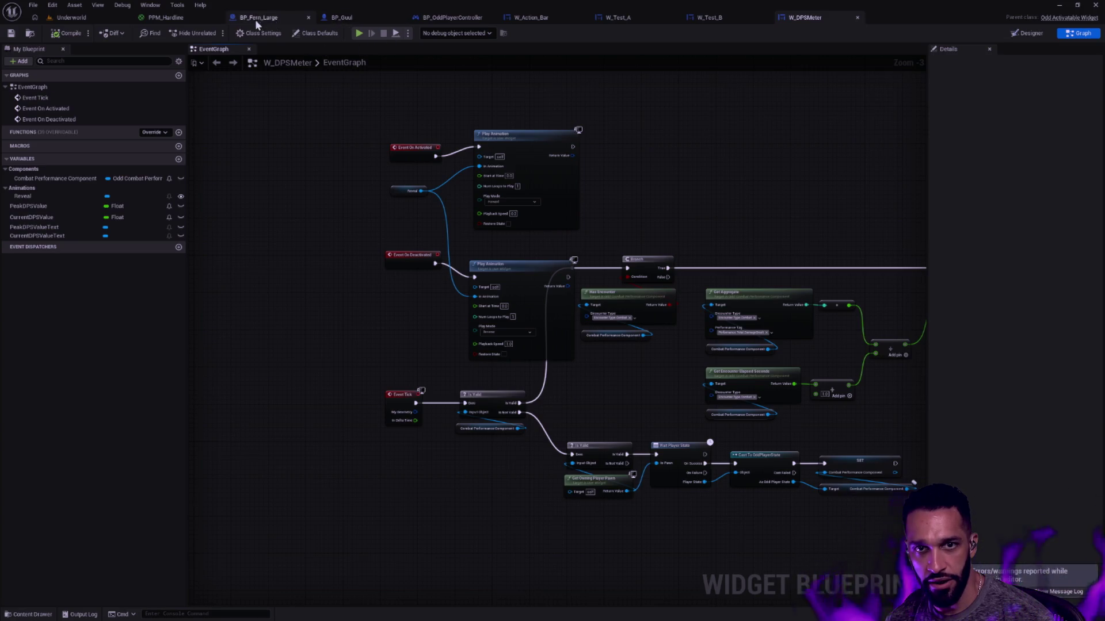
{"action": "left_click", "coordinate": [547, 18]}
- Wire BP_OddPlayerController's loading-screen event straight into the Branch, delete Print String, and save
{"action": "left_click", "coordinate": [451, 18]}
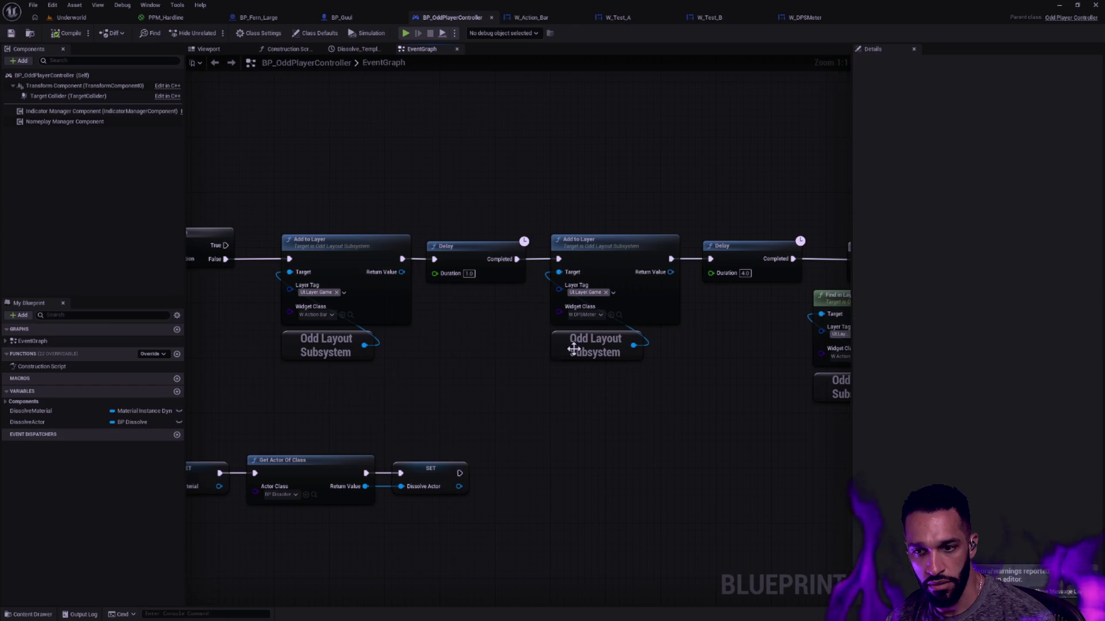
{"action": "left_click_drag", "start_coordinate": [472, 338], "coordinate": [846, 365]}
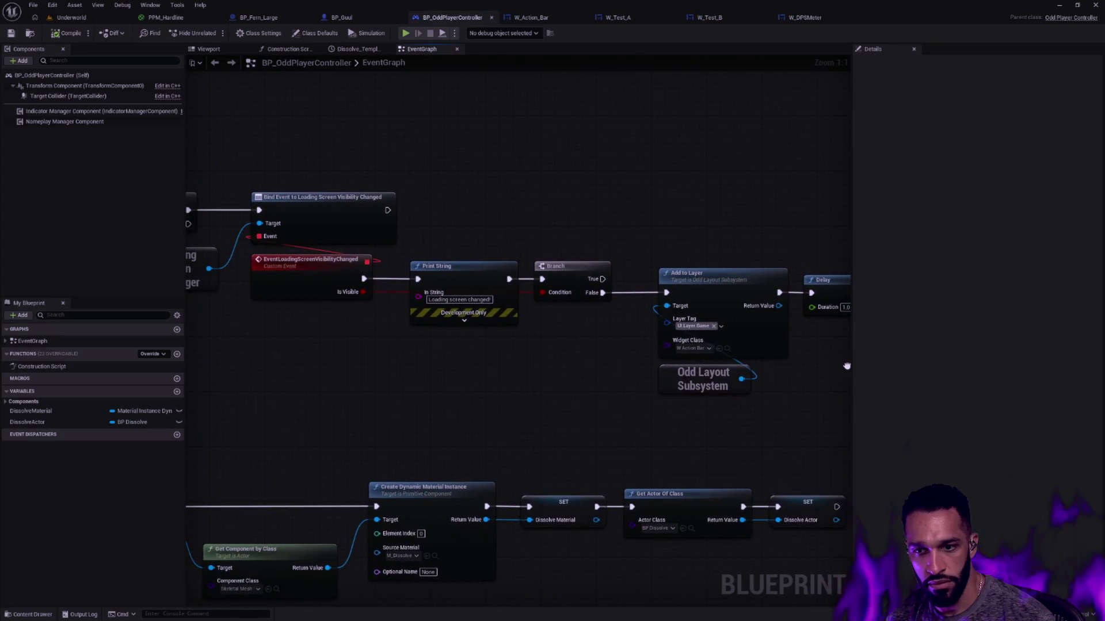
{"action": "mouse_move", "coordinate": [578, 378]}
{"action": "left_mouse_down"}
{"action": "mouse_move", "coordinate": [834, 387]}
{"action": "mouse_move", "coordinate": [530, 351]}
{"action": "left_mouse_up"}
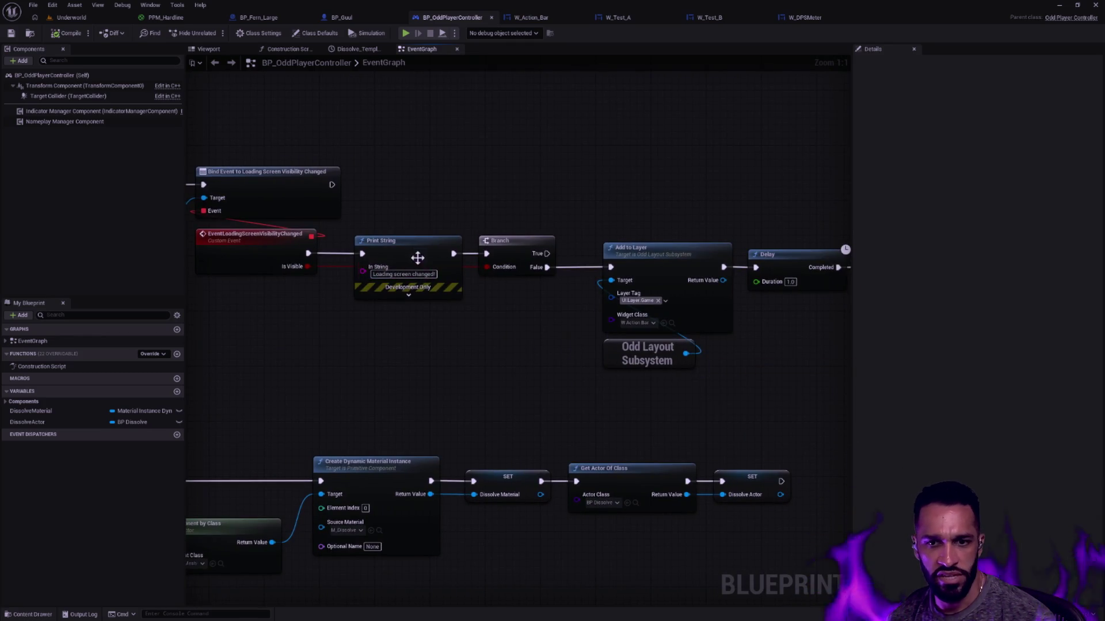
{"action": "left_click_drag", "start_coordinate": [421, 257], "coordinate": [421, 312]}
{"action": "left_click_drag", "start_coordinate": [309, 253], "coordinate": [487, 257]}
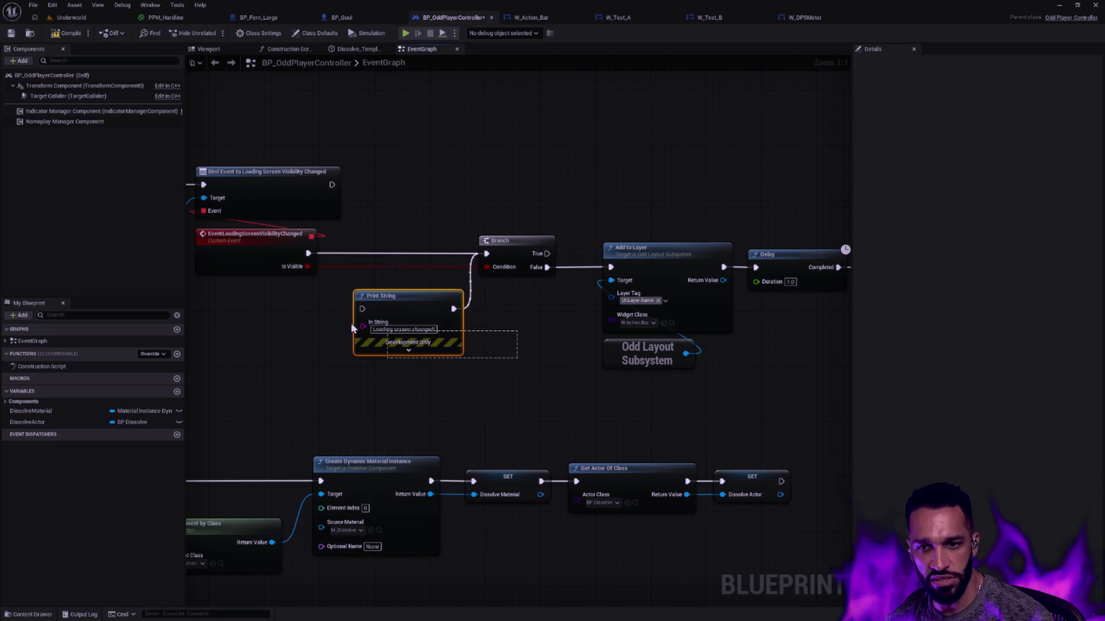
{"action": "key", "text": "Delete"}
{"action": "left_click", "coordinate": [12, 33]}
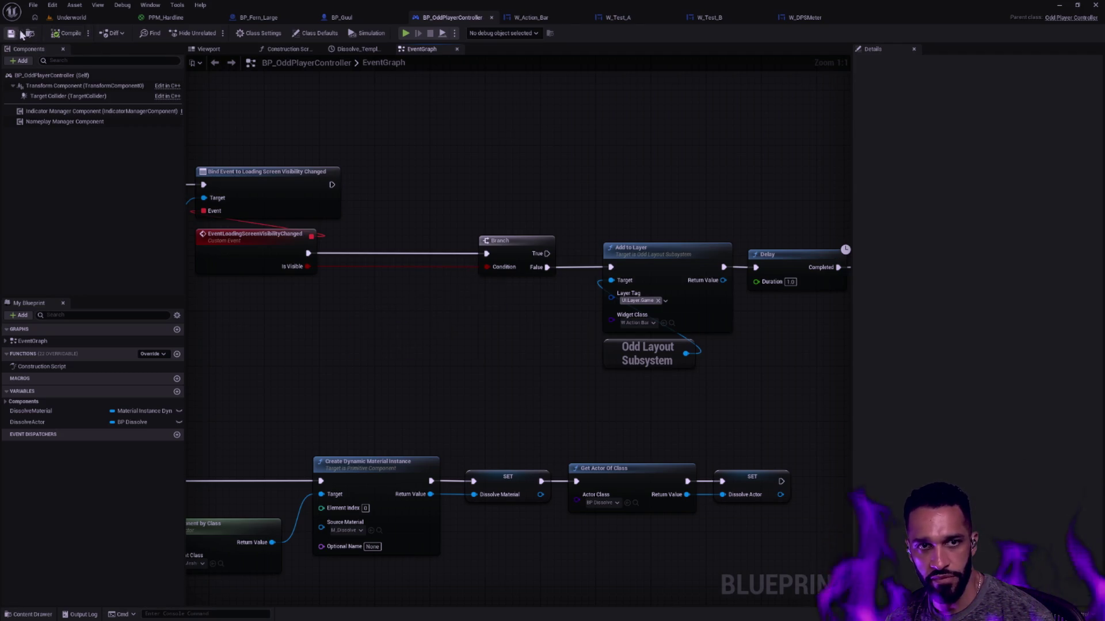
- Pan along the Delay, Add to Layer, Is Valid and Deactivate Widget chain
{"action": "mouse_move", "coordinate": [736, 278]}
{"action": "left_mouse_down"}
{"action": "mouse_move", "coordinate": [439, 350]}
{"action": "mouse_move", "coordinate": [339, 354]}
{"action": "left_mouse_up"}
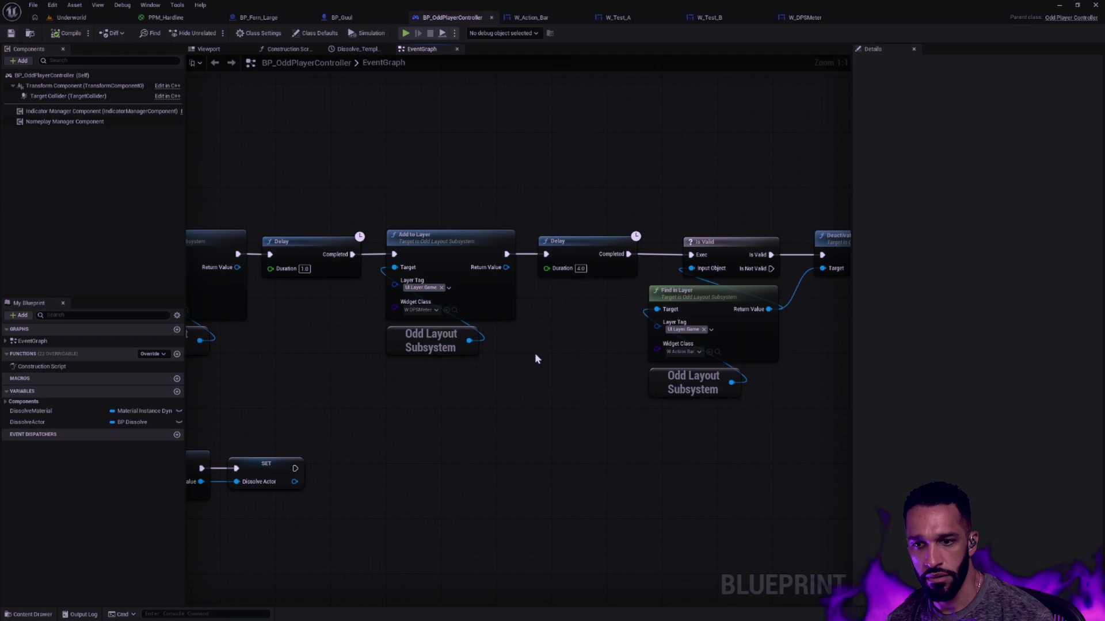
{"action": "mouse_move", "coordinate": [779, 364]}
{"action": "left_mouse_down"}
{"action": "mouse_move", "coordinate": [555, 359]}
{"action": "mouse_move", "coordinate": [587, 356]}
{"action": "left_mouse_up"}
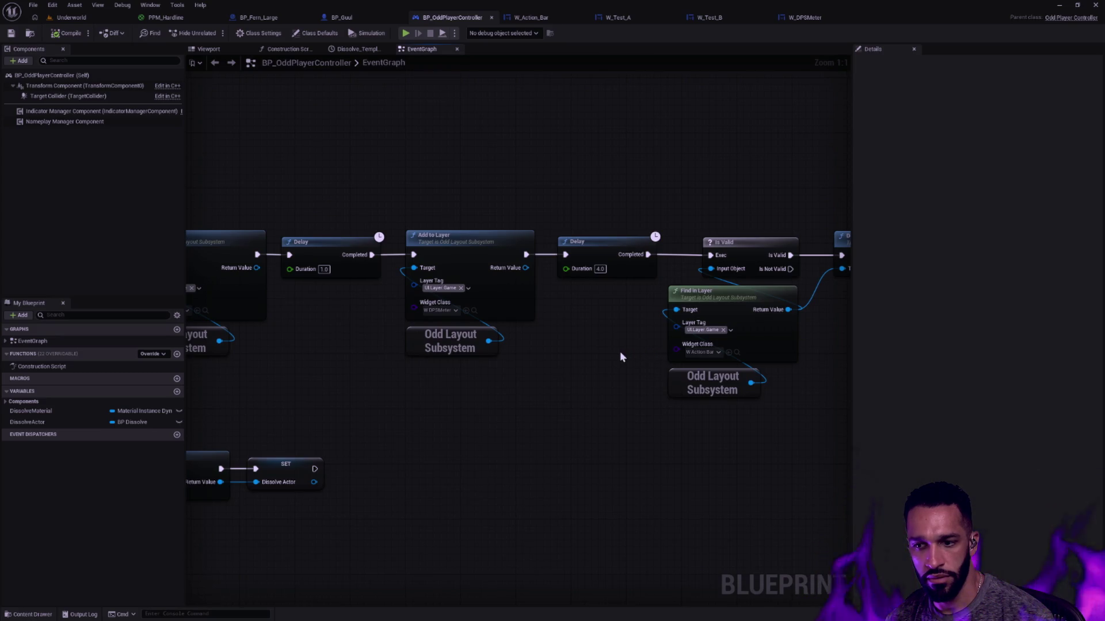
{"action": "left_click_drag", "start_coordinate": [649, 357], "coordinate": [832, 337]}
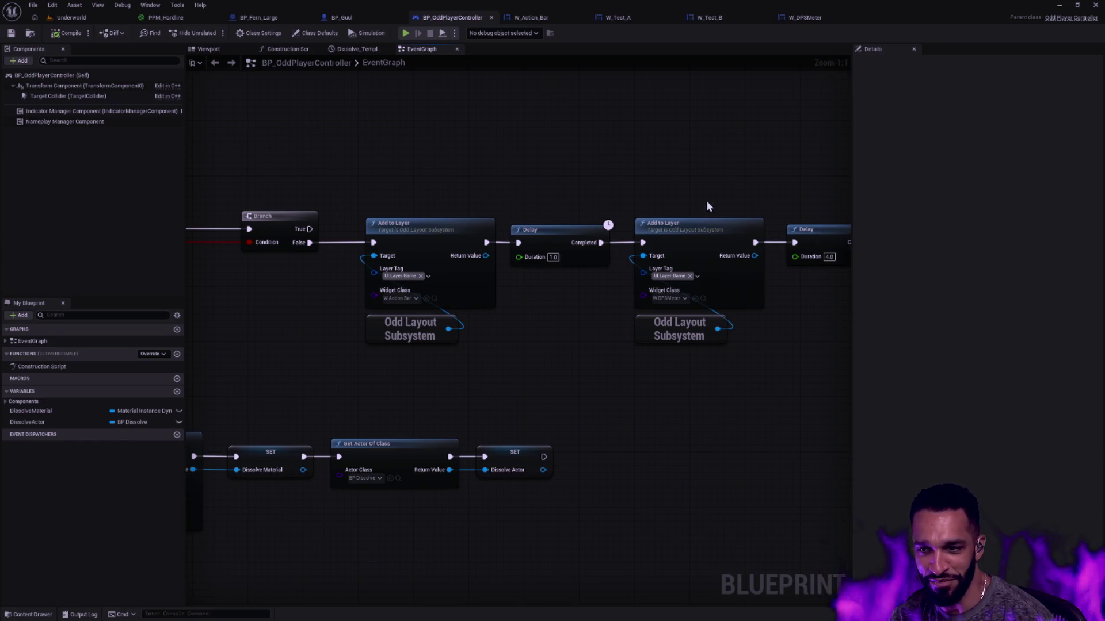
{"action": "scroll", "coordinate": [593, 212], "scroll_direction": "down", "scroll_amount": 1}
{"action": "left_click_drag", "start_coordinate": [635, 202], "coordinate": [466, 191]}
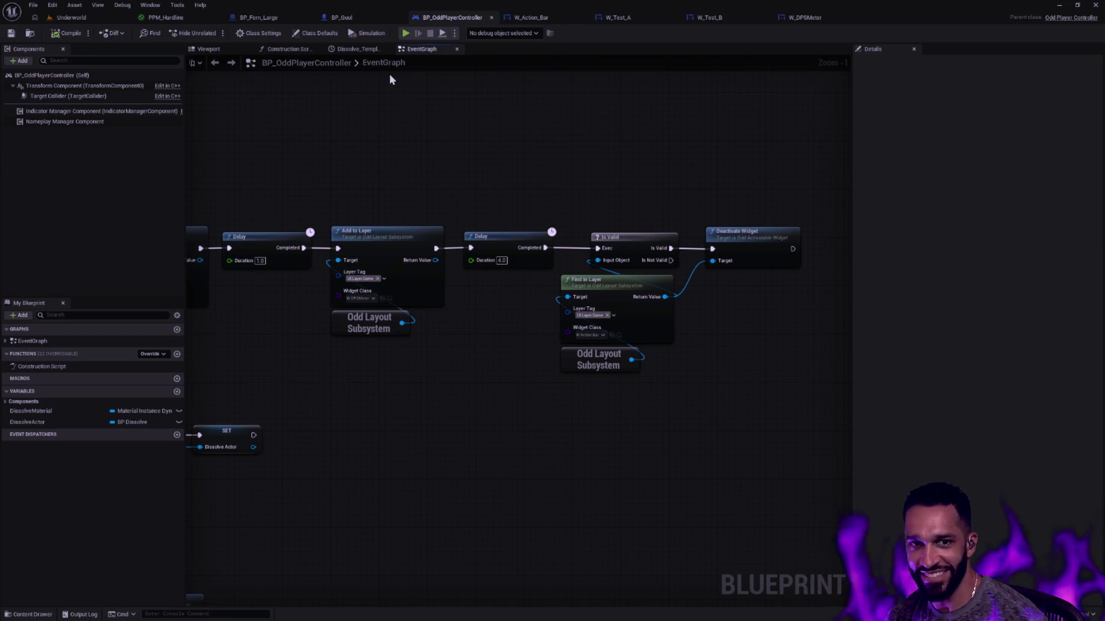
{"action": "left_click", "coordinate": [67, 19]}
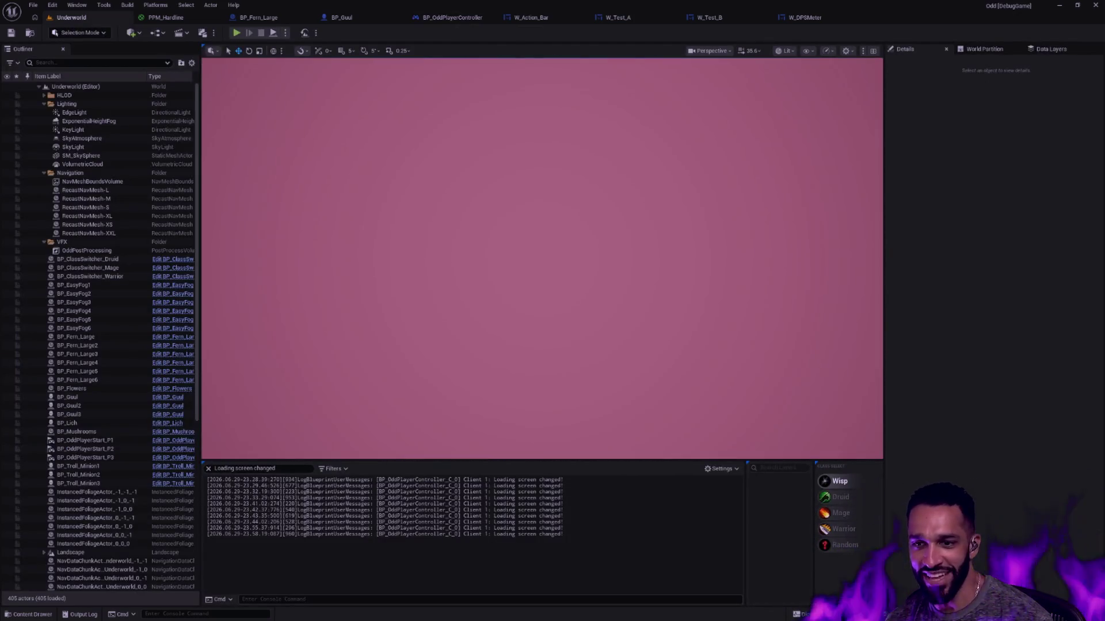
- Zoom the Underworld viewport in and out, then clear the Output Log
{"action": "scroll", "coordinate": [542, 259], "scroll_direction": "up", "scroll_amount": 5}
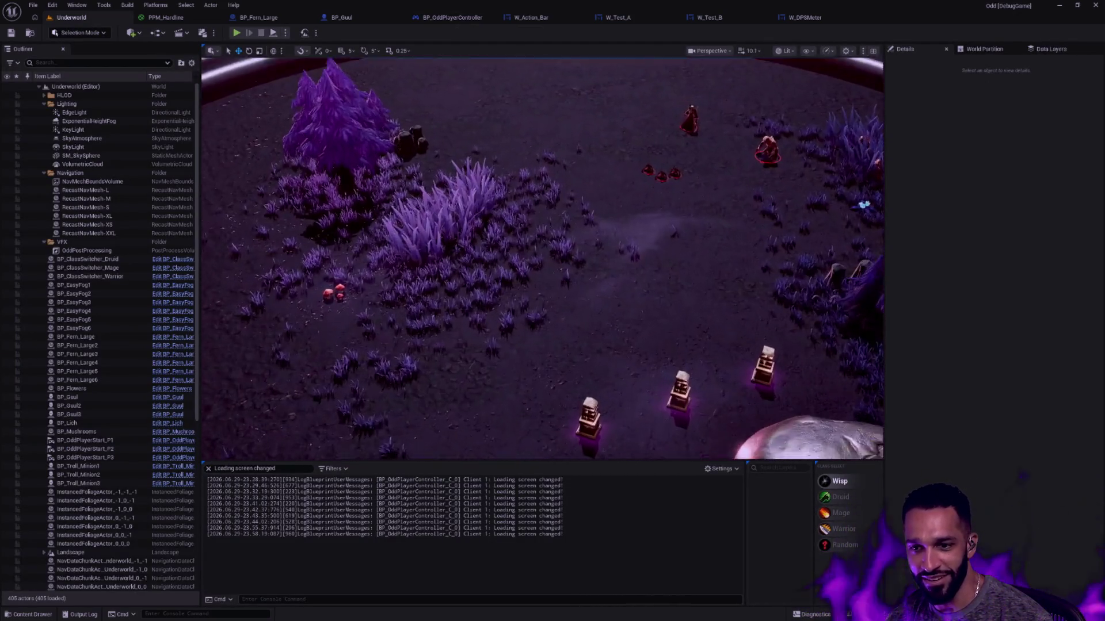
{"action": "scroll", "coordinate": [542, 259], "scroll_direction": "down", "scroll_amount": 5}
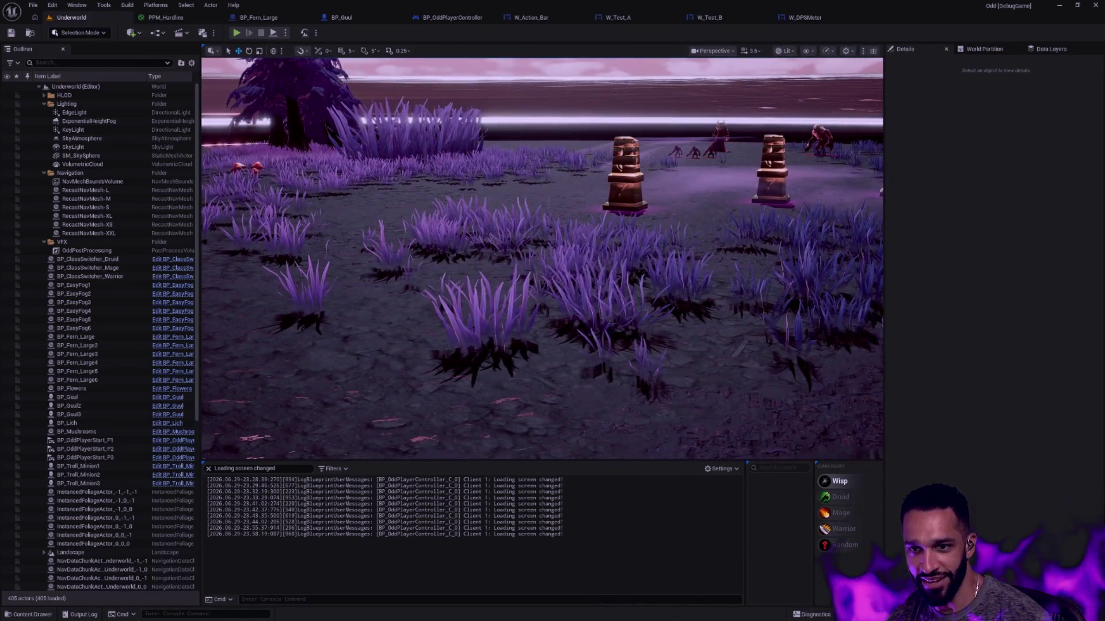
{"action": "scroll", "coordinate": [542, 259], "scroll_direction": "up", "scroll_amount": 5}
{"action": "scroll", "coordinate": [542, 259], "scroll_direction": "down", "scroll_amount": 6}
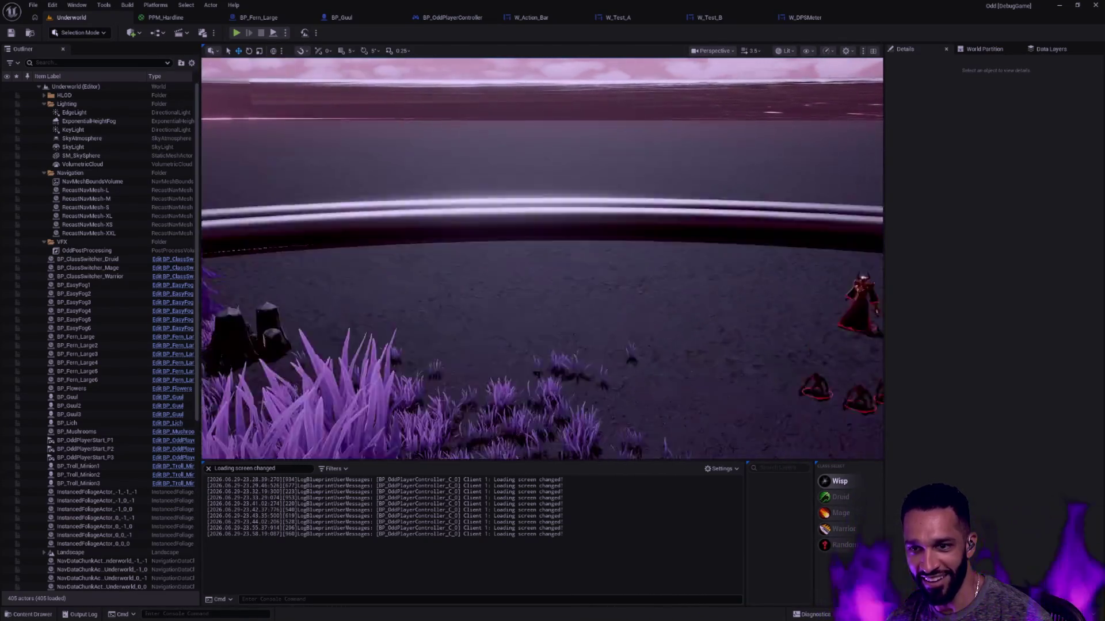
{"action": "scroll", "coordinate": [542, 259], "scroll_direction": "up", "scroll_amount": 4}
{"action": "scroll", "coordinate": [542, 259], "scroll_direction": "down", "scroll_amount": 4}
{"action": "scroll", "coordinate": [542, 259], "scroll_direction": "up", "scroll_amount": 4}
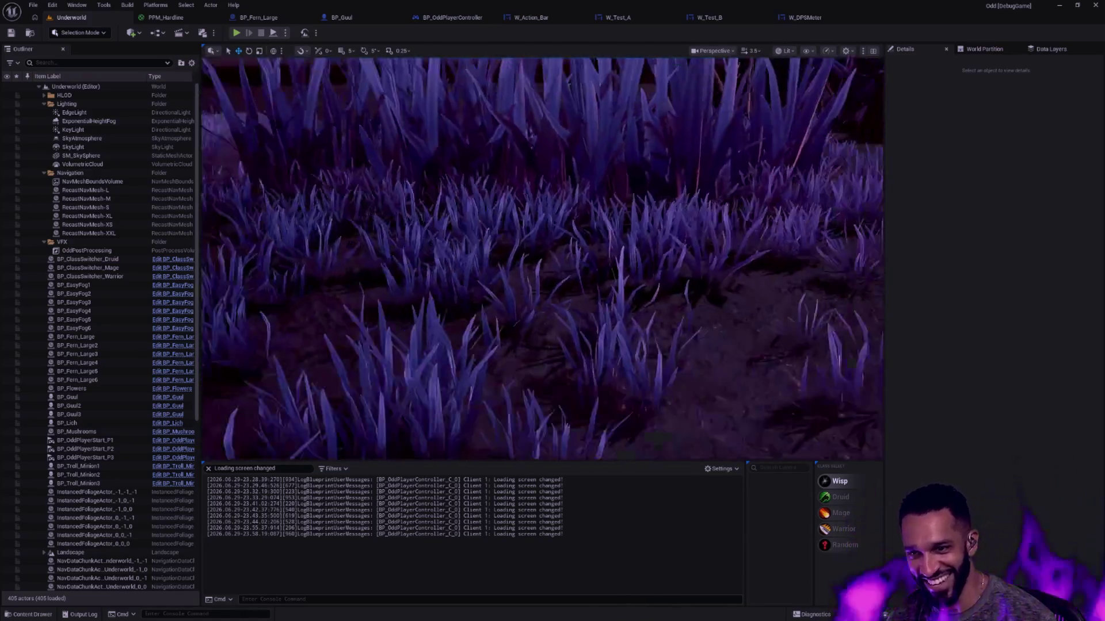
{"action": "scroll", "coordinate": [542, 259], "scroll_direction": "down", "scroll_amount": 5}
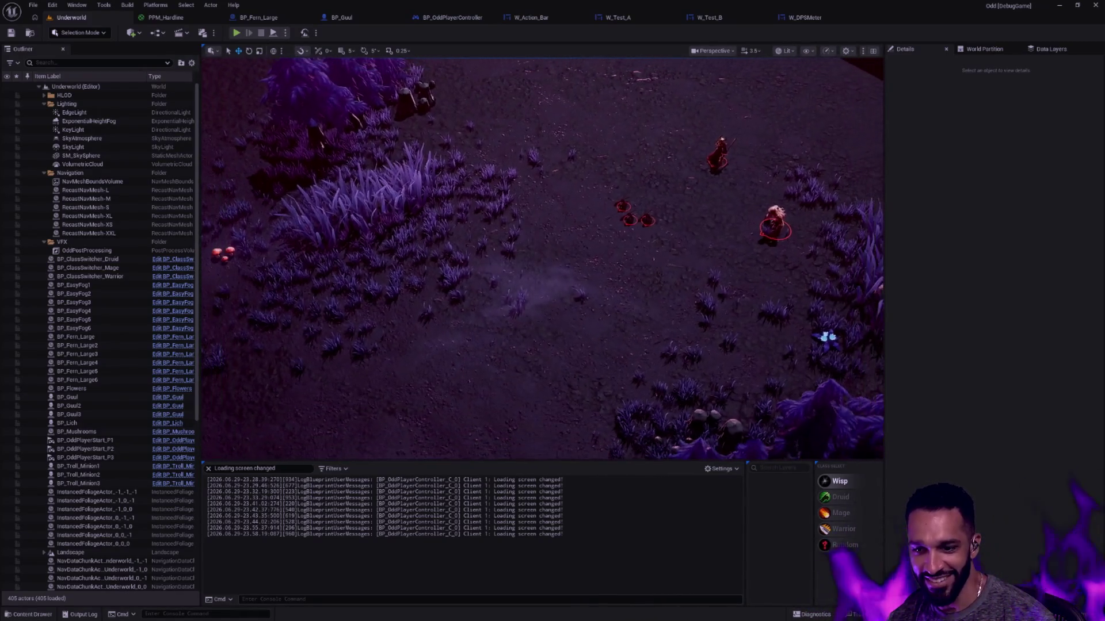
{"action": "right_click", "coordinate": [574, 479]}
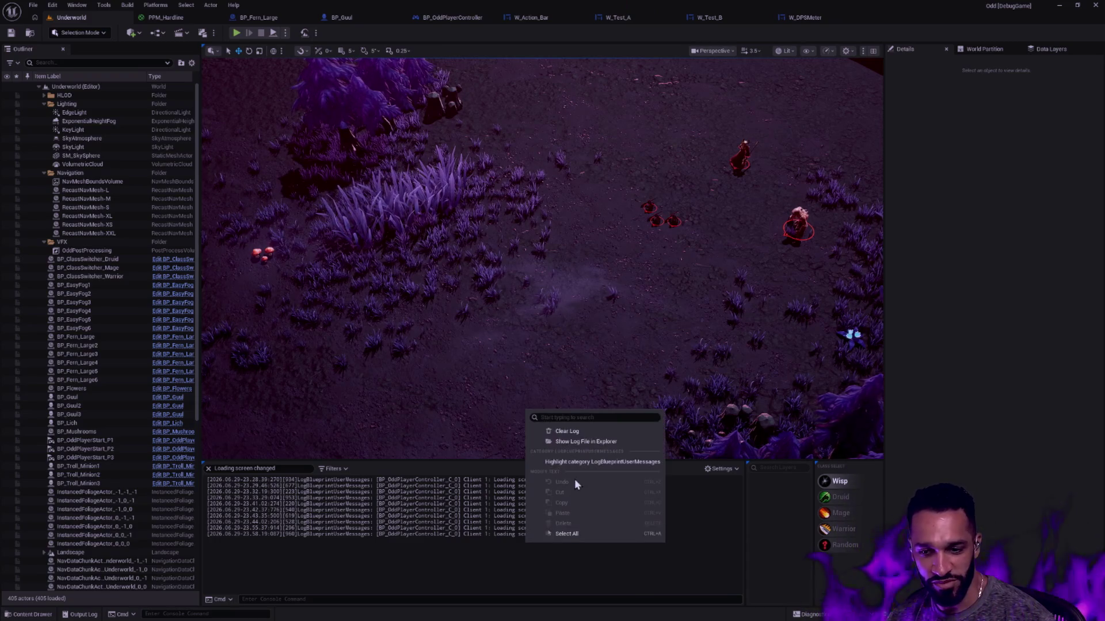
{"action": "left_click", "coordinate": [563, 430]}
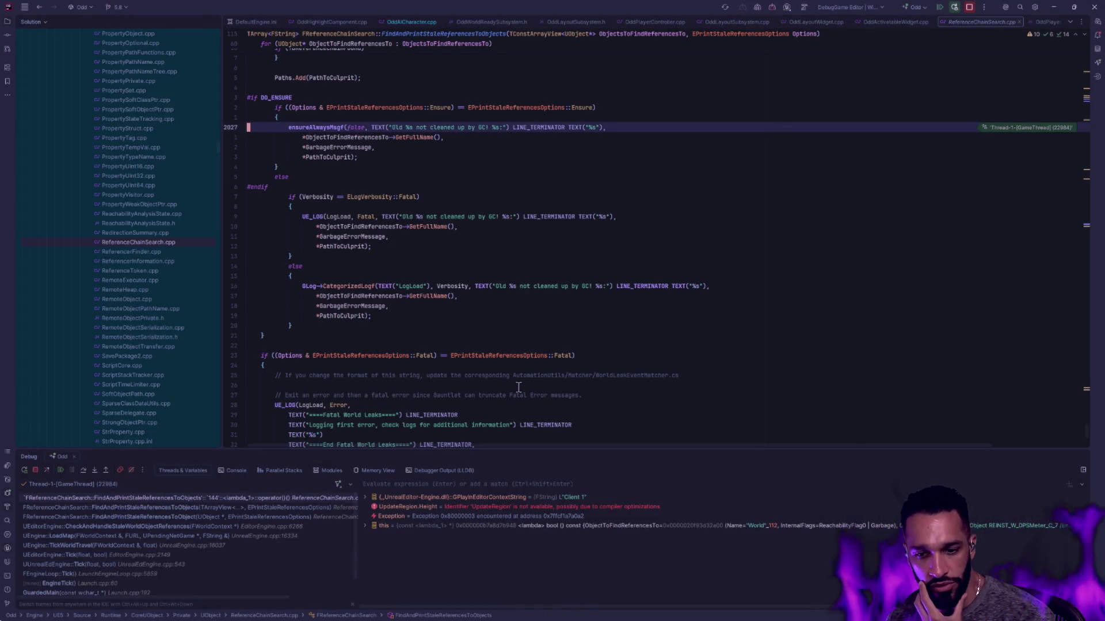
- Inspect the LoadMap and CheckAndHandleStaleWorldObjectReferences call-stack frames, then resume past the ensure
{"action": "key", "text": "F5"}
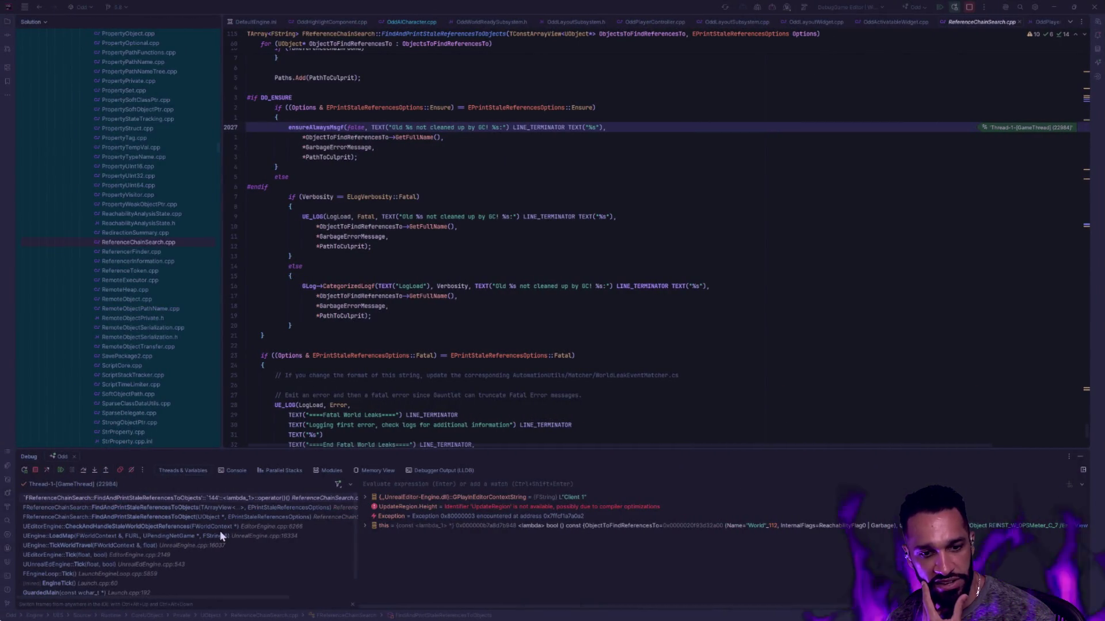
{"action": "scroll", "coordinate": [275, 537], "scroll_direction": "down", "scroll_amount": 2}
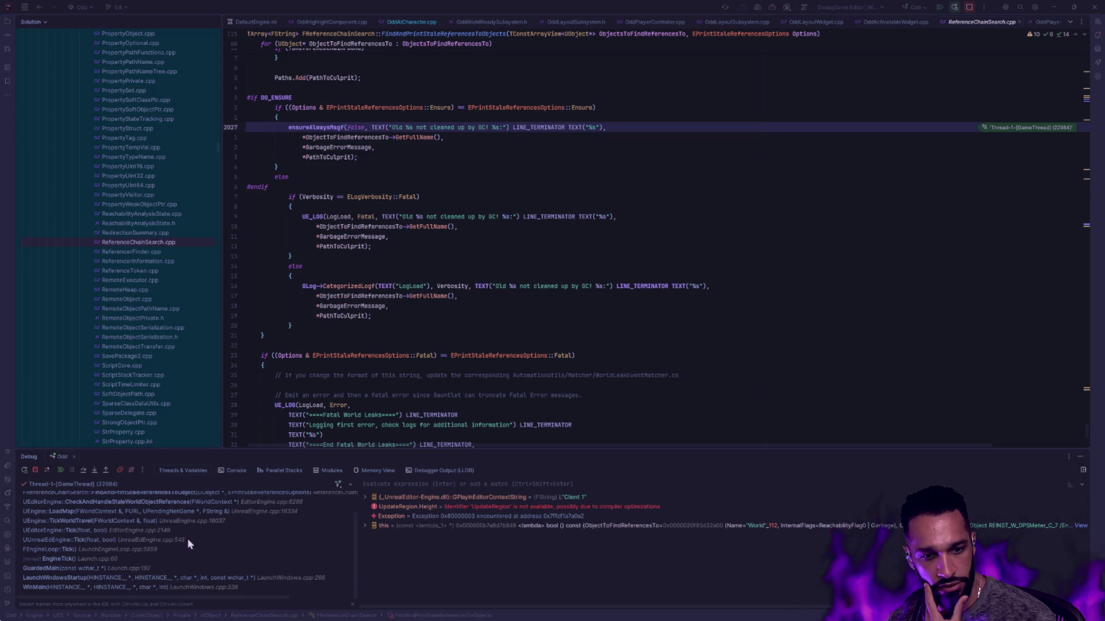
{"action": "left_click", "coordinate": [177, 512]}
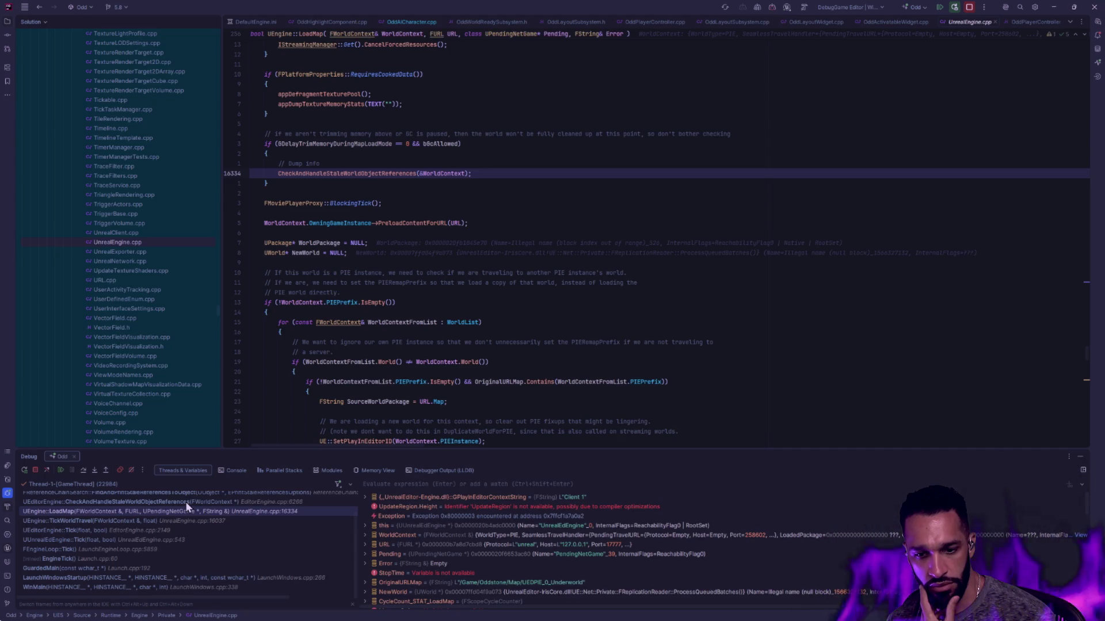
{"action": "left_click", "coordinate": [187, 503]}
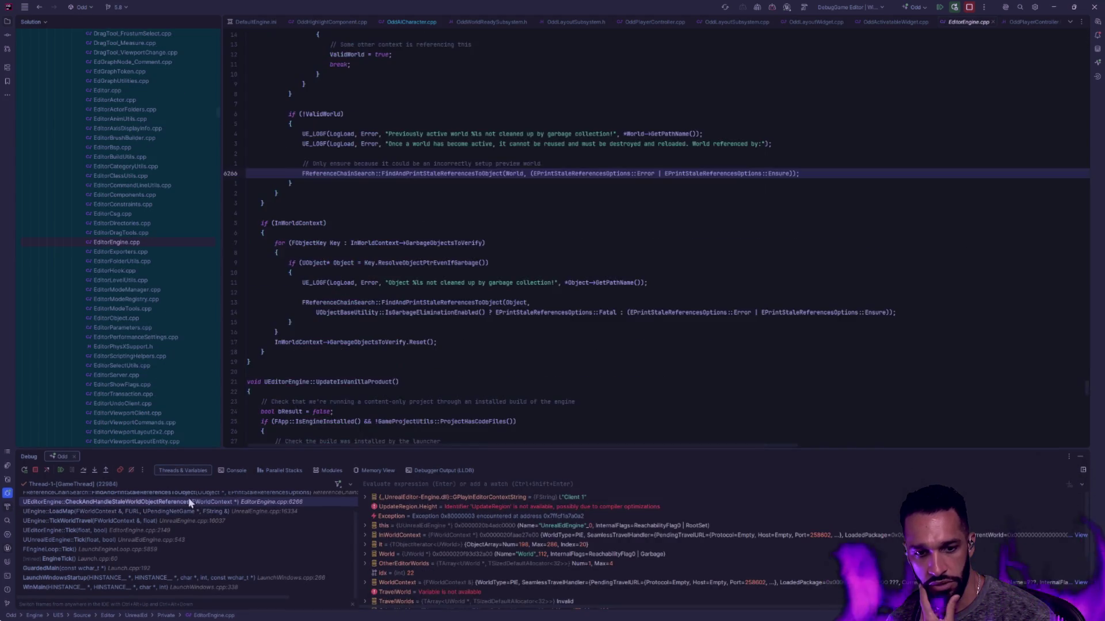
{"action": "key", "text": "Up"}
{"action": "scroll", "coordinate": [185, 499], "scroll_direction": "up", "scroll_amount": 2}
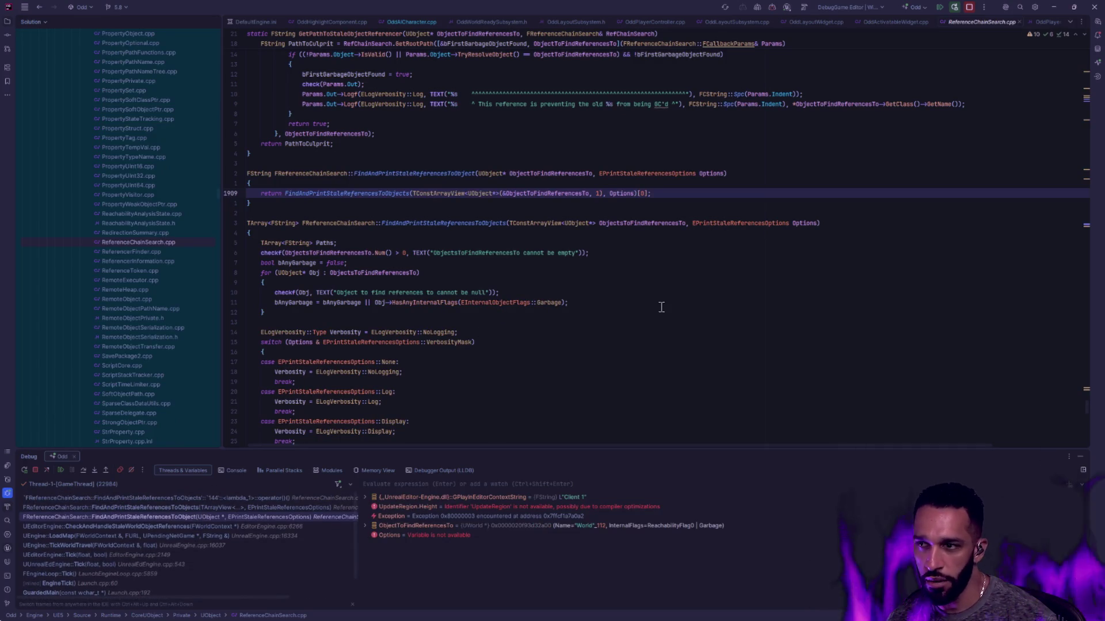
{"action": "left_click", "coordinate": [61, 470]}
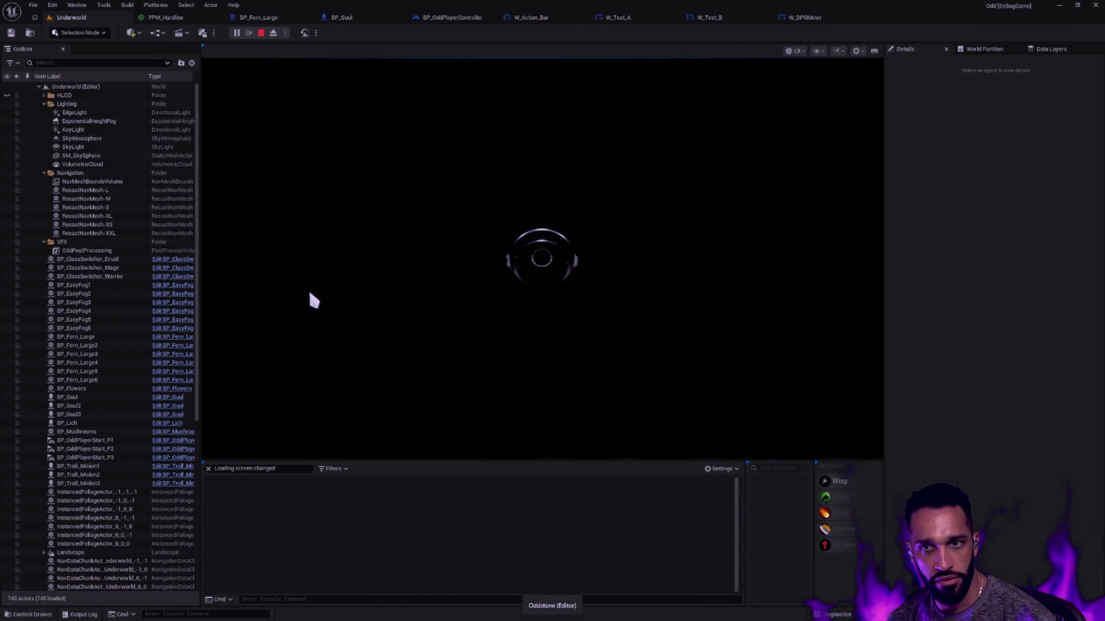
- Dismiss the ensure dialog and pan BP_OddPlayerController's graph to BeginPlay and Get All Actors
{"action": "key", "text": "F1"}
{"action": "left_click", "coordinate": [454, 8]}
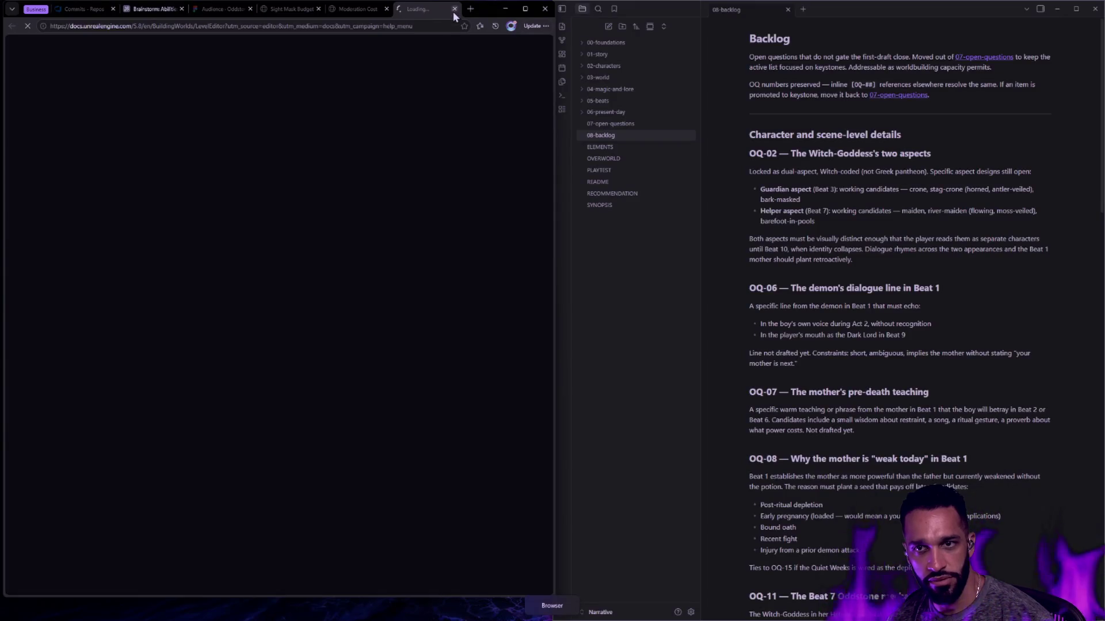
{"action": "left_click", "coordinate": [454, 9]}
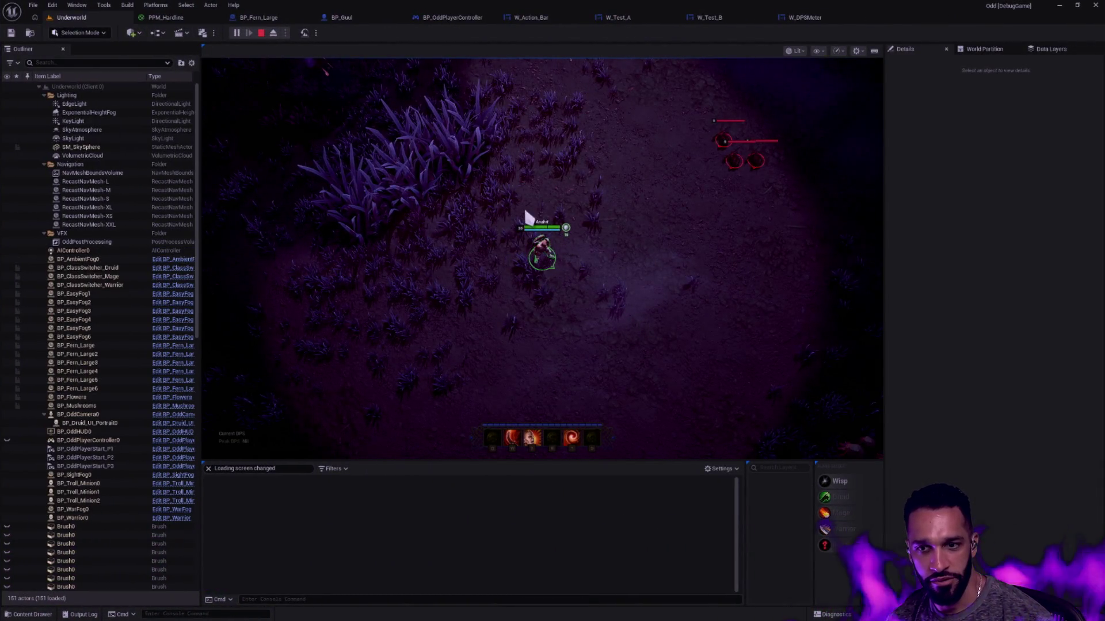
{"action": "left_click", "coordinate": [461, 18]}
{"action": "left_click_drag", "start_coordinate": [492, 141], "coordinate": [777, 180]}
{"action": "left_click_drag", "start_coordinate": [555, 153], "coordinate": [660, 141]}
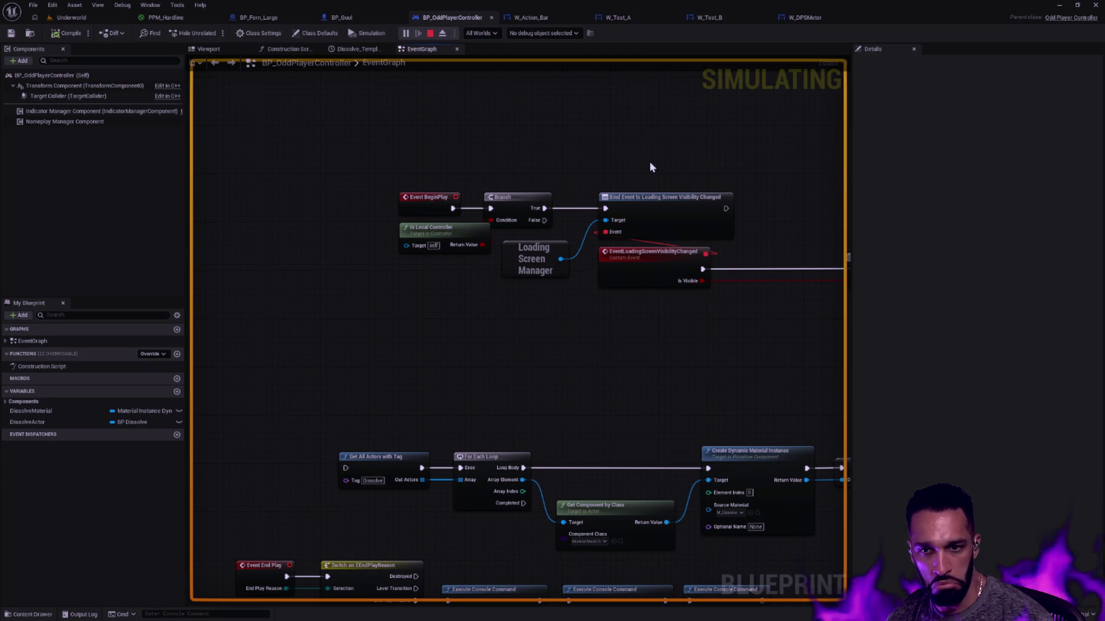
- Pan BP_OddPlayerController's graph past the Branch to Add to Layer, then return to Underworld
{"action": "left_click_drag", "start_coordinate": [650, 167], "coordinate": [535, 166]}
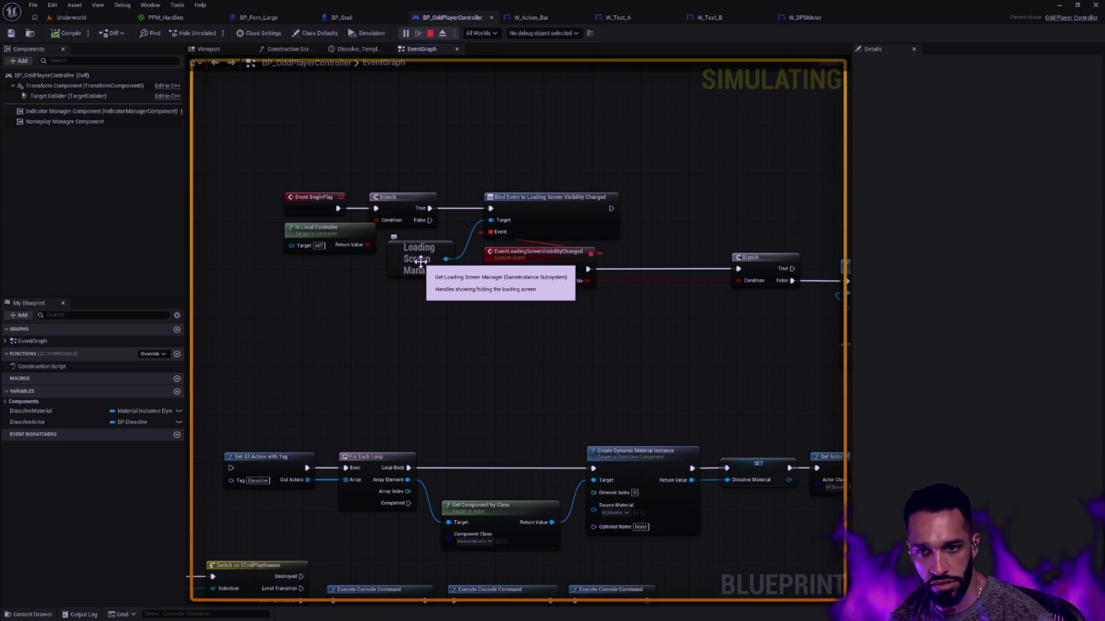
{"action": "mouse_move", "coordinate": [411, 303]}
{"action": "left_mouse_down"}
{"action": "mouse_move", "coordinate": [426, 271]}
{"action": "mouse_move", "coordinate": [442, 269]}
{"action": "mouse_move", "coordinate": [387, 296]}
{"action": "left_mouse_up"}
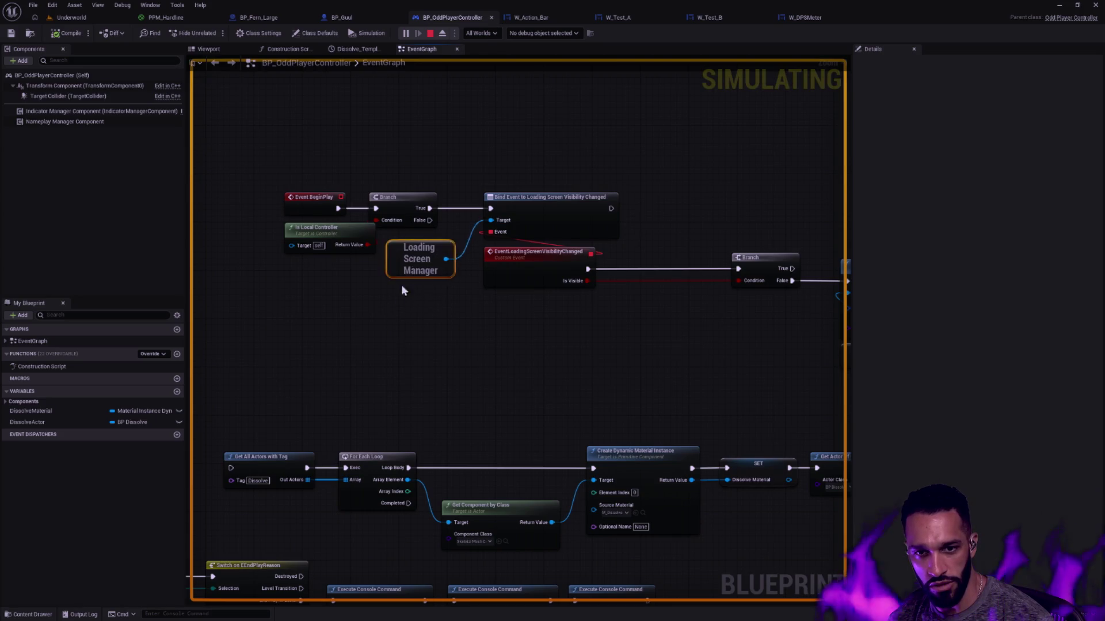
{"action": "left_click", "coordinate": [443, 169]}
{"action": "left_click_drag", "start_coordinate": [661, 182], "coordinate": [540, 157]}
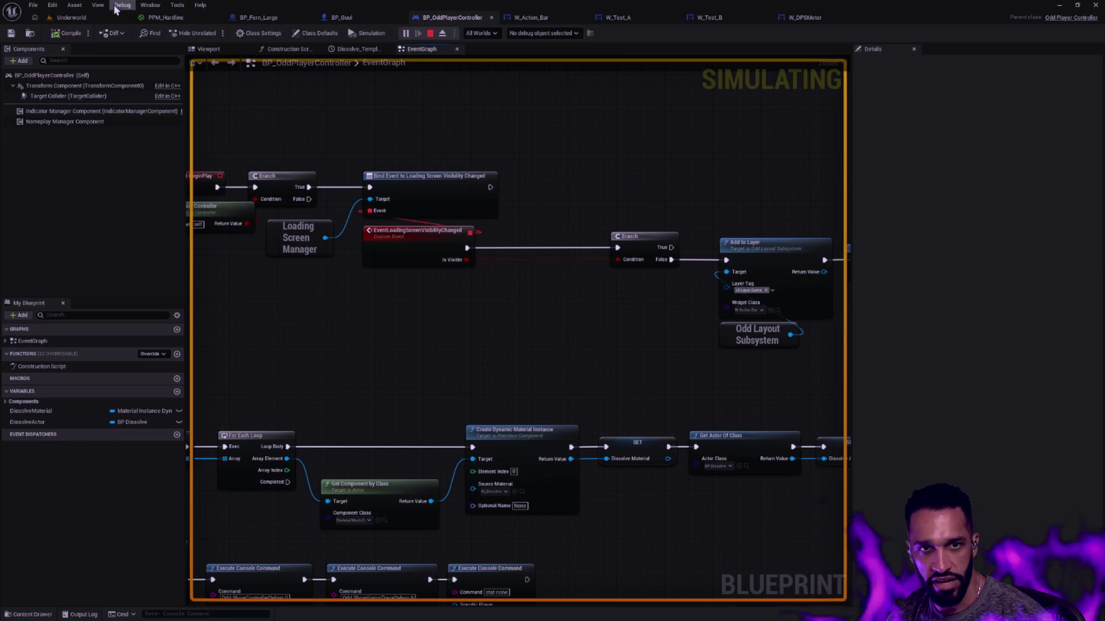
{"action": "left_click", "coordinate": [74, 17]}
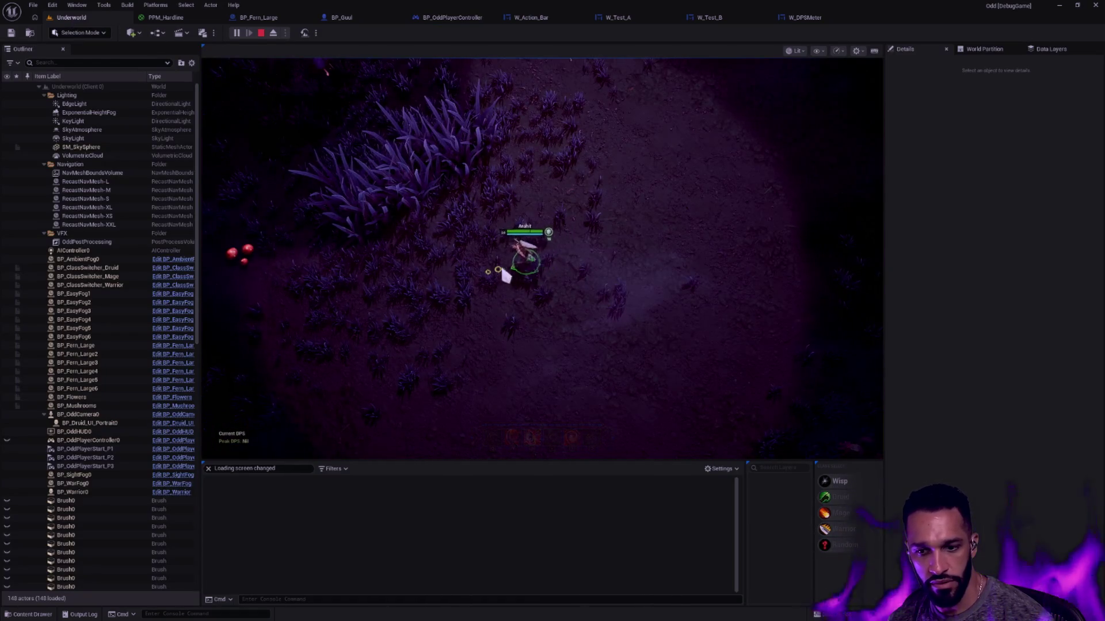
- Move the character up-left and then back down-right in the running game
{"action": "left_click", "coordinate": [519, 240]}
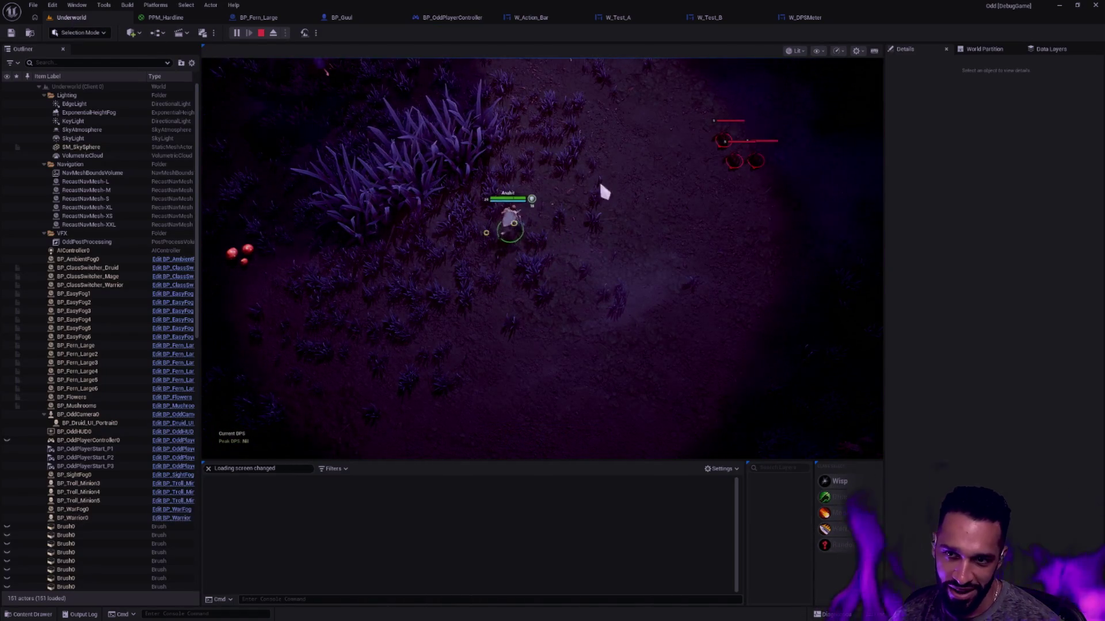
{"action": "left_click", "coordinate": [427, 192]}
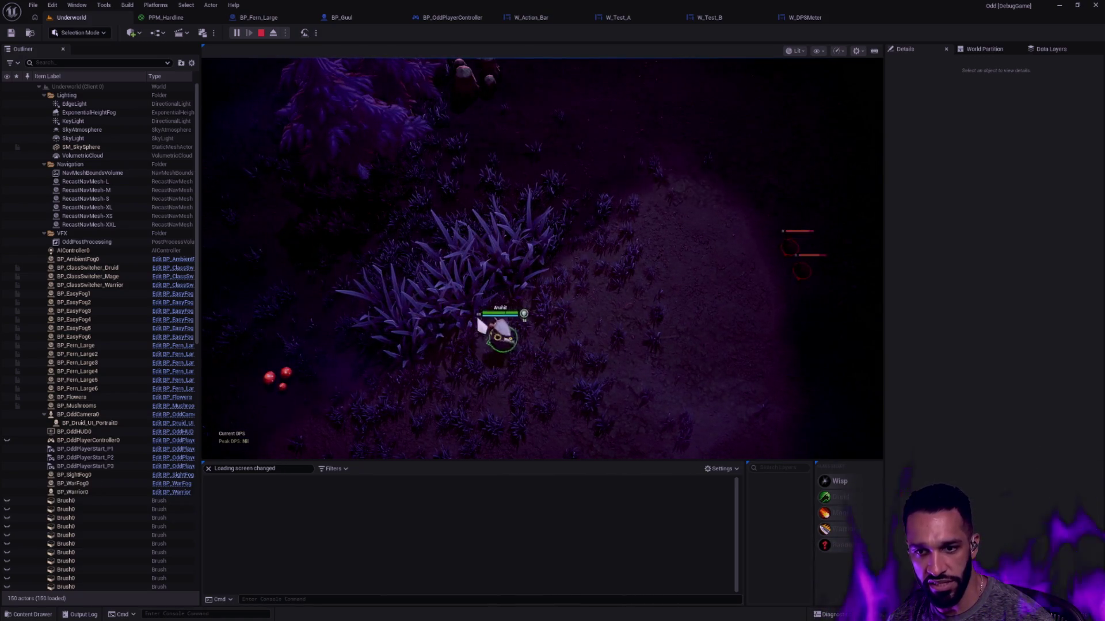
{"action": "left_click", "coordinate": [501, 347]}
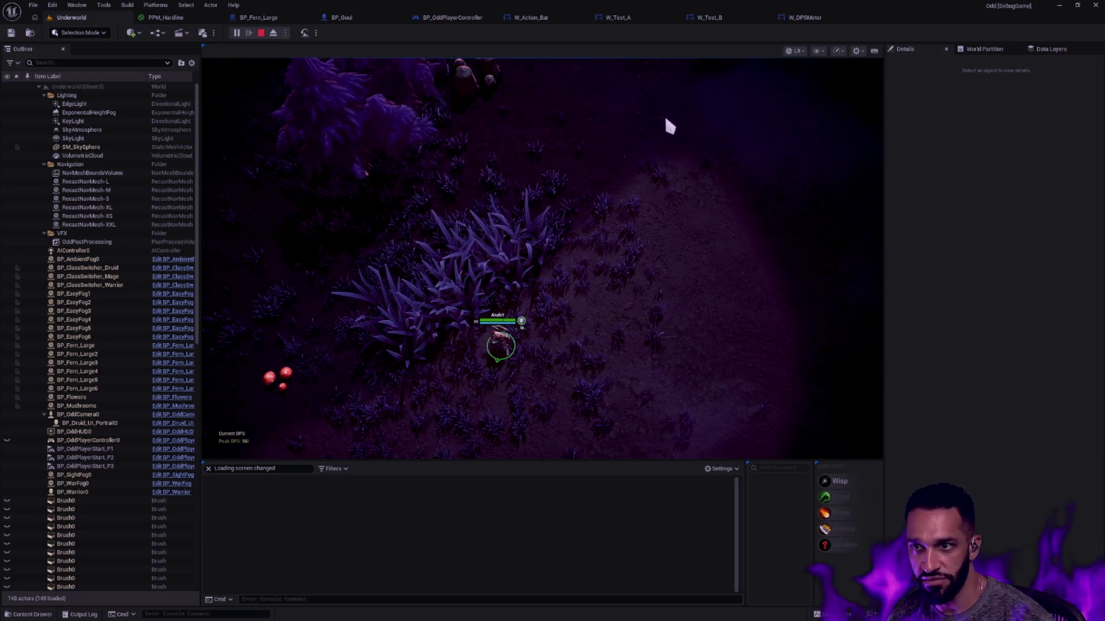
- Check the W_Test_A, W_Test_B and W_DPSMeter tabs, then return to Underworld and stop PIE
{"action": "left_click", "coordinate": [627, 19]}
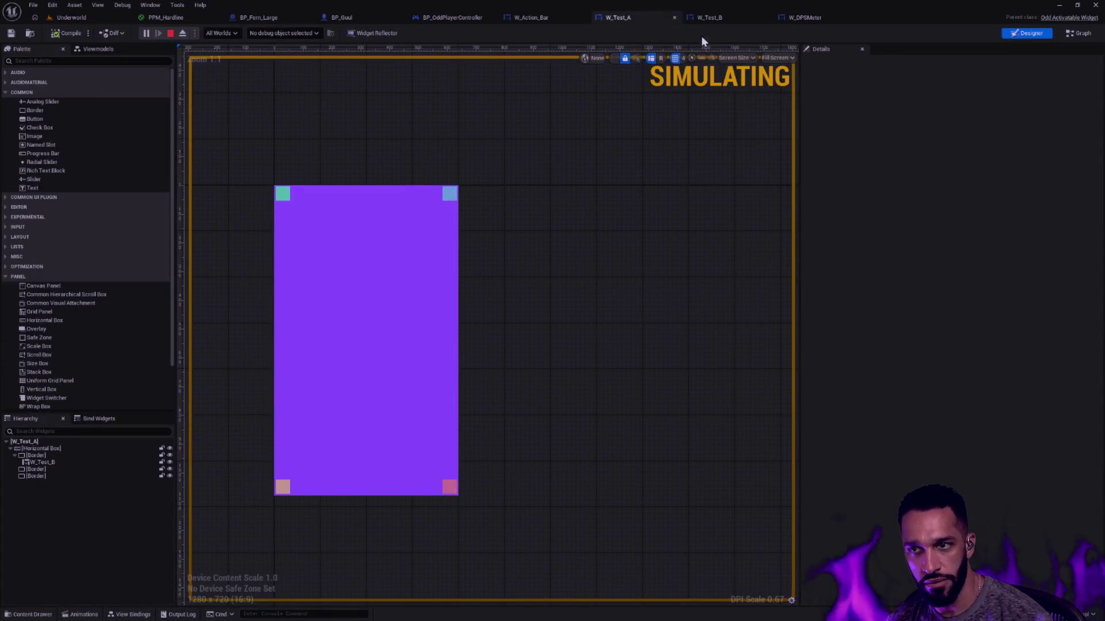
{"action": "left_click", "coordinate": [709, 18]}
{"action": "left_click", "coordinate": [816, 19]}
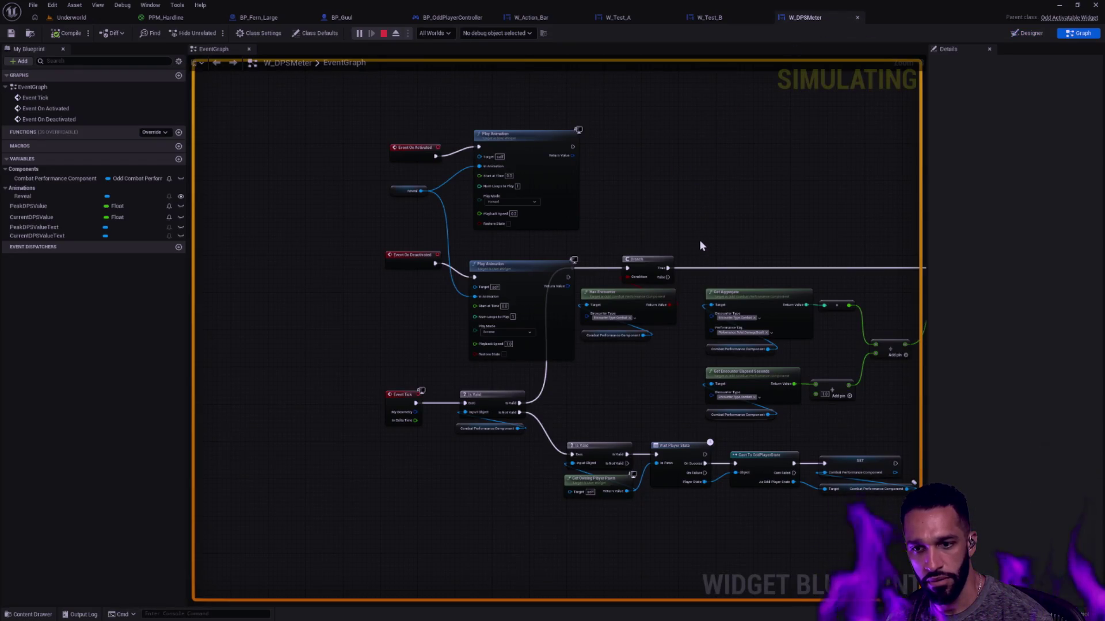
{"action": "left_click", "coordinate": [115, 18]}
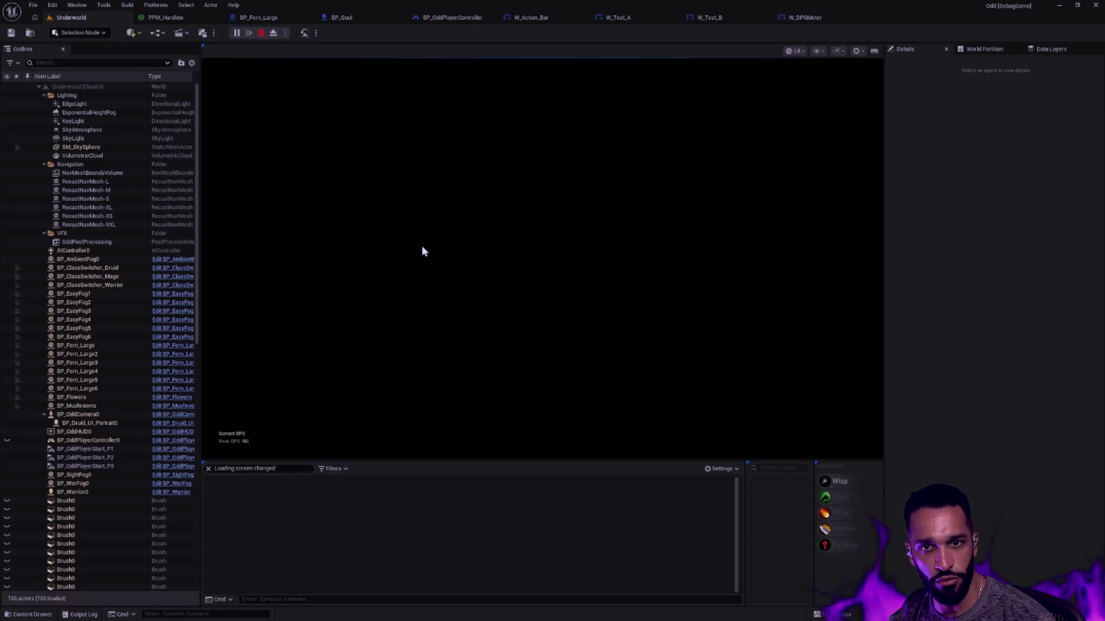
{"action": "key", "text": "Escape"}
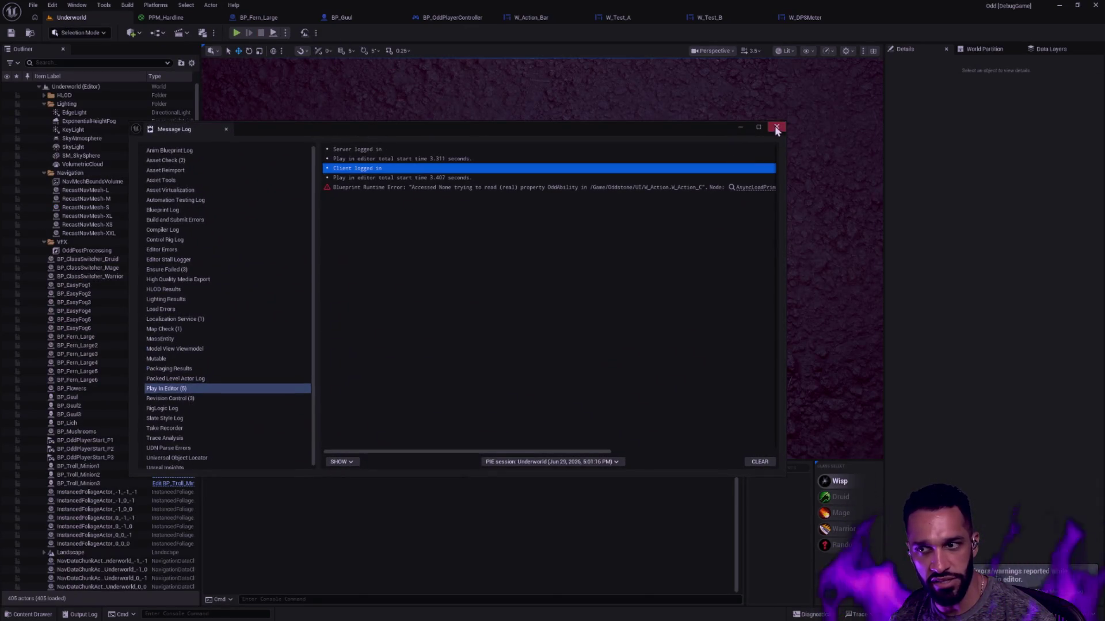
- Close the message log, copy Rider's full call stack, and move to the terminal desktop
{"action": "left_click", "coordinate": [776, 128]}
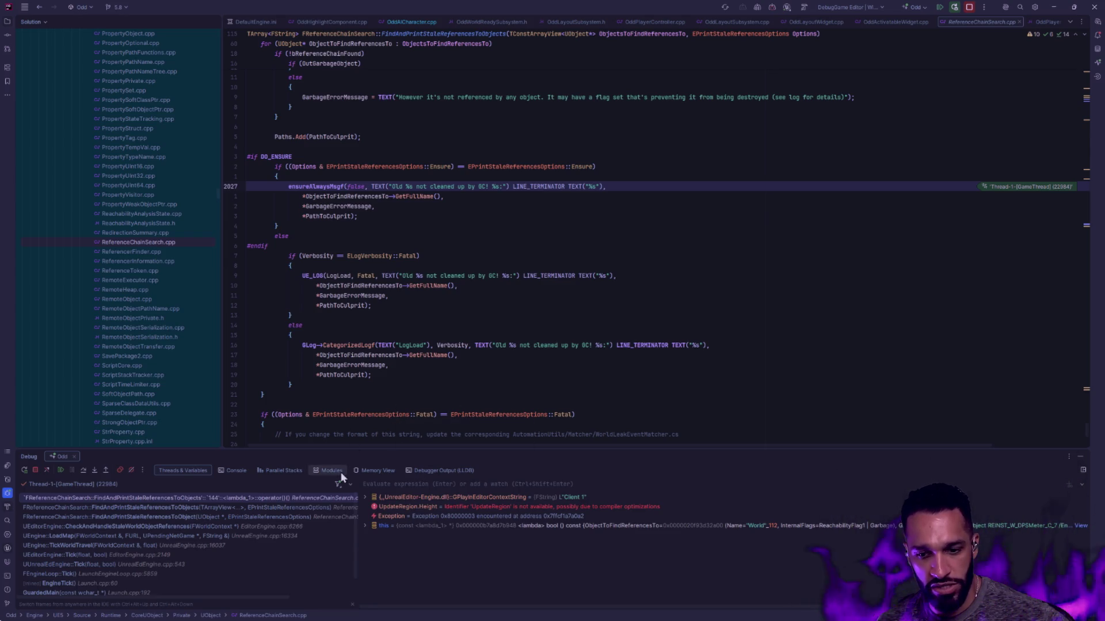
{"action": "right_click", "coordinate": [121, 495]}
{"action": "left_click", "coordinate": [152, 486]}
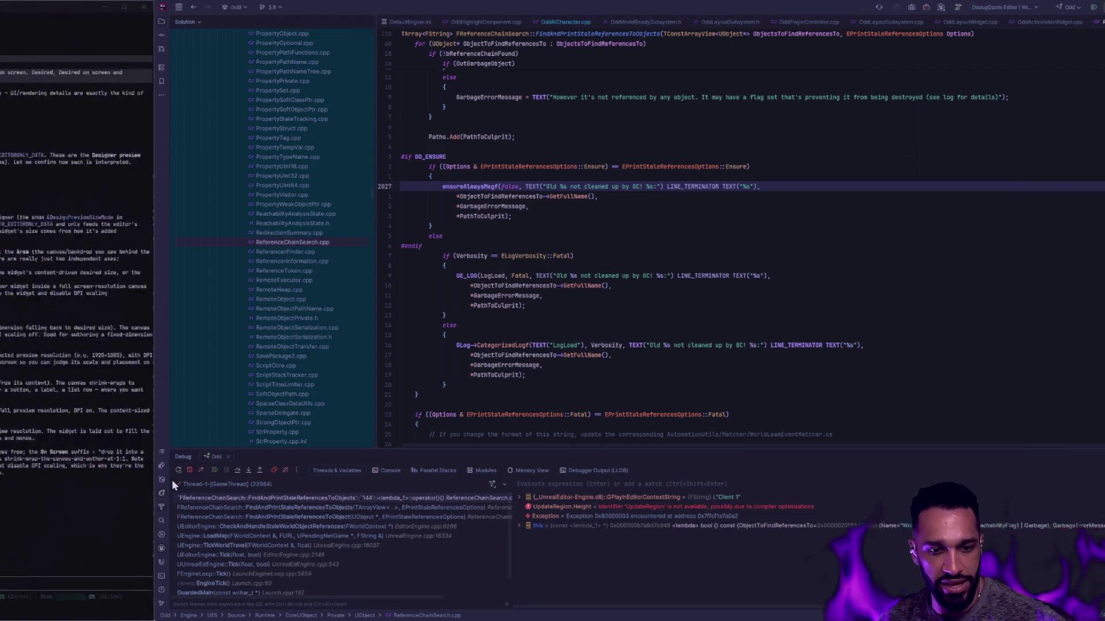
{"action": "key", "text": "ctrl+super+Left"}
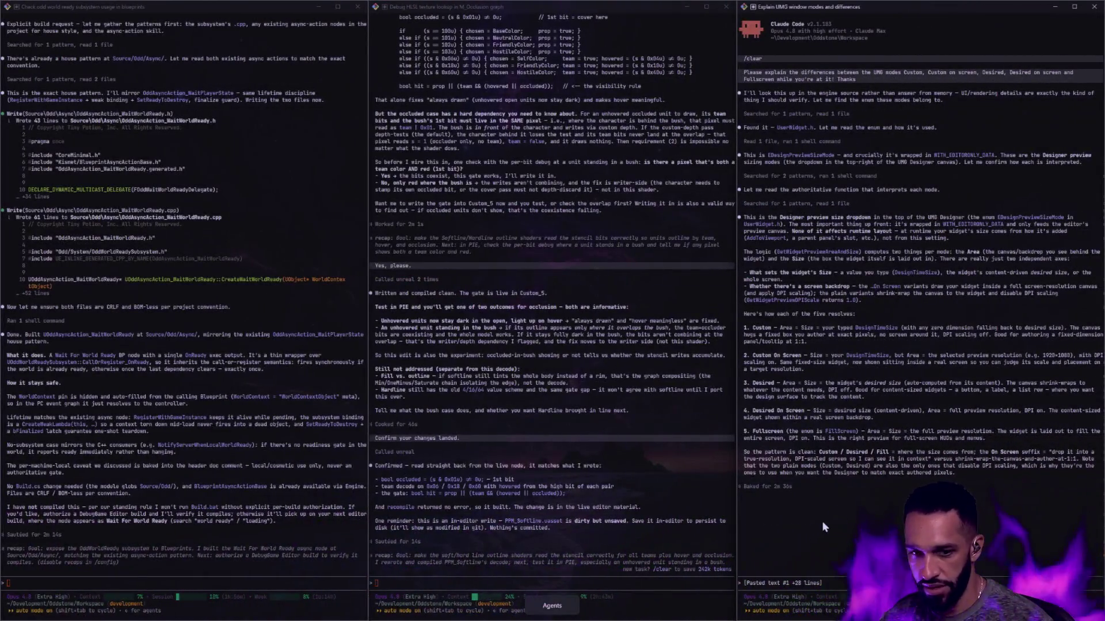
- Discard the old prompt text and wipe the right Claude Code session with /clear
{"action": "key", "text": "ctrl+super+Right"}
{"action": "key", "text": "ctrl+super+Left"}
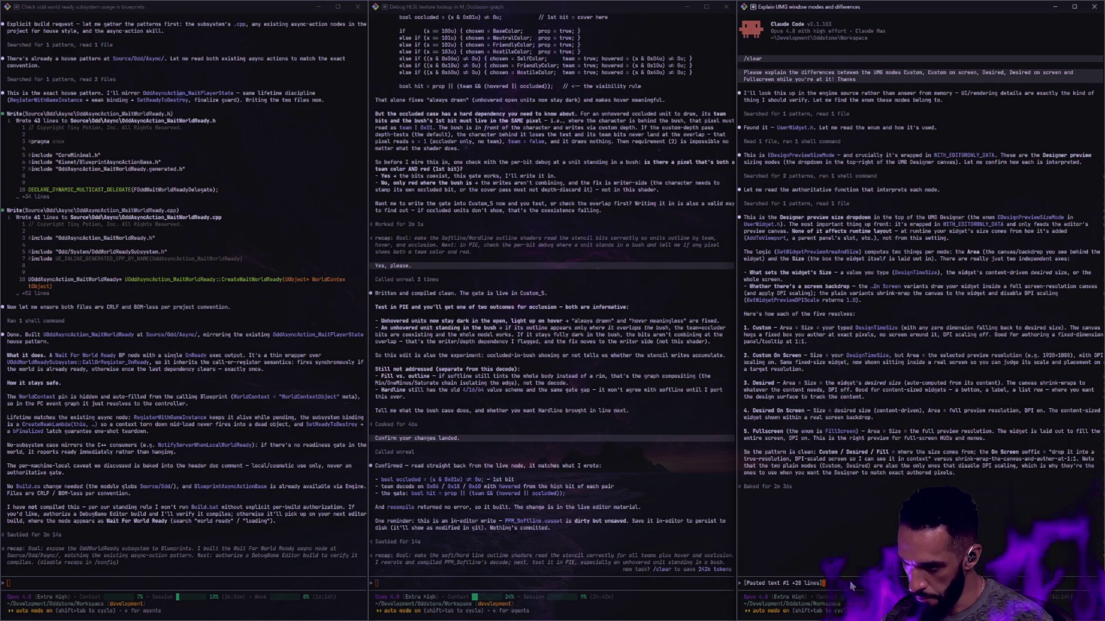
{"action": "key", "text": "ctrl+c"}
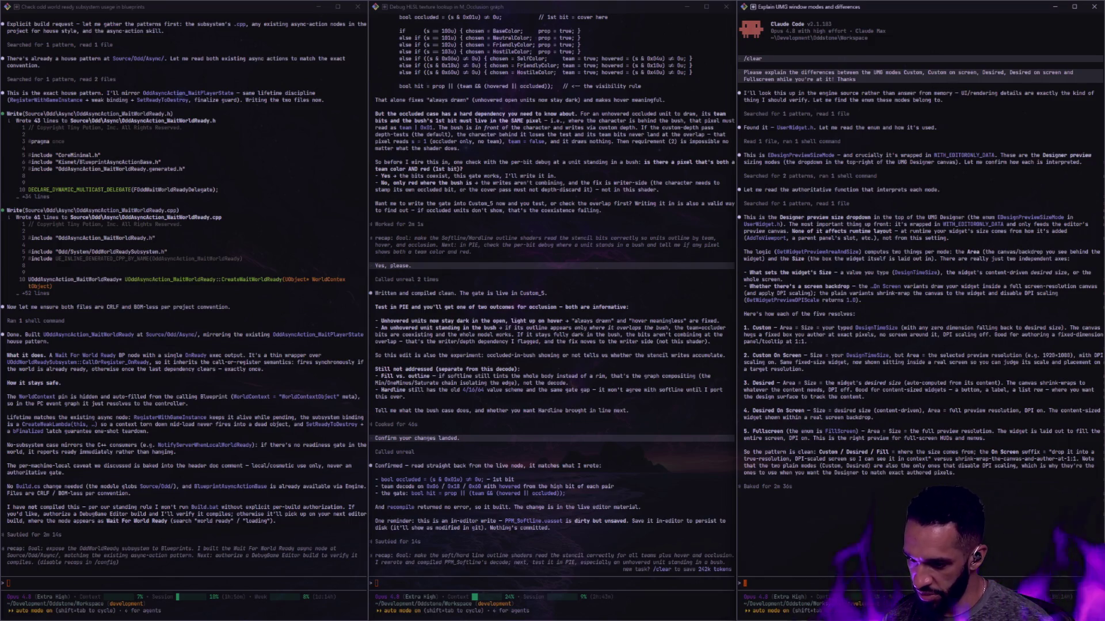
{"action": "type", "text": "/clear"}
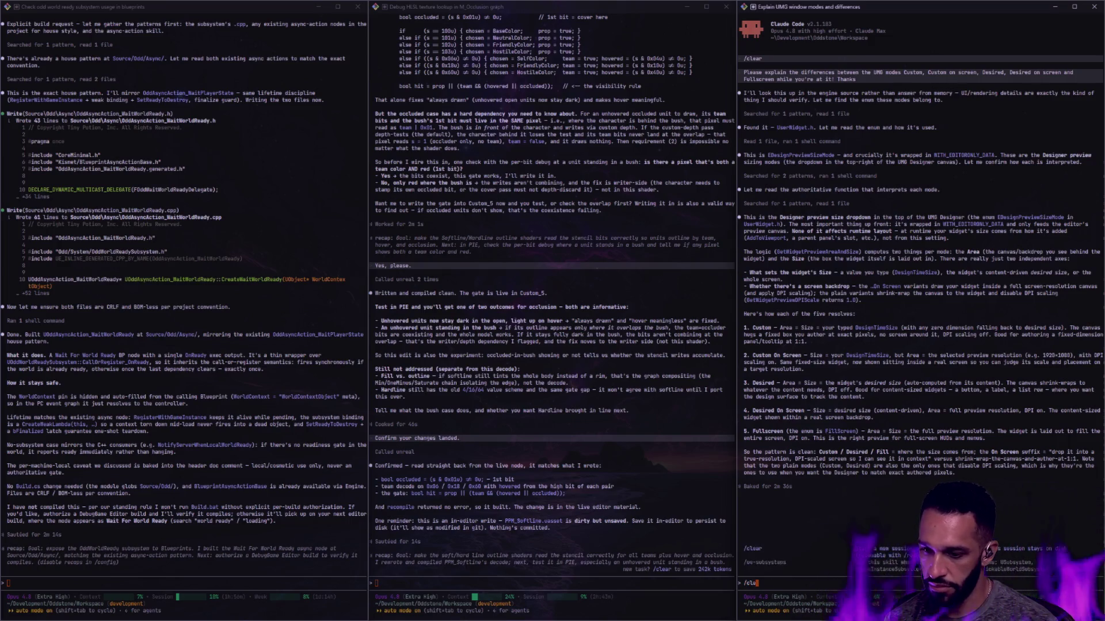
{"action": "key", "text": "Return"}
- Submit the pasted stack trace with a request to read the OddPlayerController event graph via MCP
{"action": "key", "text": "ctrl+v"}
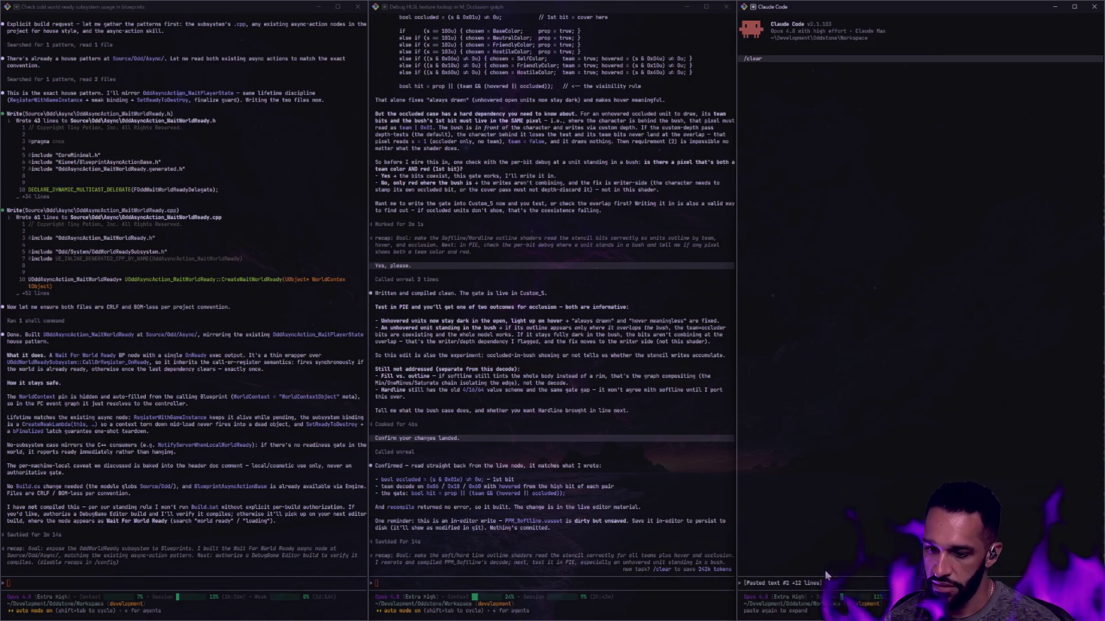
{"action": "key", "text": "shift+Return"}
{"action": "type", "text": "Plesae rea"}
{"action": "key", "text": "BackSpace"}
{"action": "key", "text": "BackSpace"}
{"action": "key", "text": "BackSpace"}
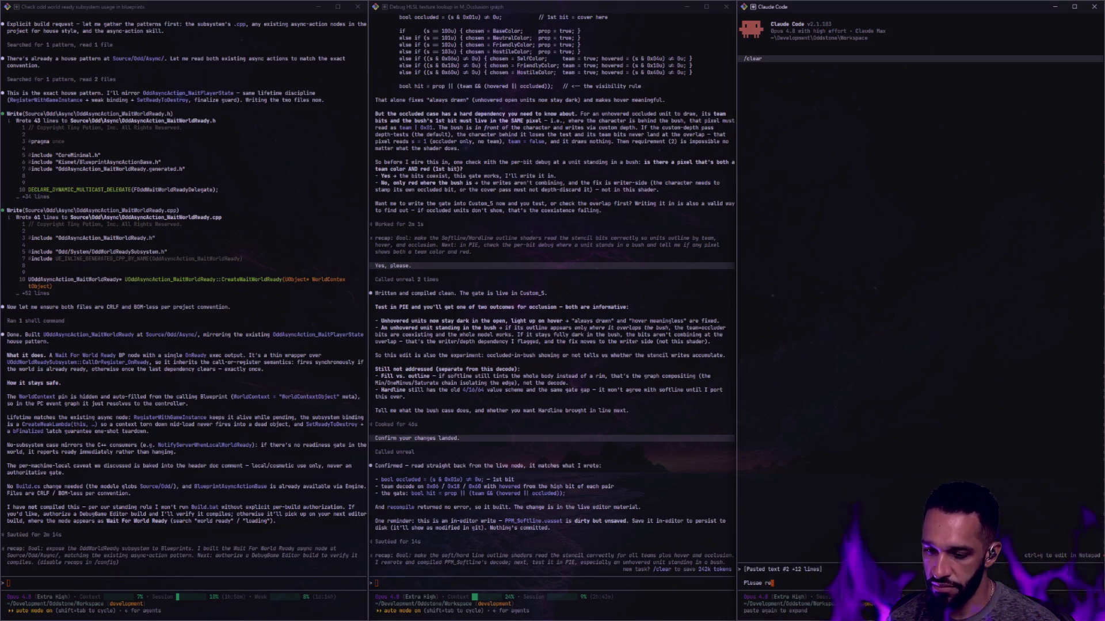
{"action": "type", "text": "use the MC"}
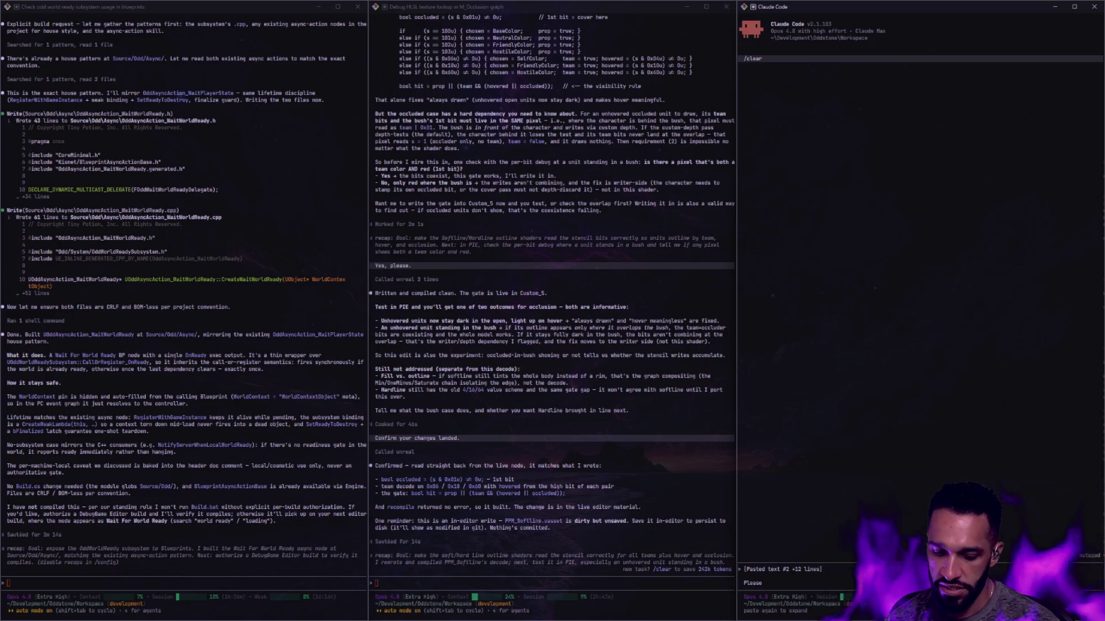
{"action": "type", "text": "P and"}
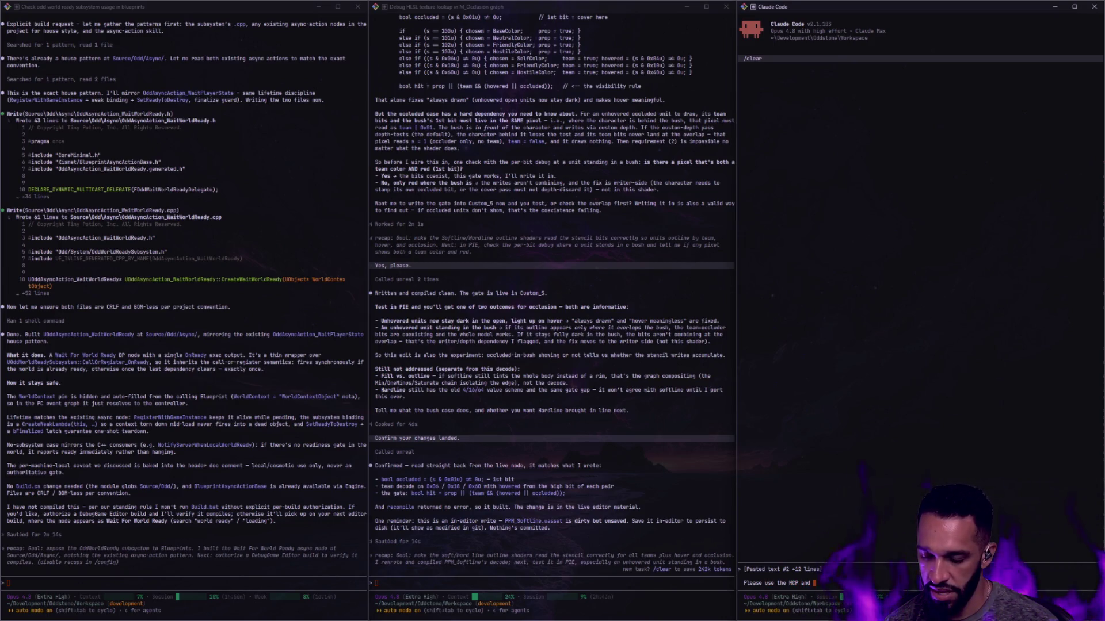
{"action": "type", "text": " read the odd's encountr"}
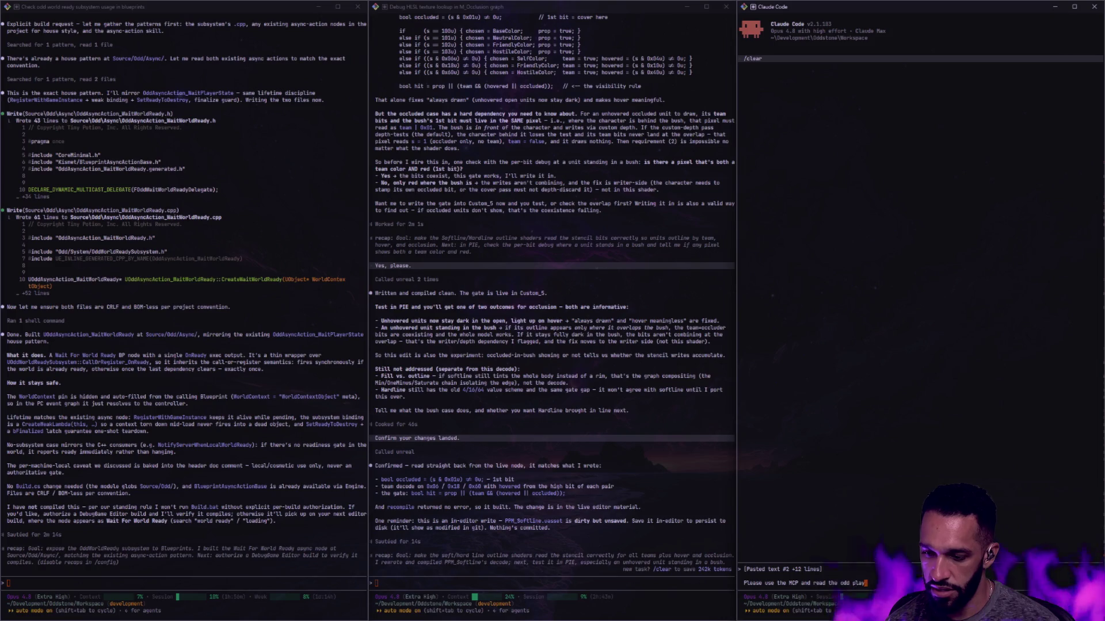
{"action": "type", "text": "oll"}
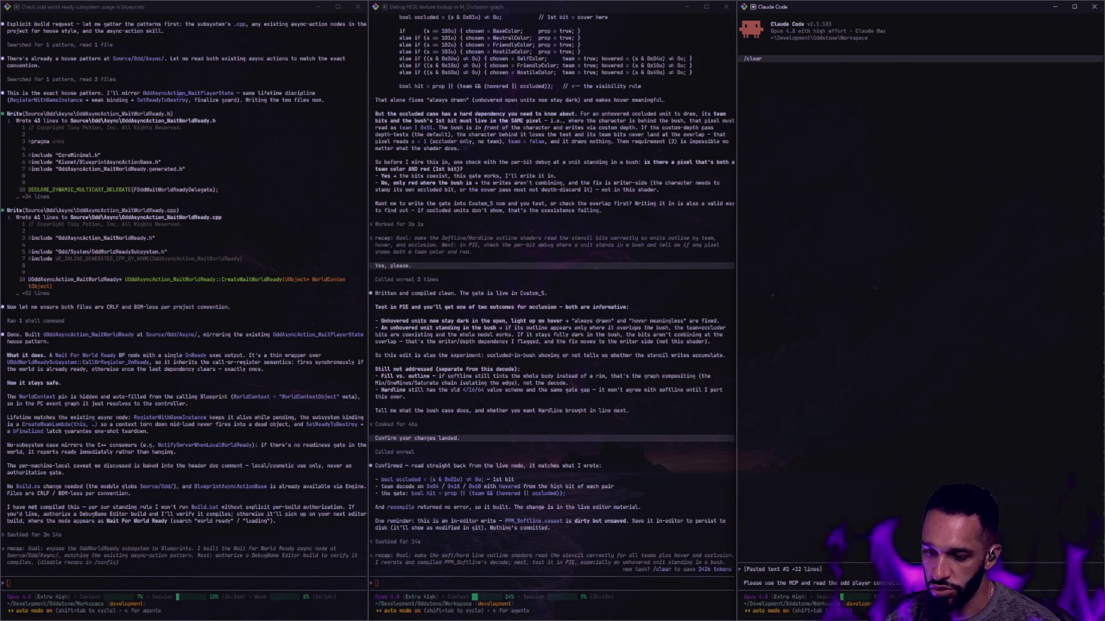
{"action": "type", "text": "er"}
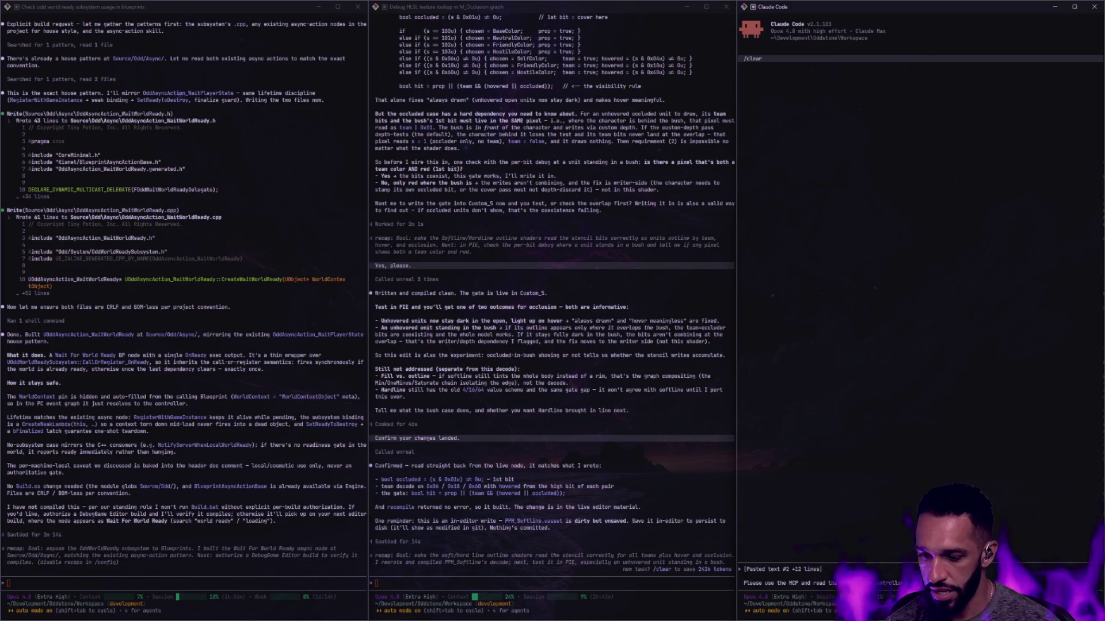
{"action": "type", "text": " event graph for more context."}
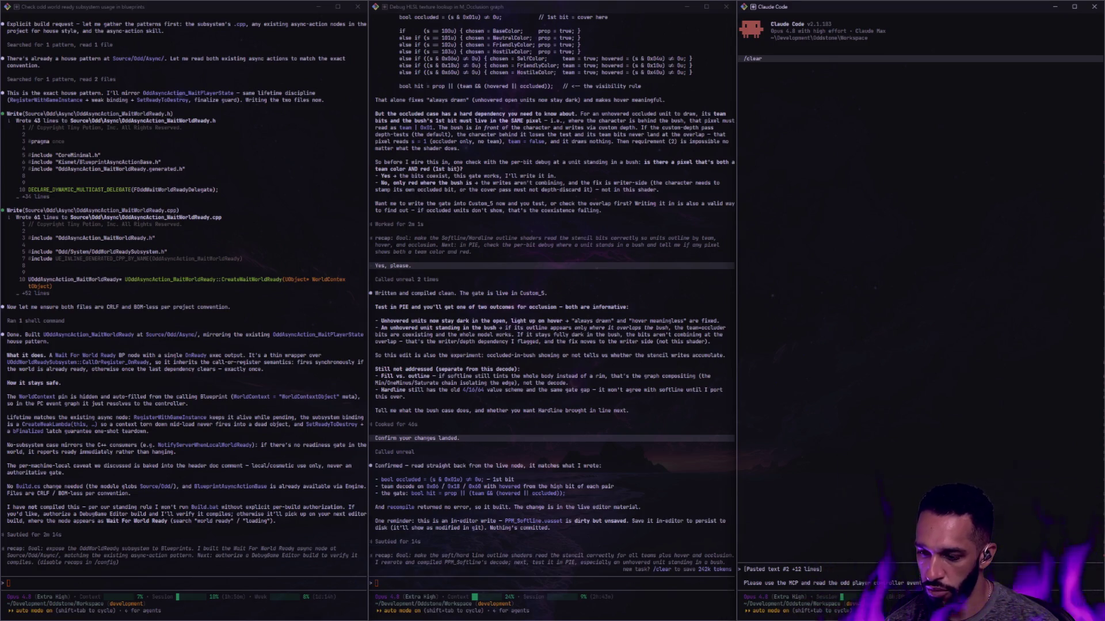
{"action": "key", "text": "Return"}
{"action": "key", "text": "ctrl+super+Right"}
{"action": "key", "text": "ctrl+super+Right"}
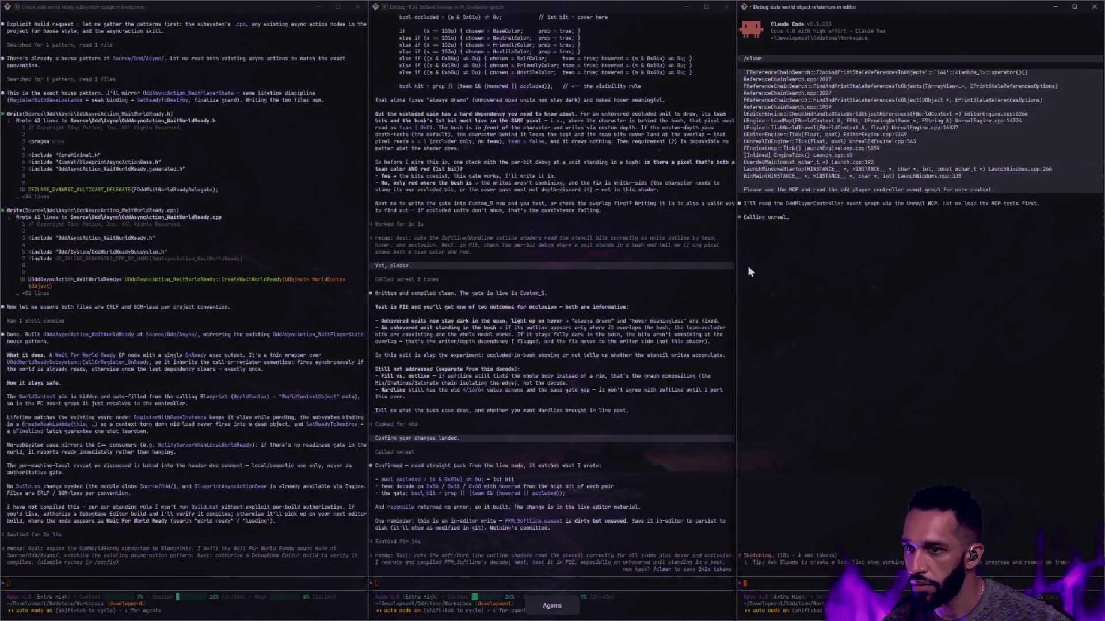
{"action": "left_click", "coordinate": [844, 85]}
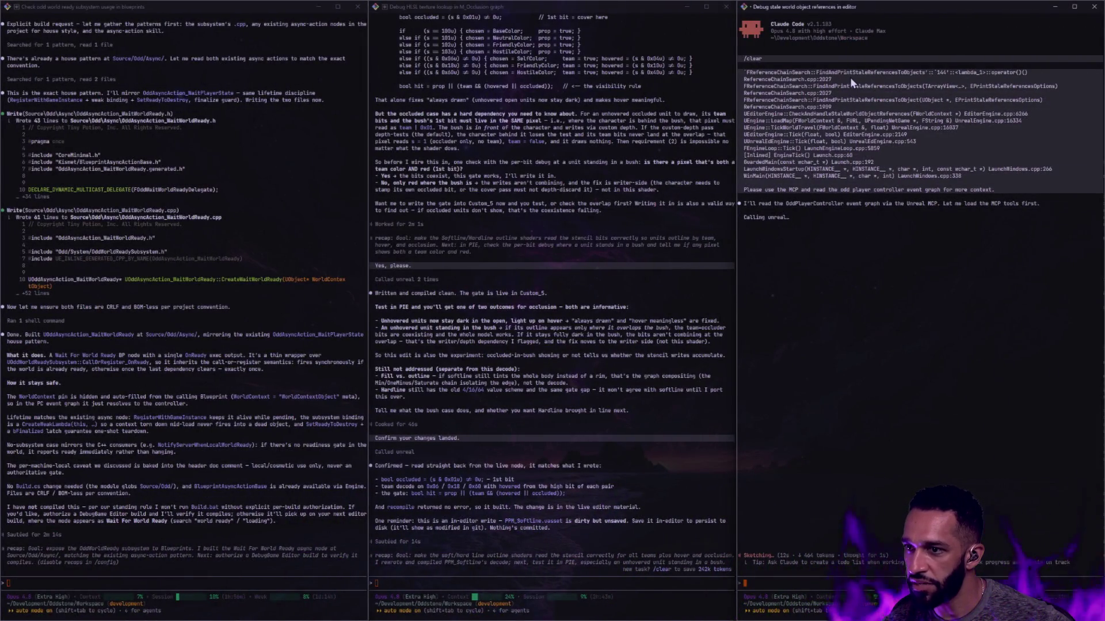
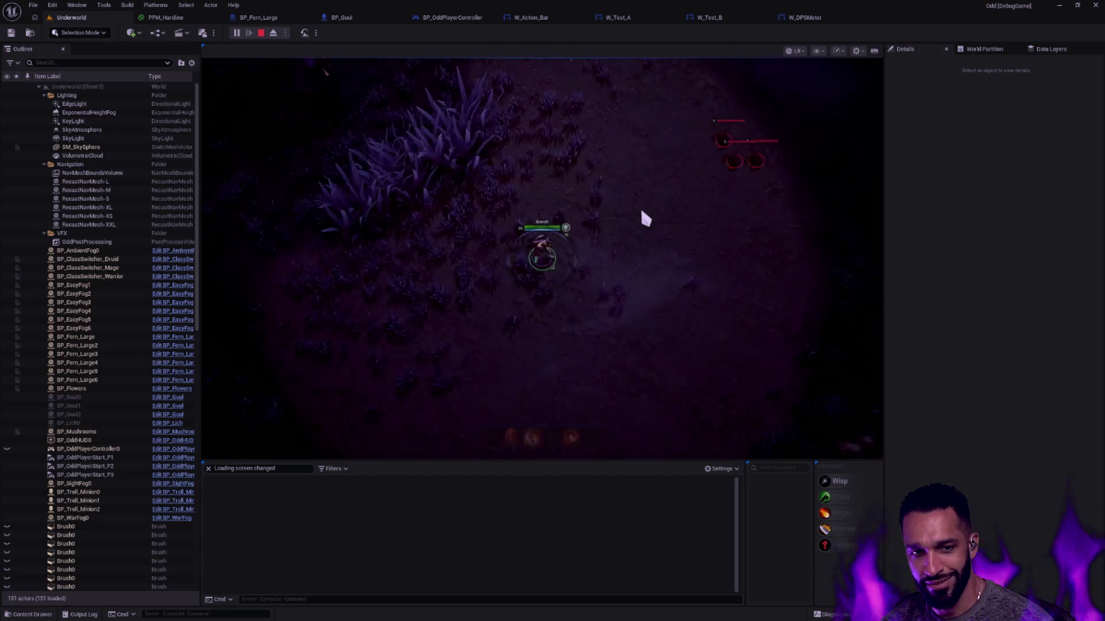
- Walk the player character up-left through the ferns, then switch to the Claude Code desktop
{"action": "mouse_move", "coordinate": [645, 214]}
{"action": "left_mouse_down"}
{"action": "mouse_move", "coordinate": [522, 58]}
{"action": "mouse_move", "coordinate": [475, 291]}
{"action": "mouse_move", "coordinate": [409, 190]}
{"action": "mouse_move", "coordinate": [544, 311]}
{"action": "mouse_move", "coordinate": [486, 354]}
{"action": "mouse_move", "coordinate": [533, 330]}
{"action": "mouse_move", "coordinate": [617, 327]}
{"action": "mouse_move", "coordinate": [606, 344]}
{"action": "mouse_move", "coordinate": [630, 322]}
{"action": "mouse_move", "coordinate": [604, 349]}
{"action": "mouse_move", "coordinate": [630, 333]}
{"action": "mouse_move", "coordinate": [646, 456]}
{"action": "mouse_move", "coordinate": [587, 271]}
{"action": "mouse_move", "coordinate": [646, 295]}
{"action": "mouse_move", "coordinate": [587, 242]}
{"action": "mouse_move", "coordinate": [656, 309]}
{"action": "mouse_move", "coordinate": [623, 315]}
{"action": "mouse_move", "coordinate": [599, 261]}
{"action": "left_mouse_up"}
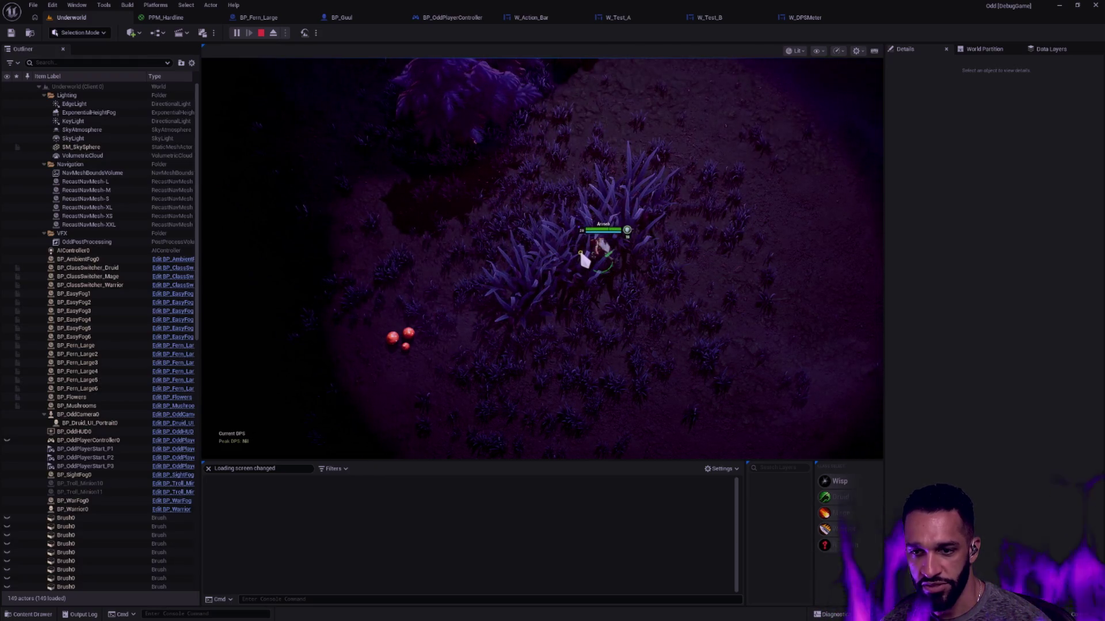
{"action": "key", "text": "ctrl+super+Left"}
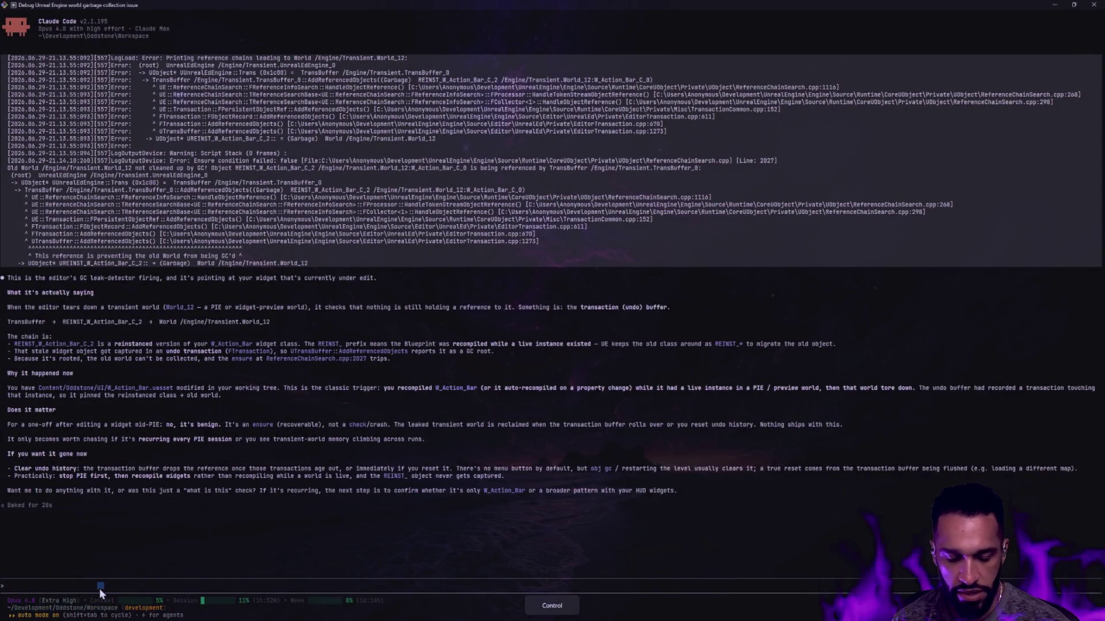
- Quit Claude Code, check git status, and enlarge the terminal text
{"action": "type", "text": "///cl"}
{"action": "key", "text": "ctrl+c"}
{"action": "key", "text": "ctrl+c"}
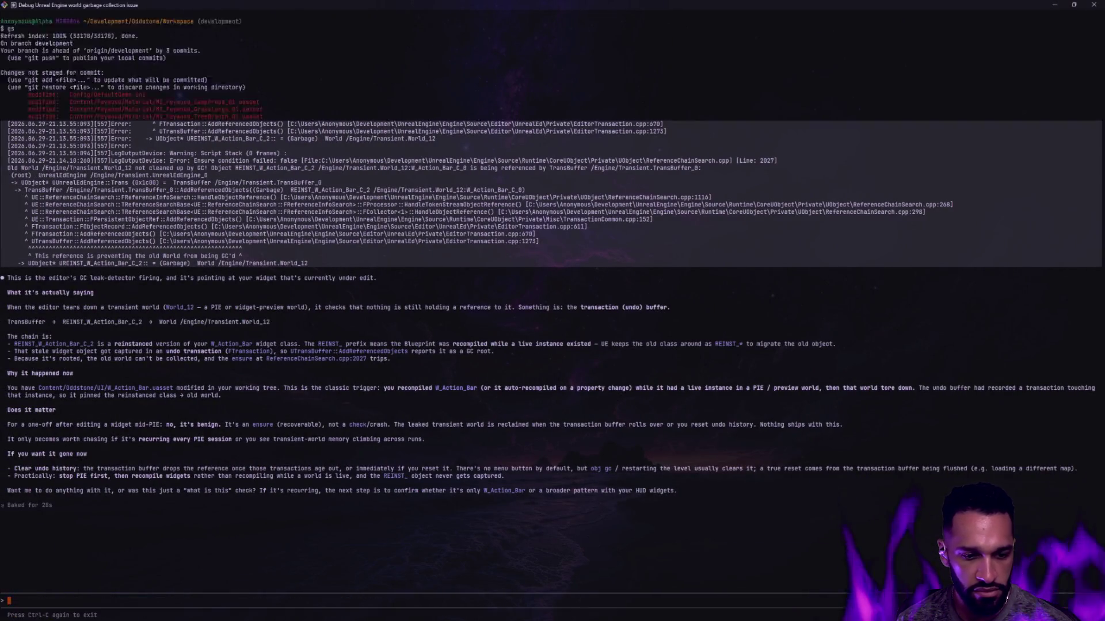
{"action": "type", "text": "clear"}
{"action": "key", "text": "ctrl+l"}
{"action": "type", "text": "gs"}
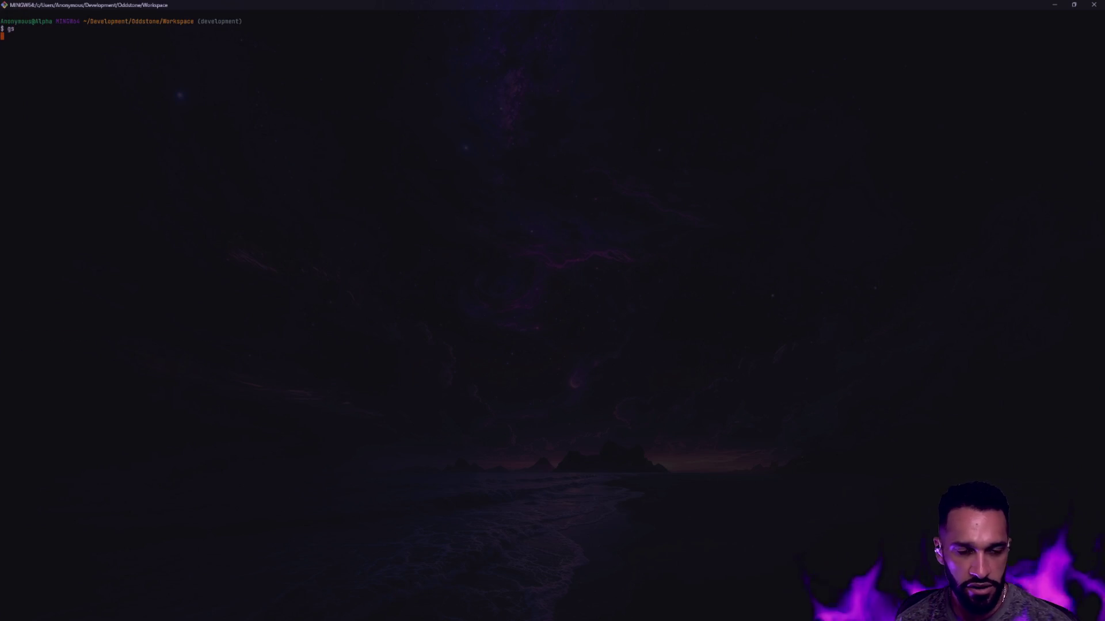
{"action": "key", "text": "Return"}
{"action": "key", "text": "ctrl+plus"}
{"action": "key", "text": "ctrl+plus"}
{"action": "key", "text": "ctrl+plus"}
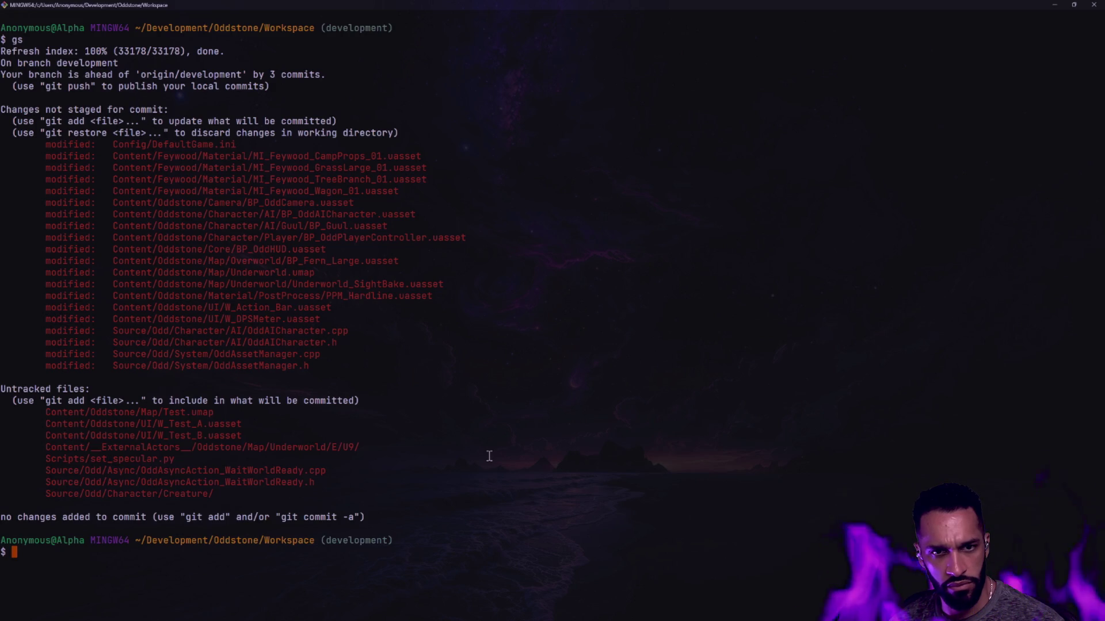
- Stage Content/Feywood/ and commit it as 'Nit prop materials'
{"action": "type", "text": "ga"}
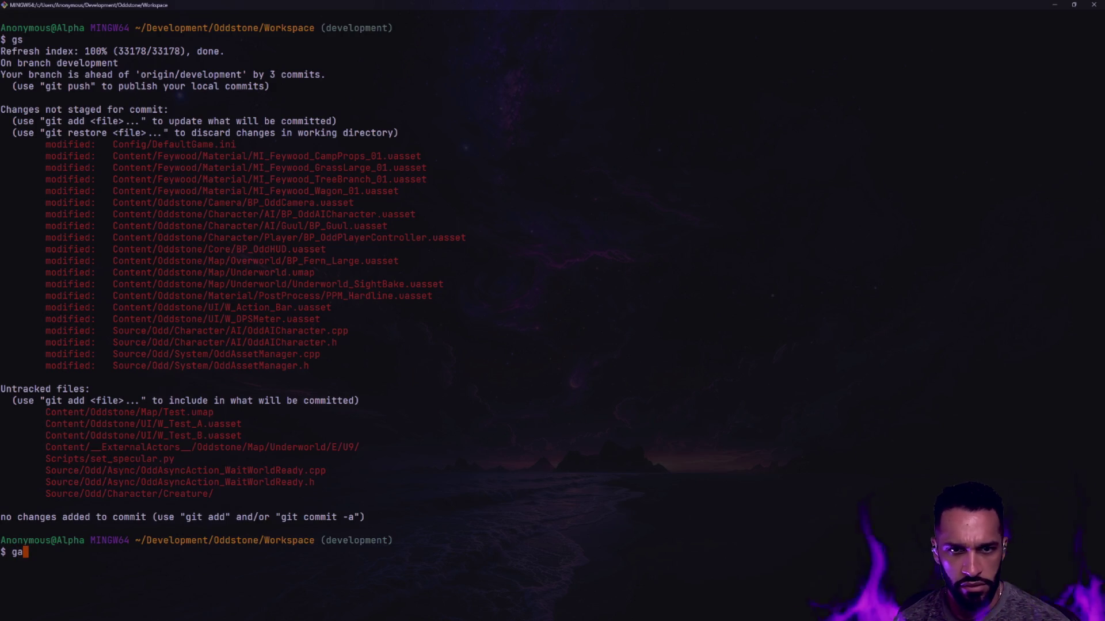
{"action": "type", "text": " Content/Feywood/"}
{"action": "key", "text": "Return"}
{"action": "type", "text": "gs"}
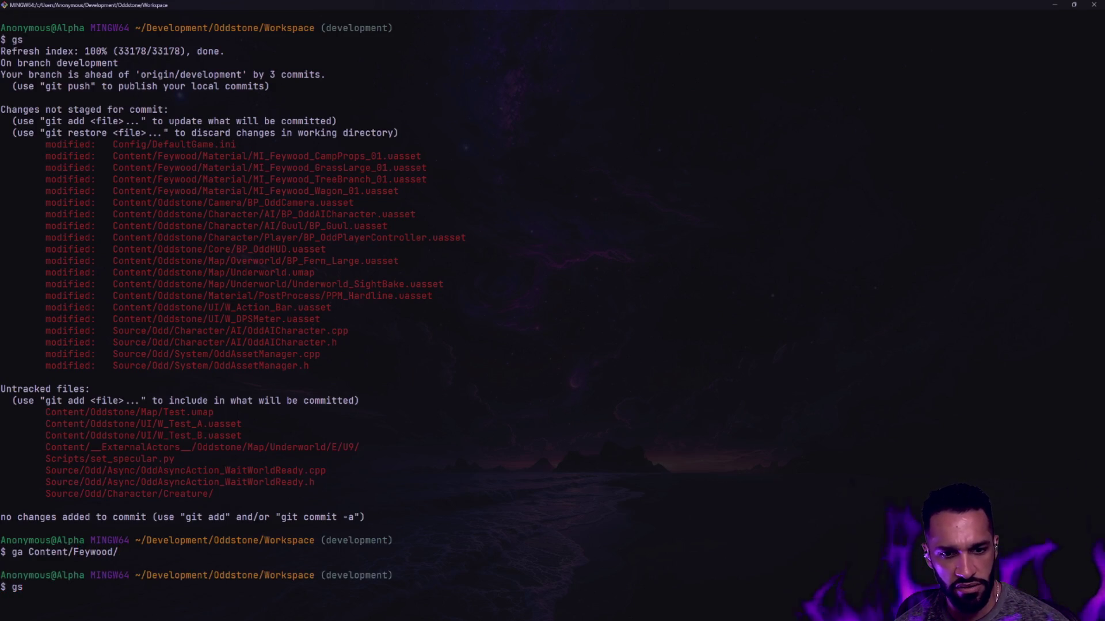
{"action": "key", "text": "Return"}
{"action": "type", "text": "gc -"}
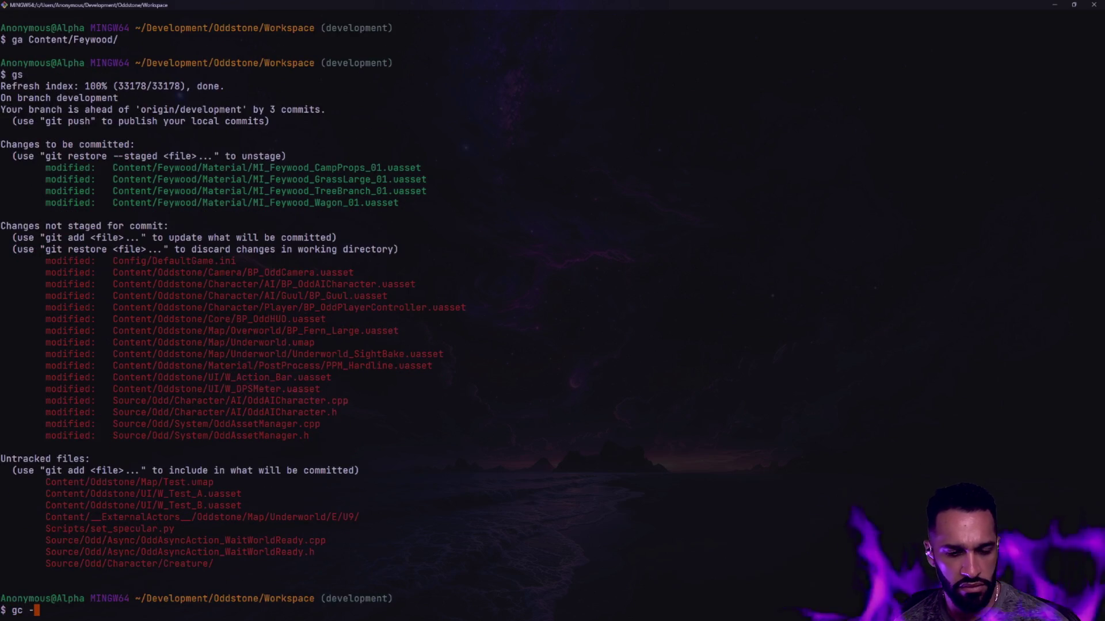
{"action": "type", "text": "m 'Nit prop materials'"}
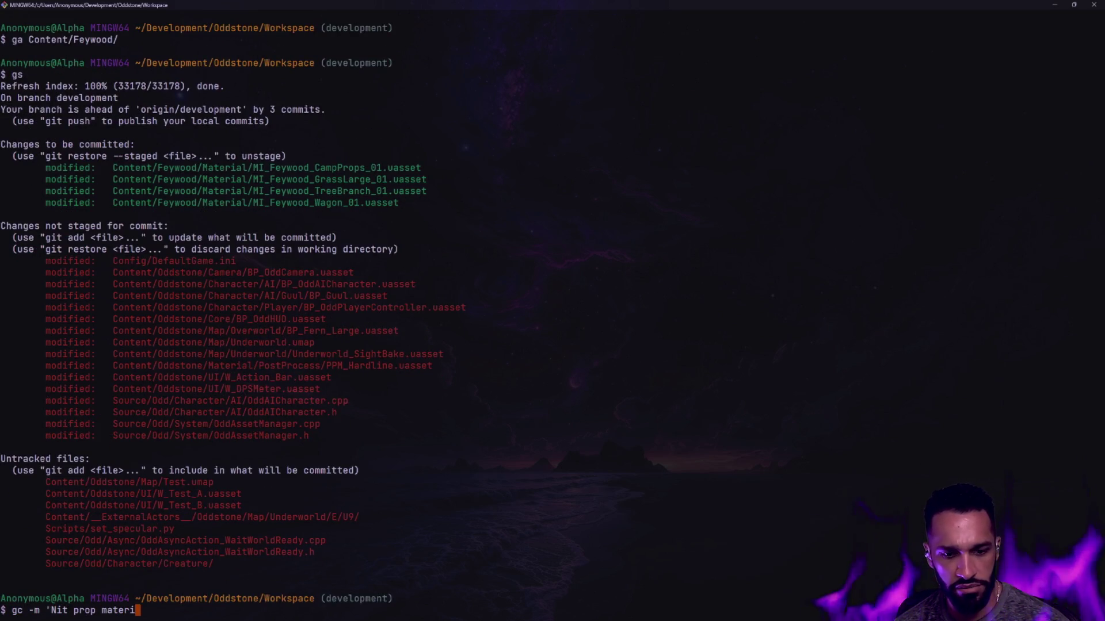
{"action": "key", "text": "Return"}
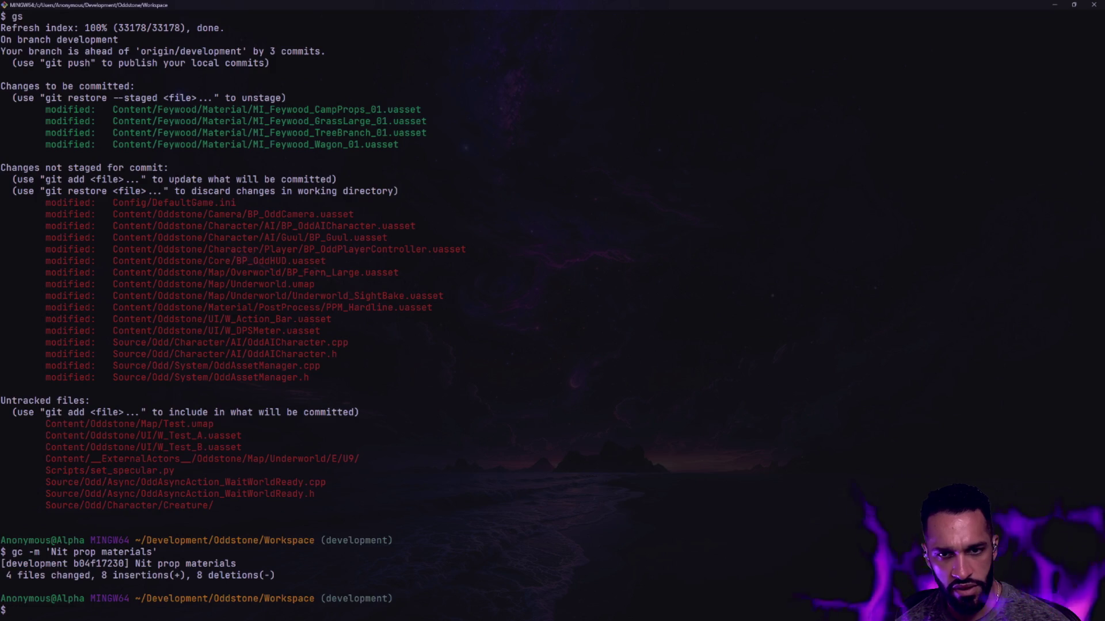
- Stage the Content/Oddstone/Camera/ folder and check git status
{"action": "type", "text": "ga Content/Oddstone/Ca"}
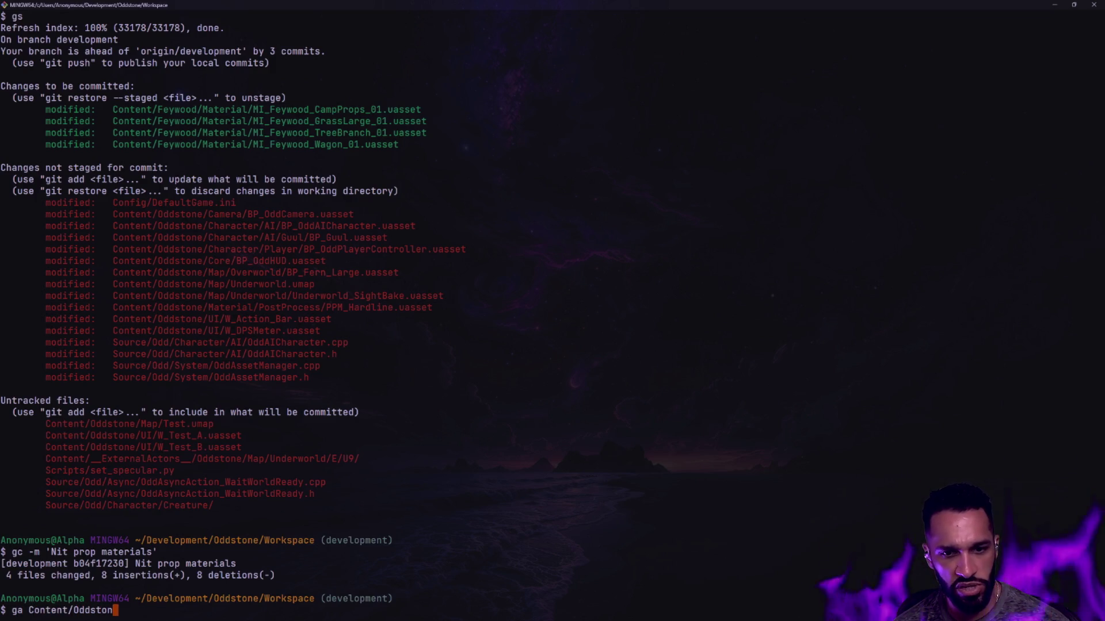
{"action": "key", "text": "Tab"}
{"action": "key", "text": "Return"}
{"action": "type", "text": "gs"}
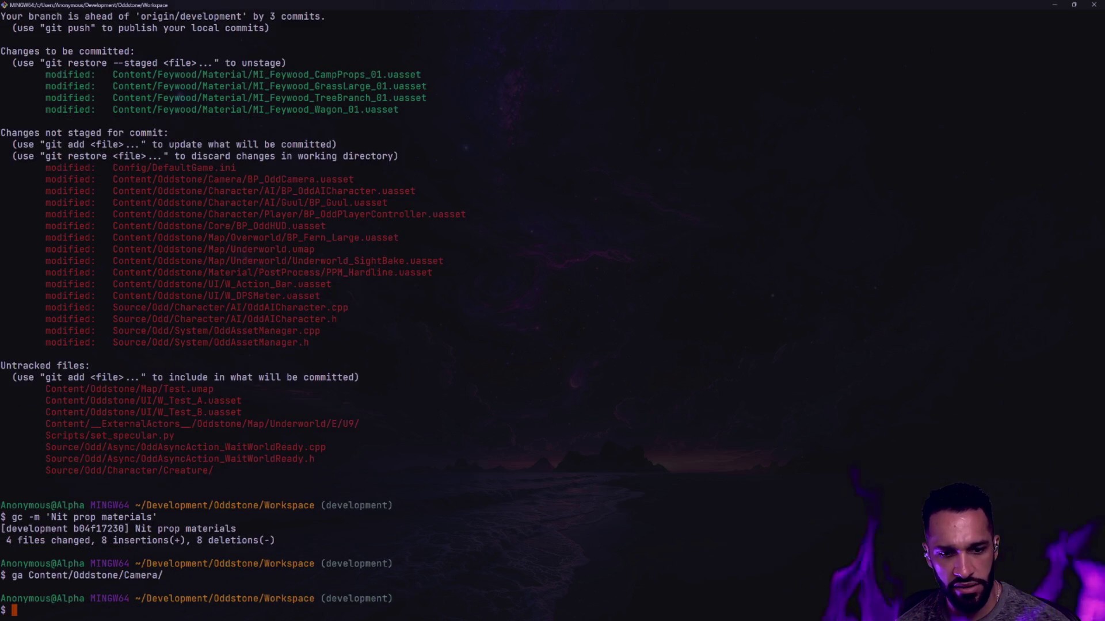
{"action": "key", "text": "Return"}
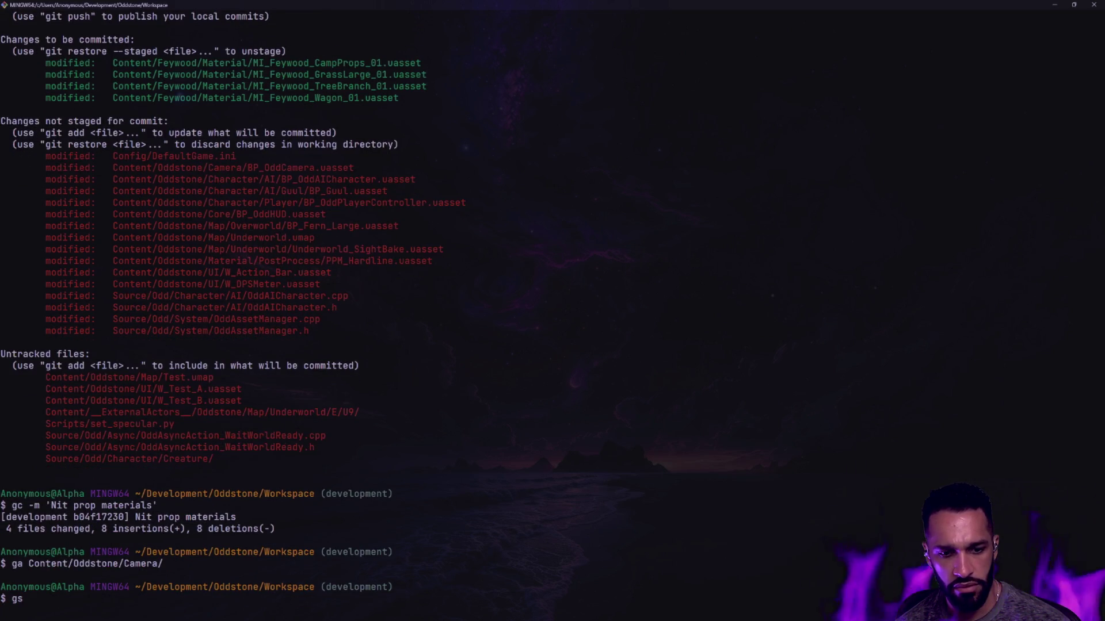
- Commit the camera change as 'Hide player portrait prototype'
{"action": "type", "text": "c -m 'Hide "}
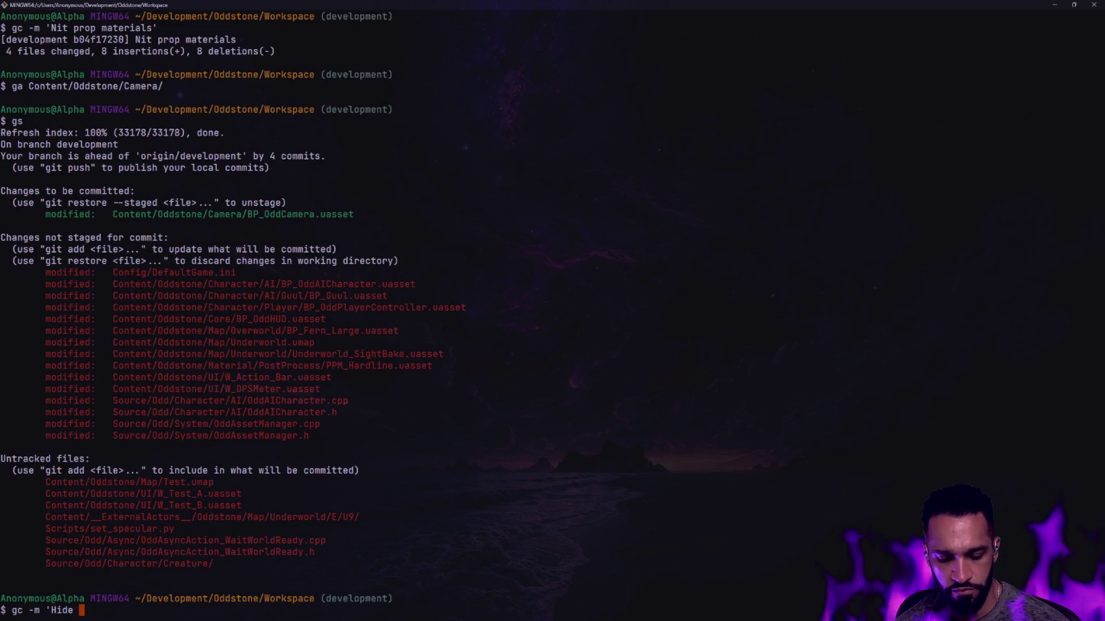
{"action": "type", "text": "WIP "}
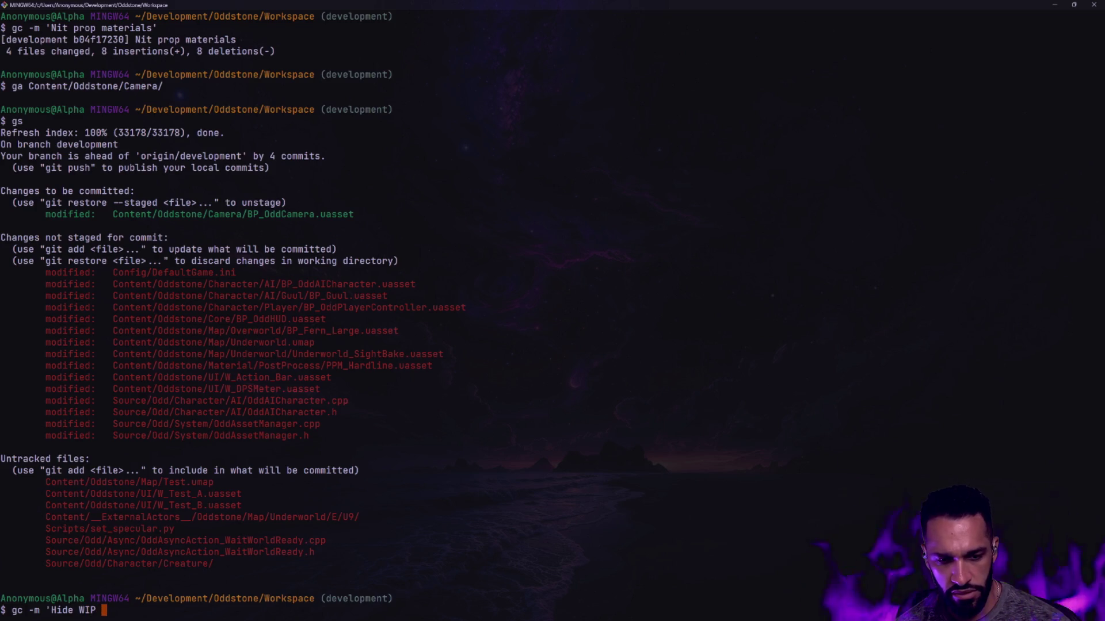
{"action": "type", "text": "play"}
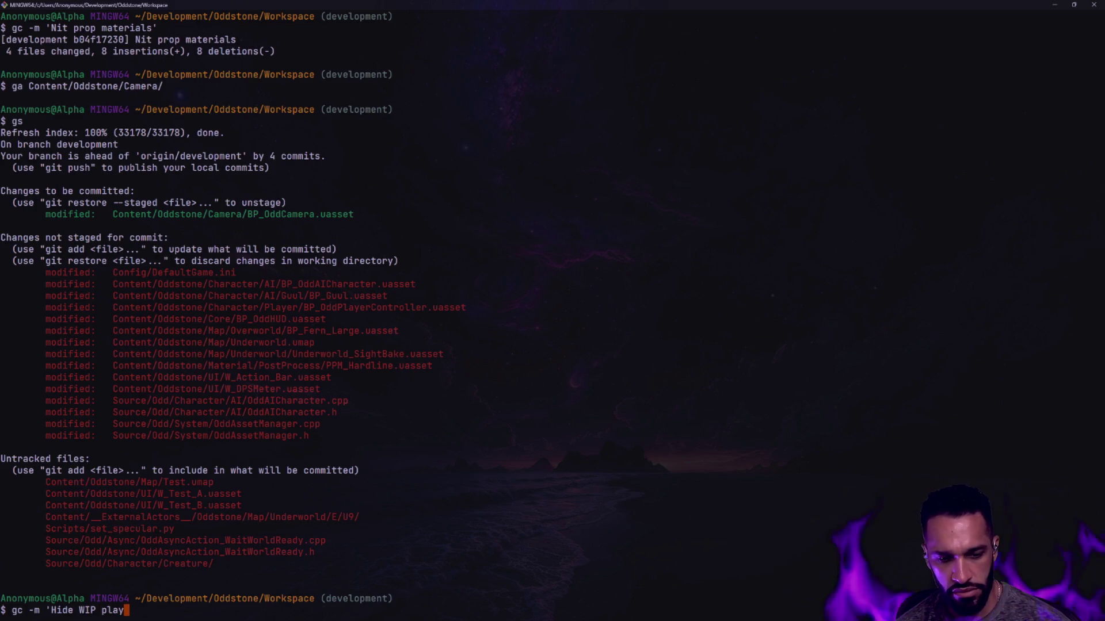
{"action": "type", "text": "er portrait'"}
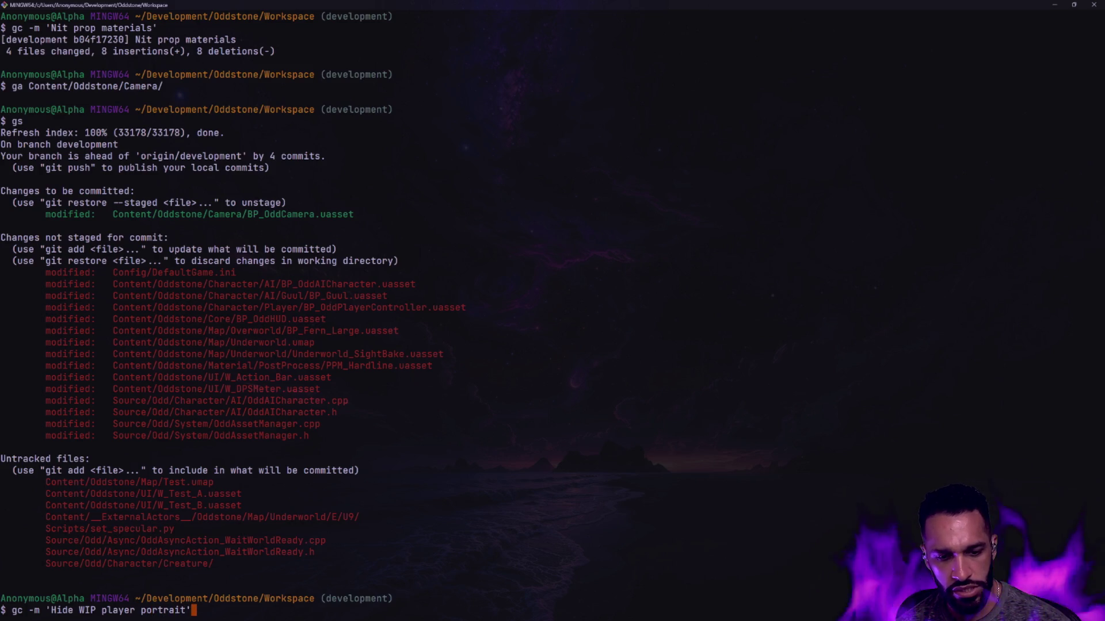
{"action": "key", "text": "BackSpace"}
{"action": "key", "text": "BackSpace"}
{"action": "key", "text": "BackSpace"}
{"action": "type", "text": "player portrait prototype"}
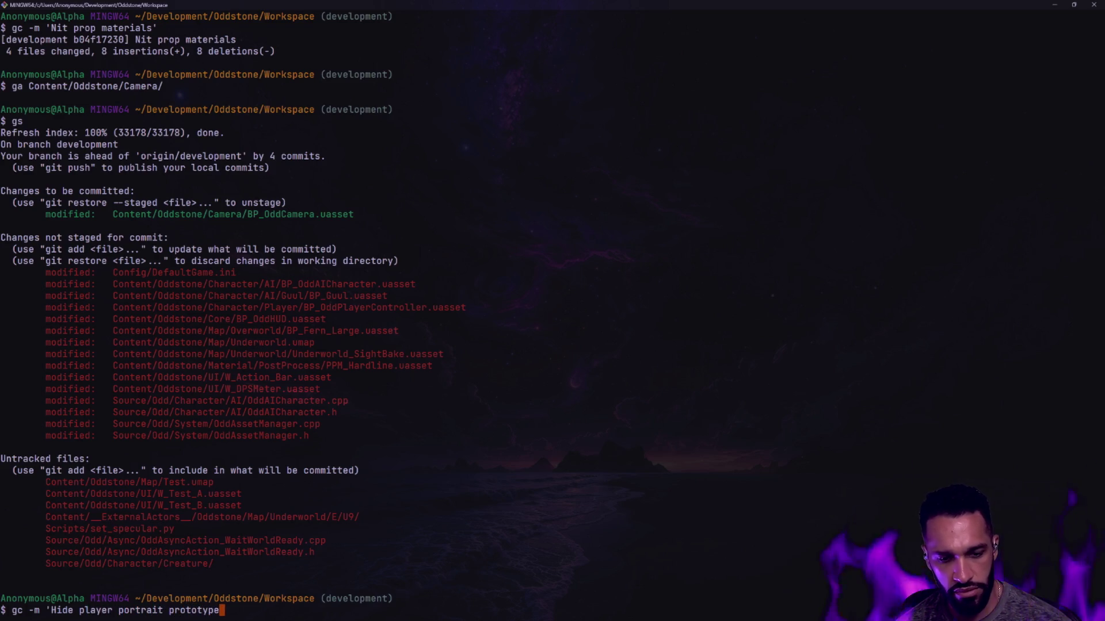
{"action": "type", "text": "'"}
{"action": "key", "text": "Return"}
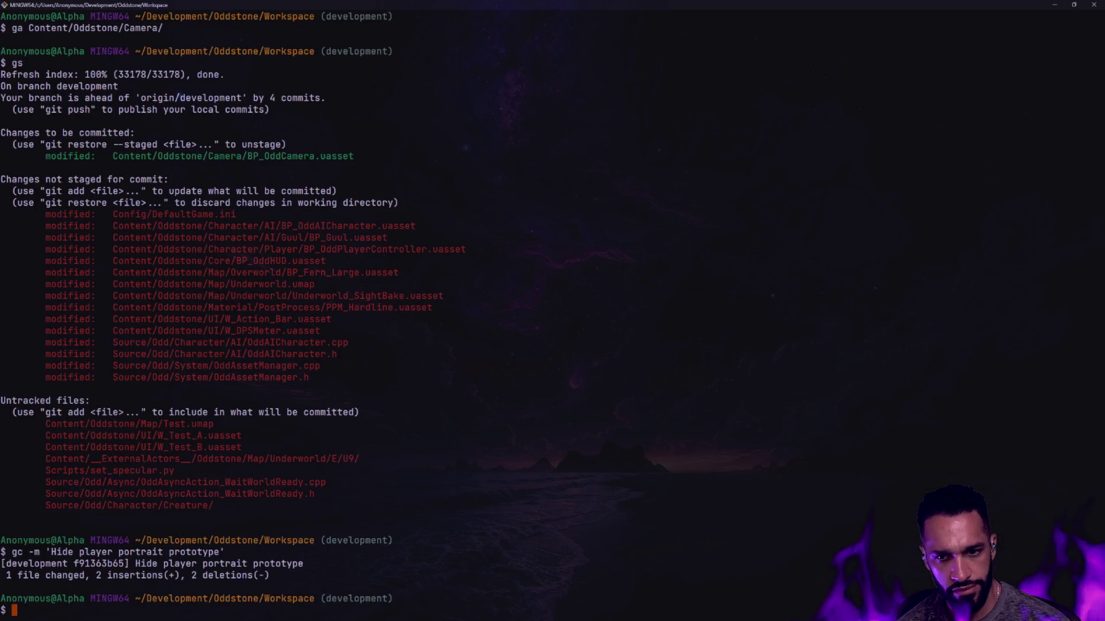
{"action": "type", "text": "ga Content/Oddstone/"}
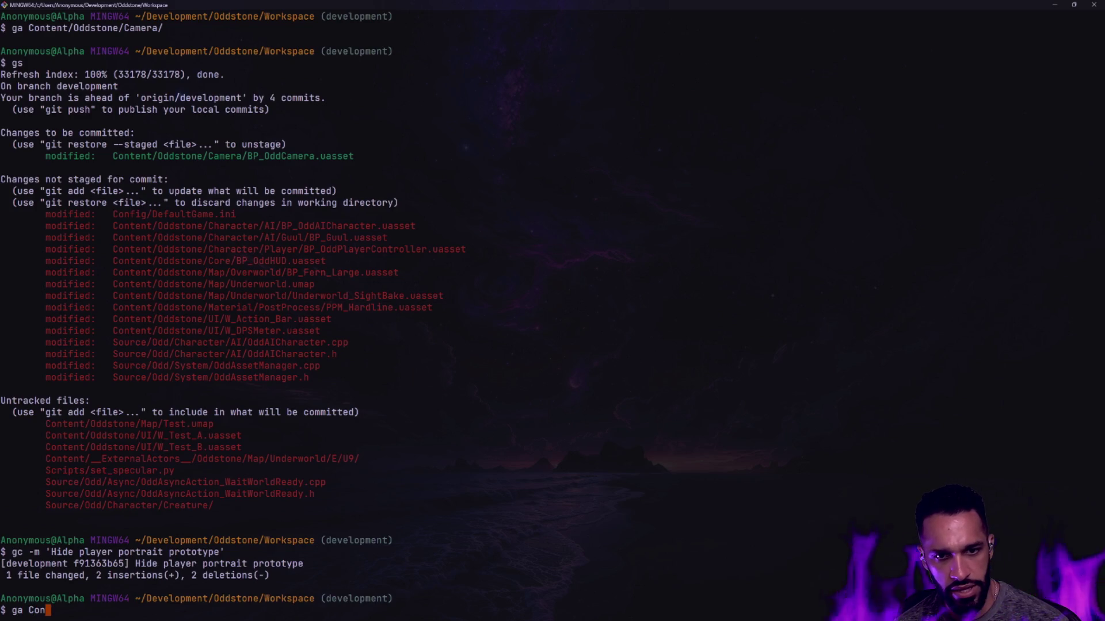
{"action": "type", "text": "Map/"}
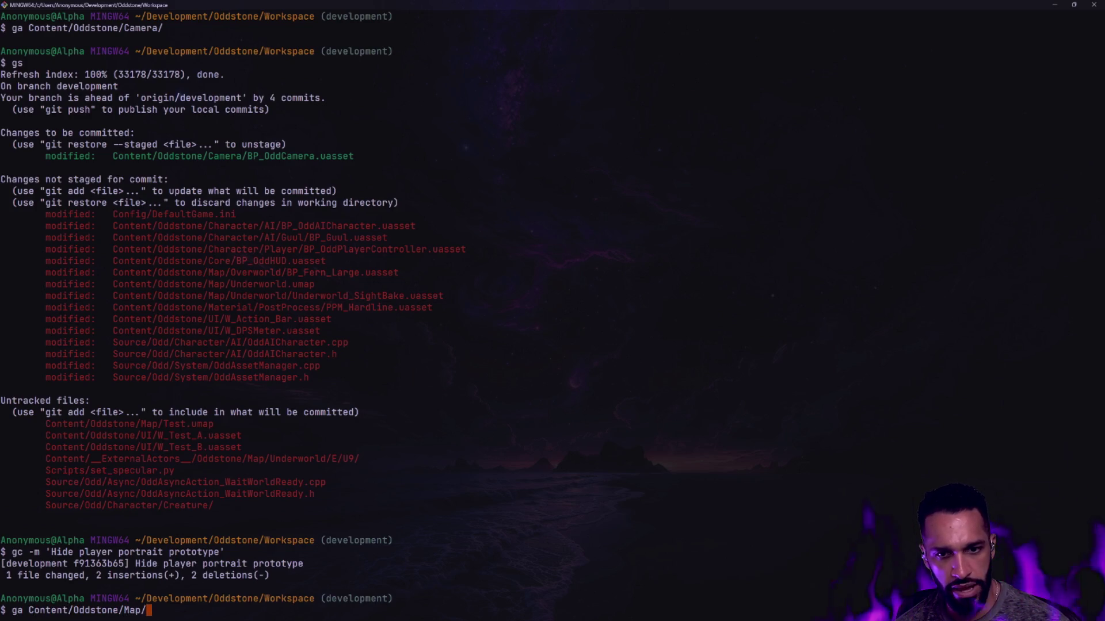
{"action": "type", "text": "Underworld."}
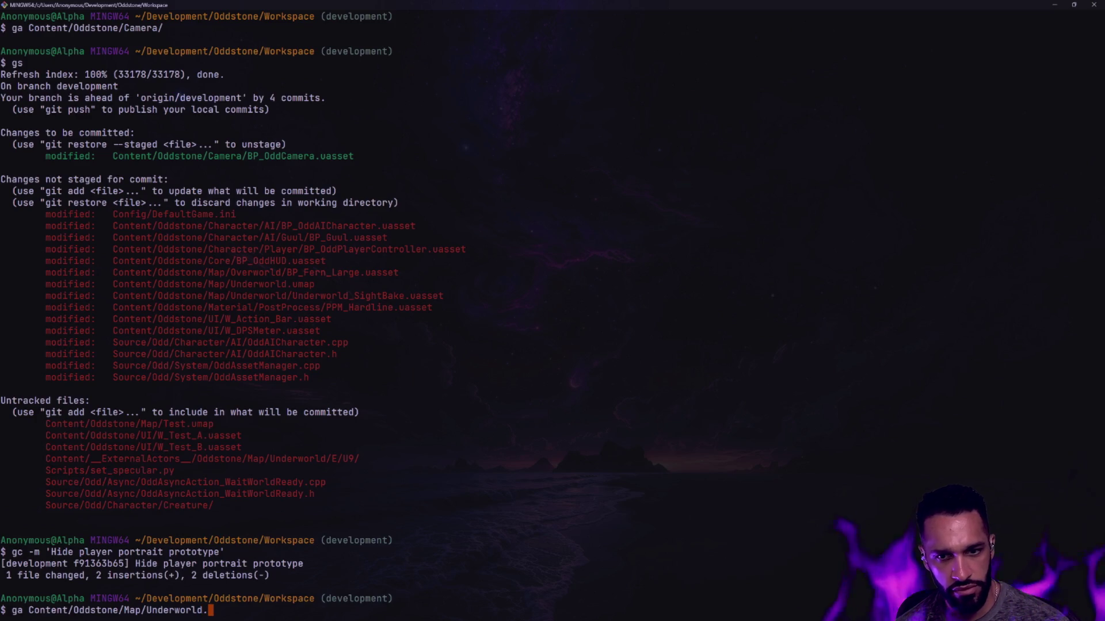
- Stage all Content/Oddstone/Map/Underworld* files and check git status
{"action": "key", "text": "BackSpace"}
{"action": "type", "text": "*"}
{"action": "key", "text": "Return"}
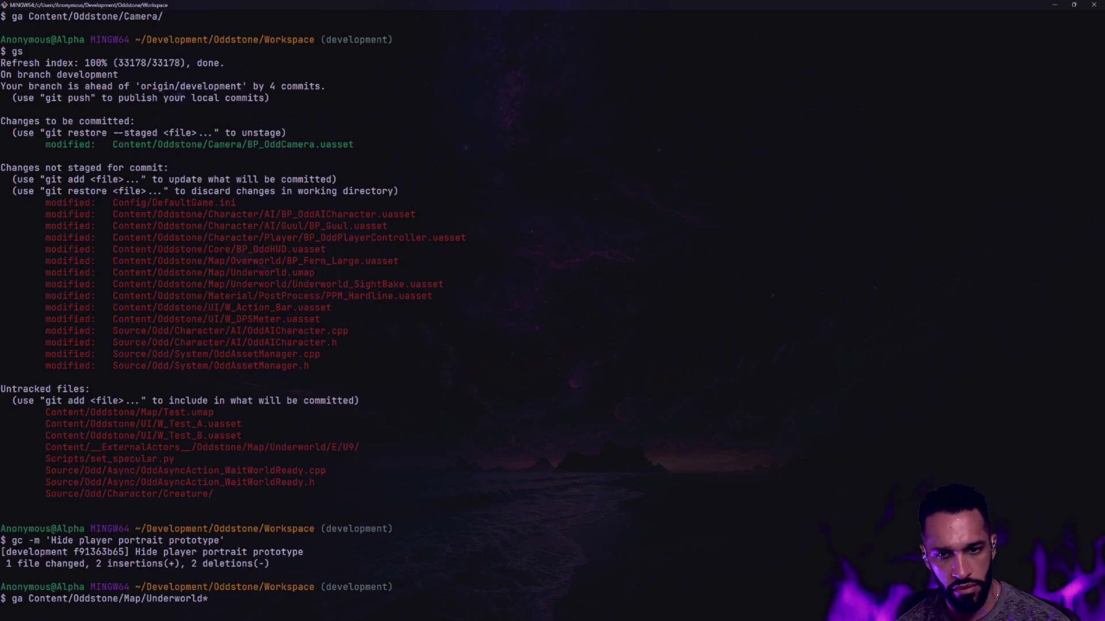
{"action": "type", "text": "gs"}
{"action": "key", "text": "Return"}
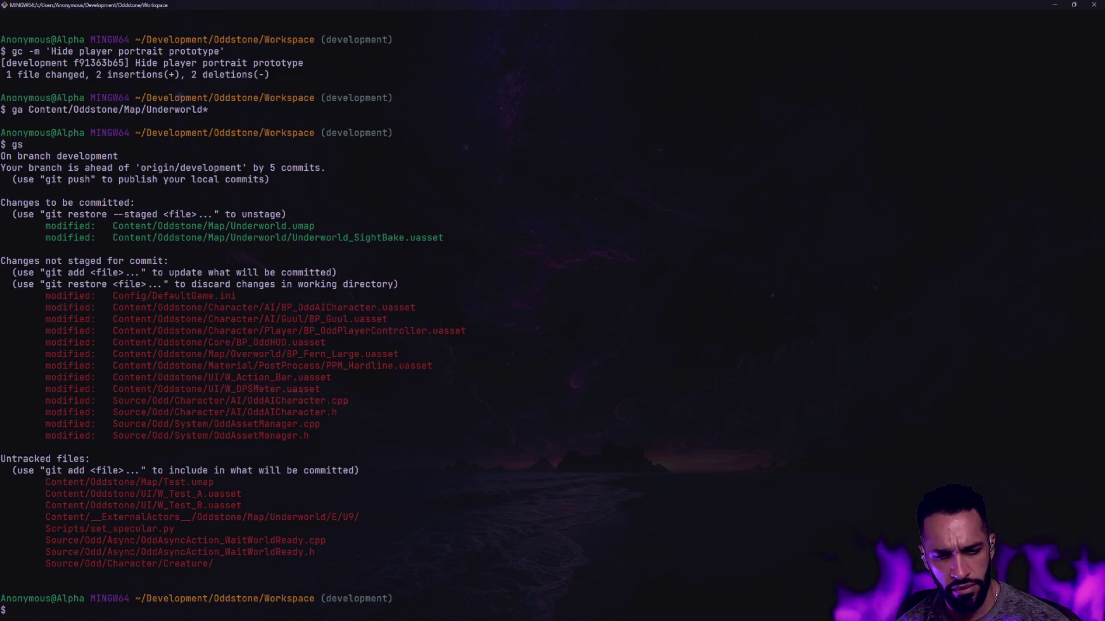
- Stage the Content/__ external actors folder and commit as 'Update sight back for map: Underworld'
{"action": "type", "text": "ga Content/__*"}
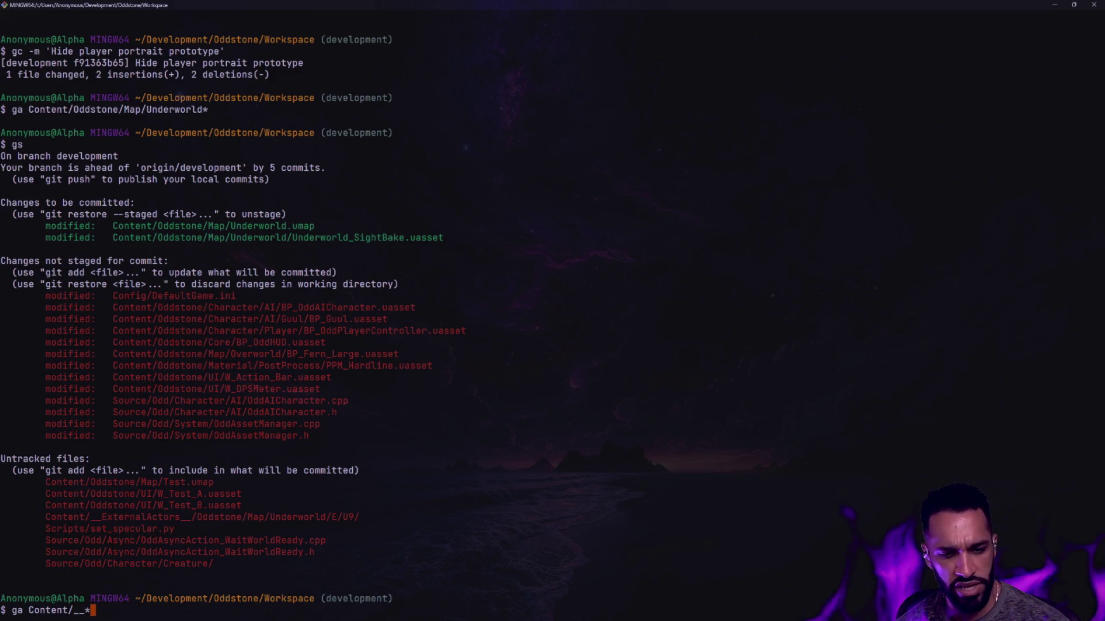
{"action": "key", "text": "Return"}
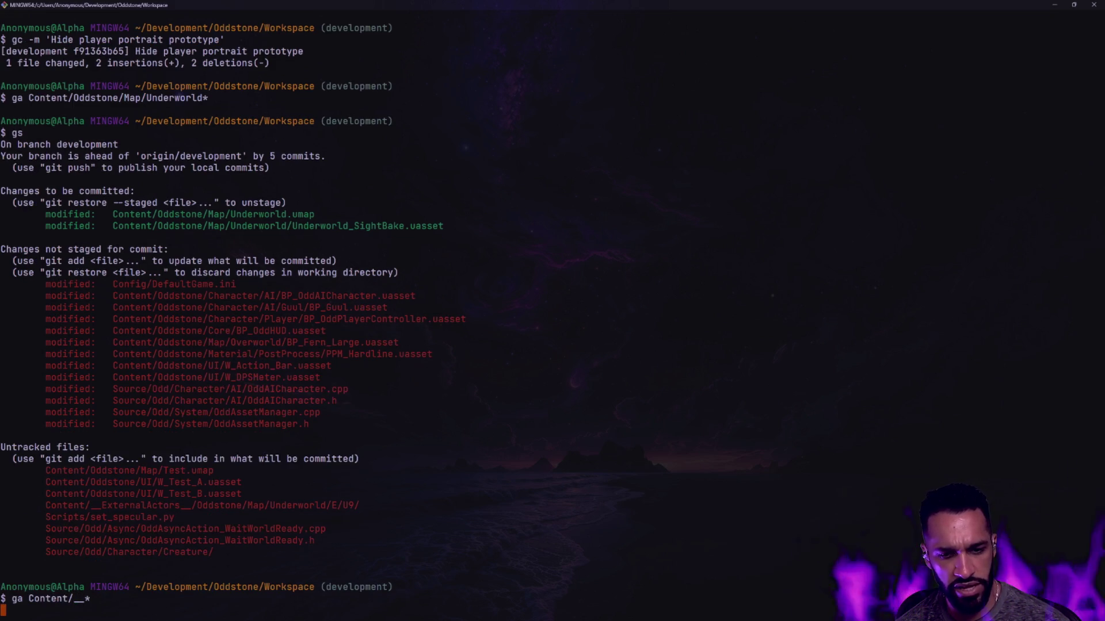
{"action": "type", "text": "gs"}
{"action": "key", "text": "Return"}
{"action": "type", "text": "g"}
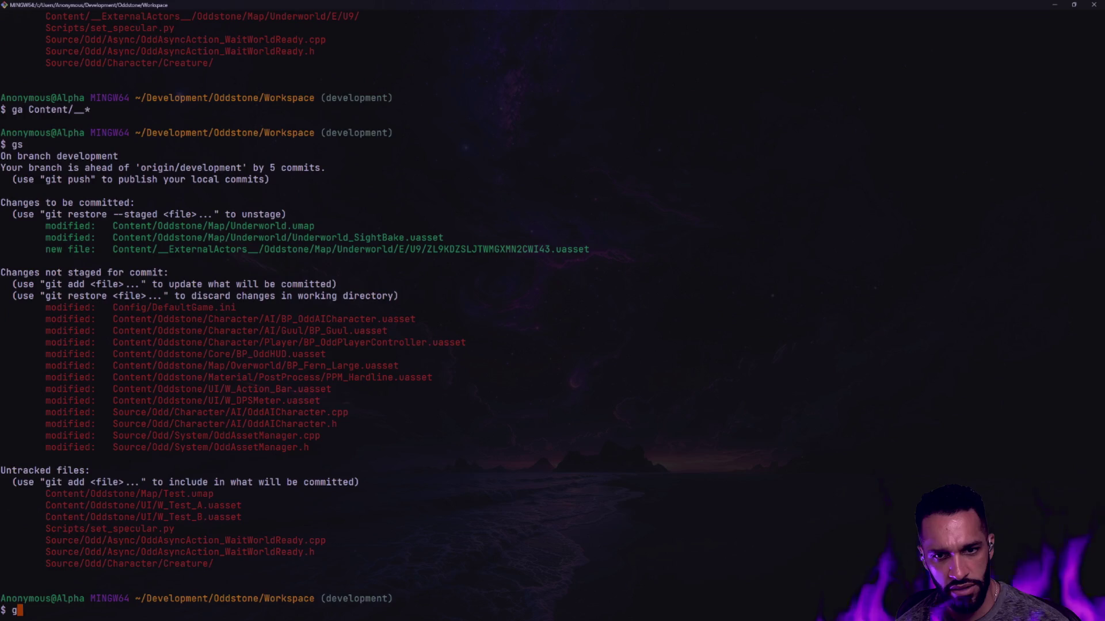
{"action": "type", "text": "c -m 'Update"}
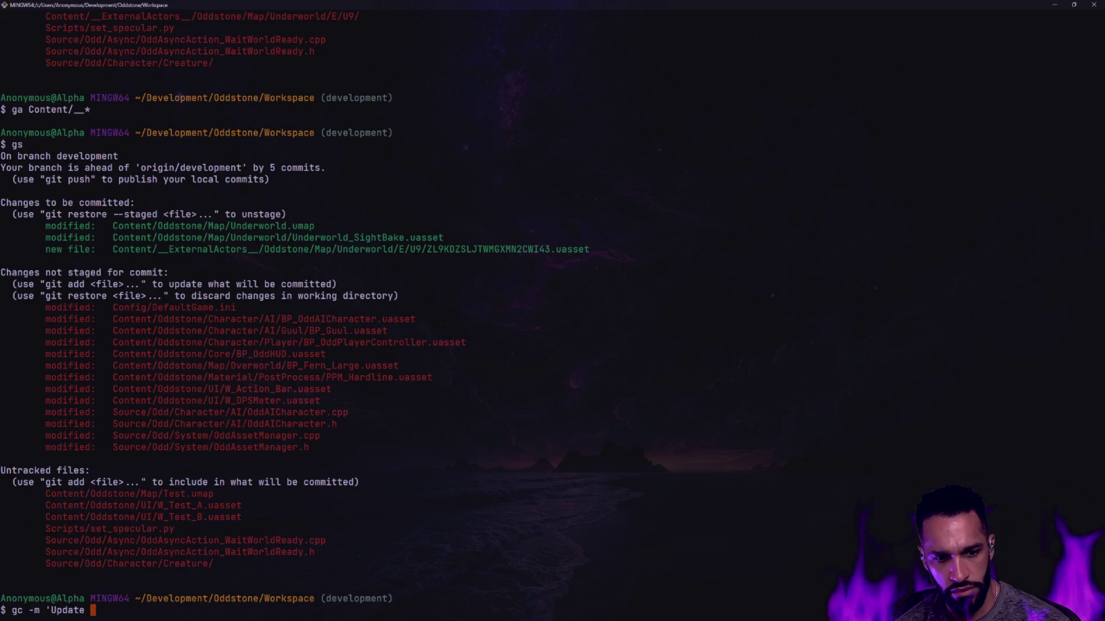
{"action": "type", "text": "ight back for map: Underworld'"}
{"action": "key", "text": "Return"}
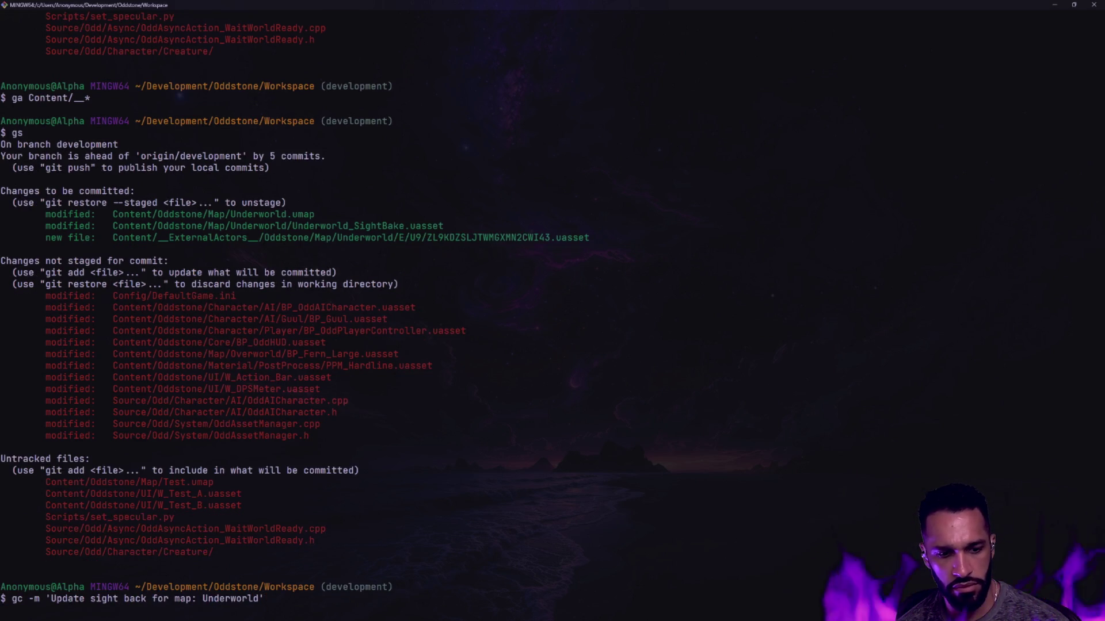
- Amend the last commit message in vim, changing 'back' to 'bake'
{"action": "type", "text": "gc --"}
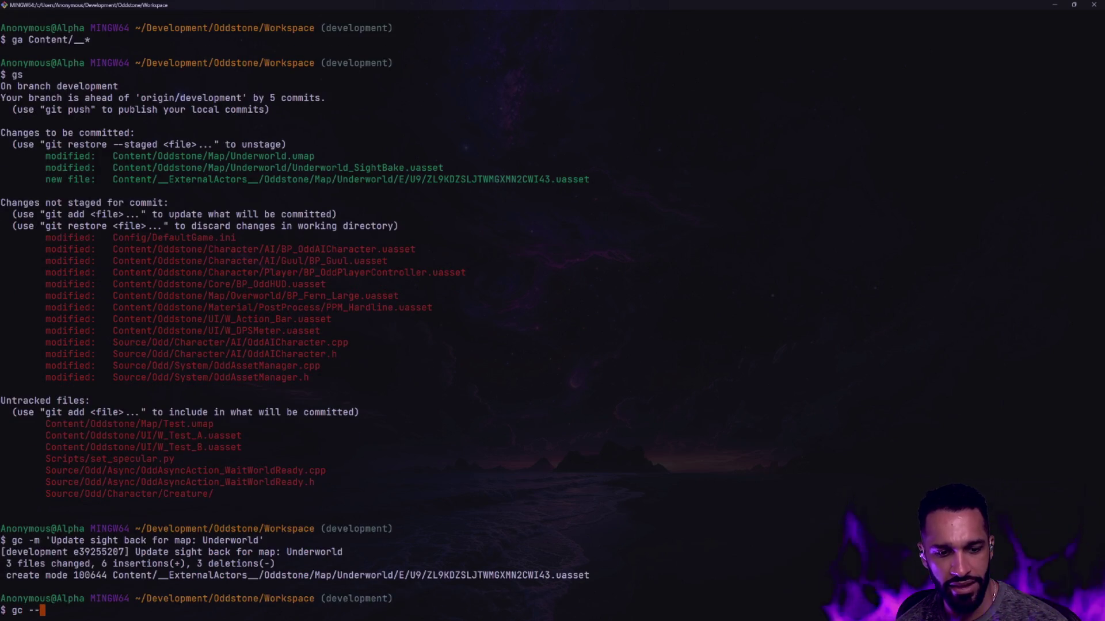
{"action": "type", "text": "amend"}
{"action": "key", "text": "Return"}
{"action": "key", "text": "w"}
{"action": "key", "text": "w"}
{"action": "type", "text": "cwbake"}
{"action": "key", "text": "Escape"}
{"action": "type", "text": ":wq"}
{"action": "key", "text": "Return"}
- Push the amended commit with gp and switch to the agents desktop
{"action": "type", "text": "gp"}
{"action": "key", "text": "Return"}
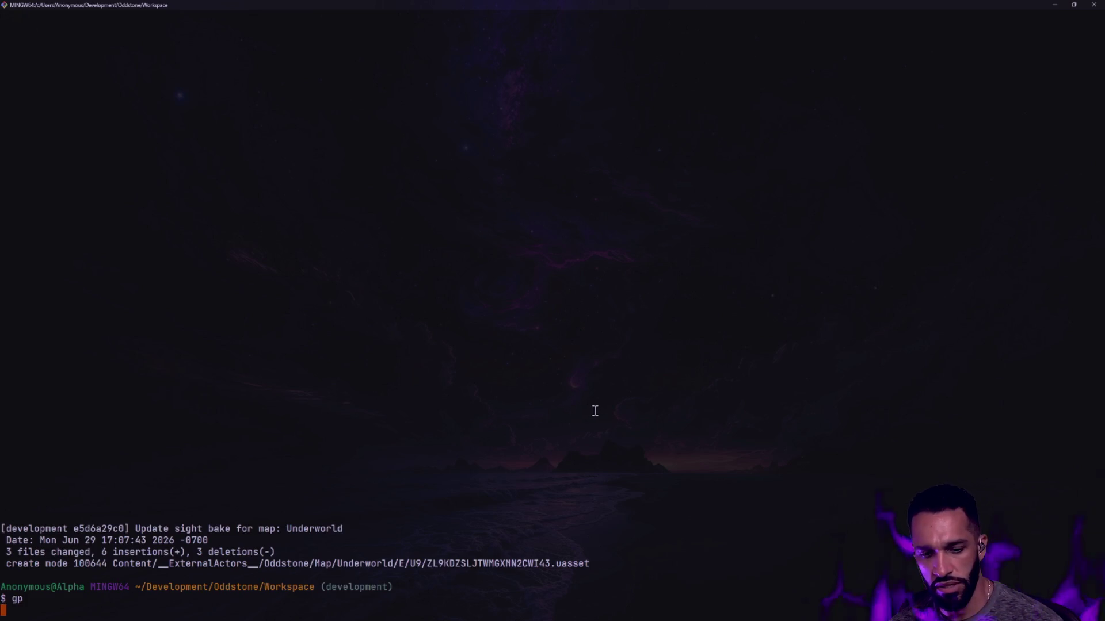
{"action": "key", "text": "ctrl+super+Right"}
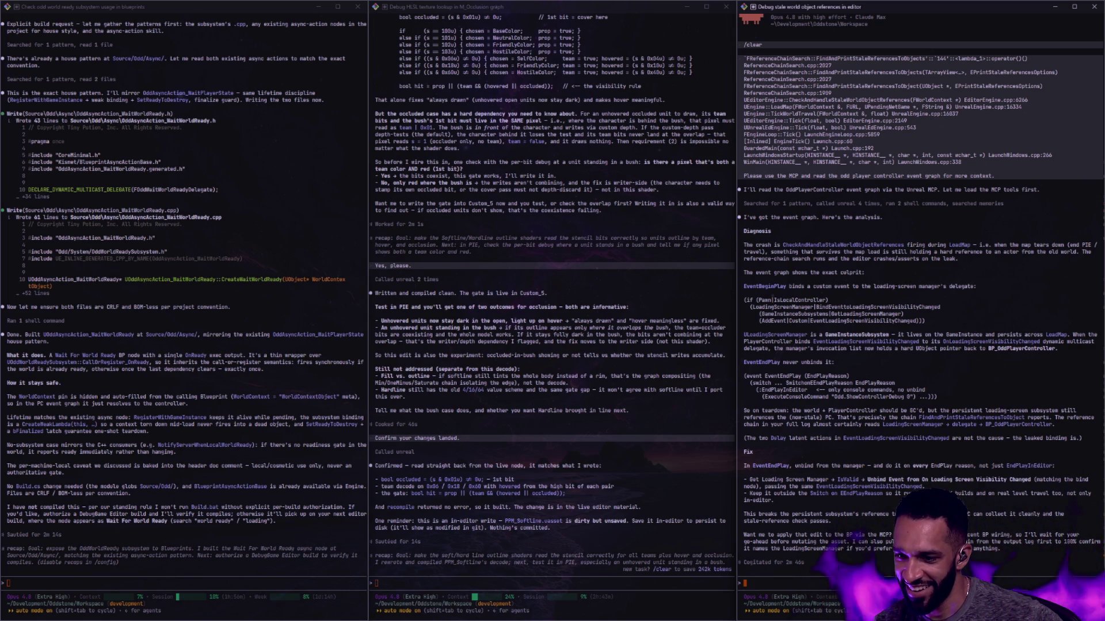
- Send 'Sure, I trust you.' to the right-hand Claude Code agent, then switch to Rider
{"action": "type", "text": "Sure, gi"}
{"action": "key", "text": "BackSpace"}
{"action": "key", "text": "BackSpace"}
{"action": "type", "text": "I tru"}
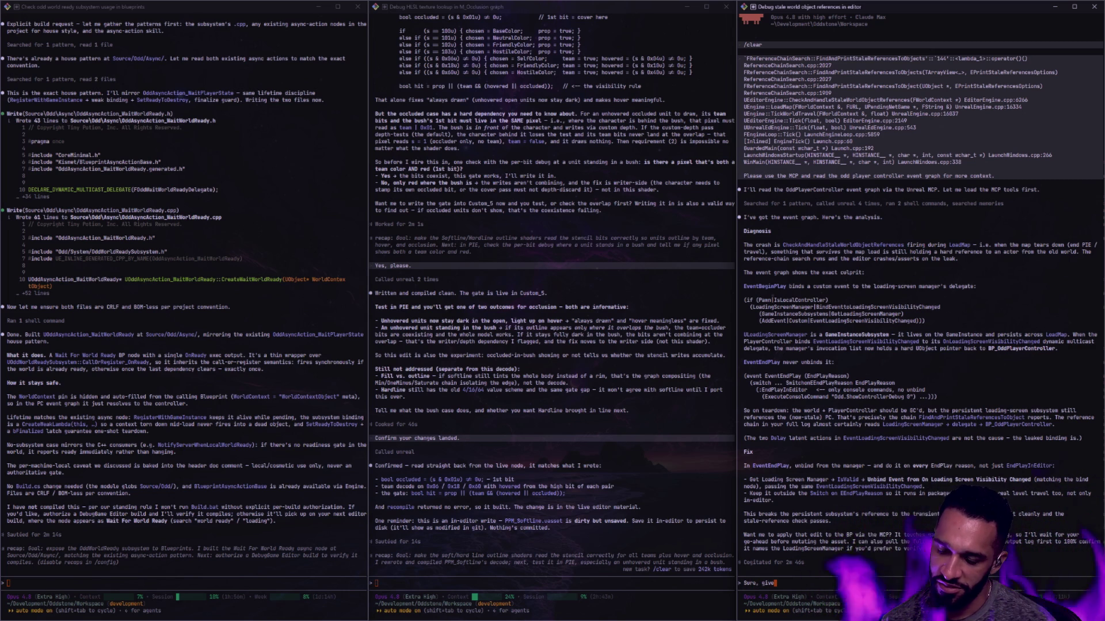
{"action": "type", "text": "st you."}
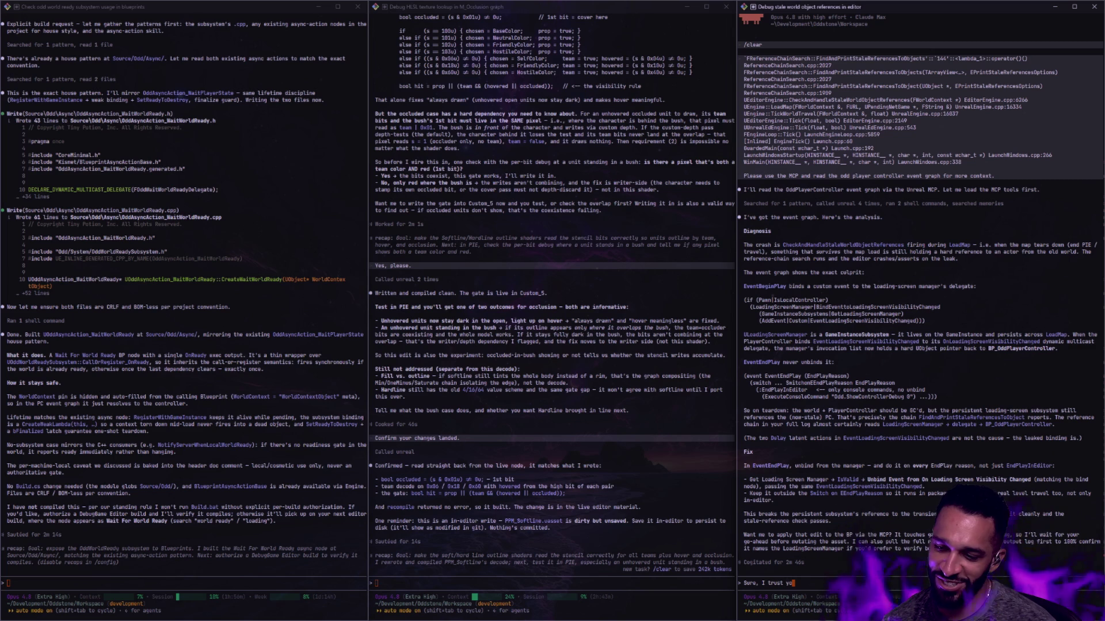
{"action": "key", "text": "Return"}
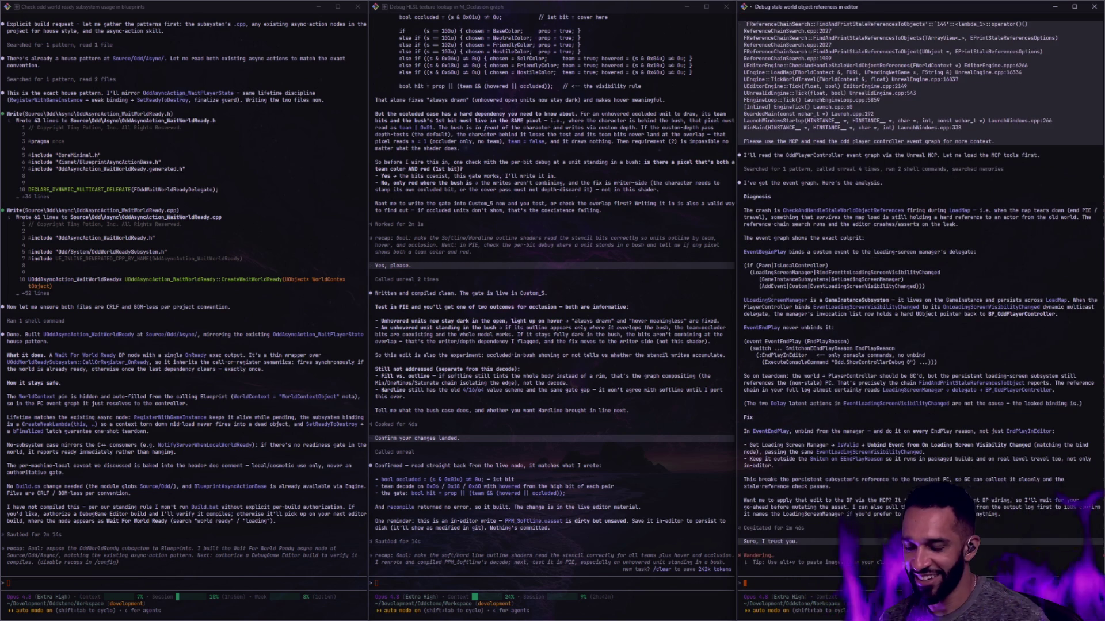
{"action": "key", "text": "alt+Tab"}
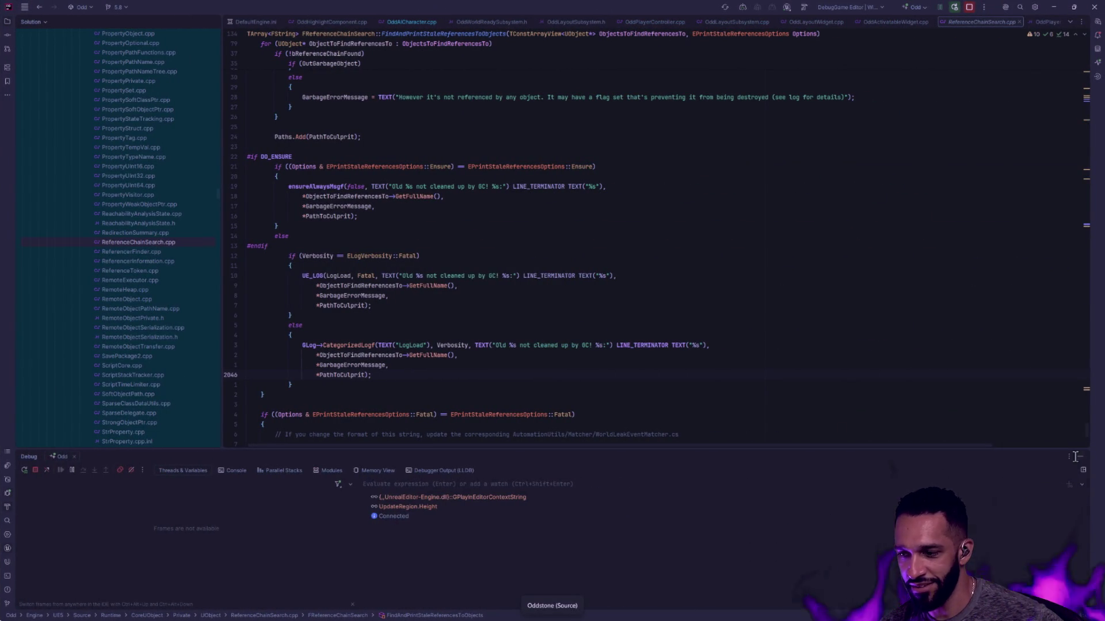
- Close the Message Log and view BP_OddPlayerController's EventGraph zoomed out and centred
{"action": "key", "text": "alt+Tab"}
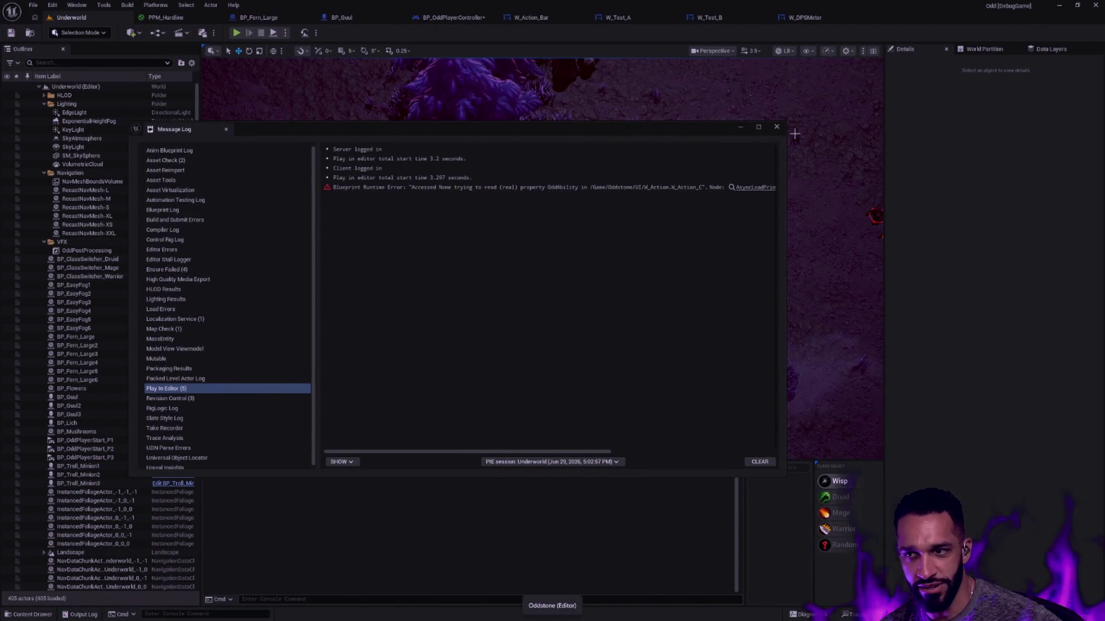
{"action": "left_click", "coordinate": [776, 127]}
{"action": "left_click", "coordinate": [453, 18]}
{"action": "scroll", "coordinate": [584, 220], "scroll_direction": "down", "scroll_amount": 5}
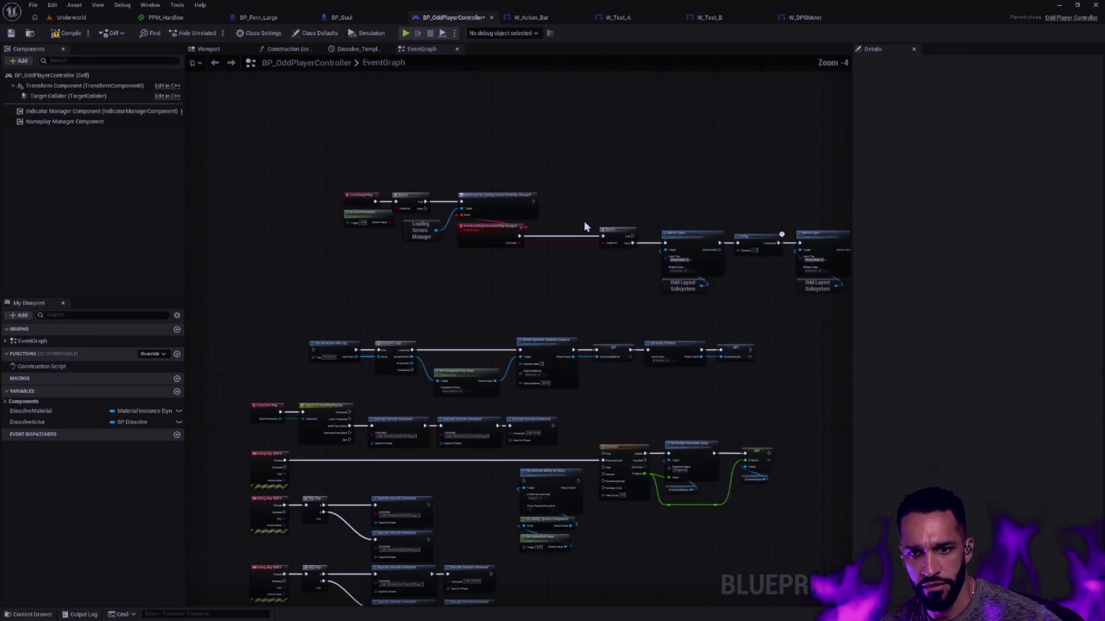
{"action": "left_click_drag", "start_coordinate": [737, 313], "coordinate": [609, 271]}
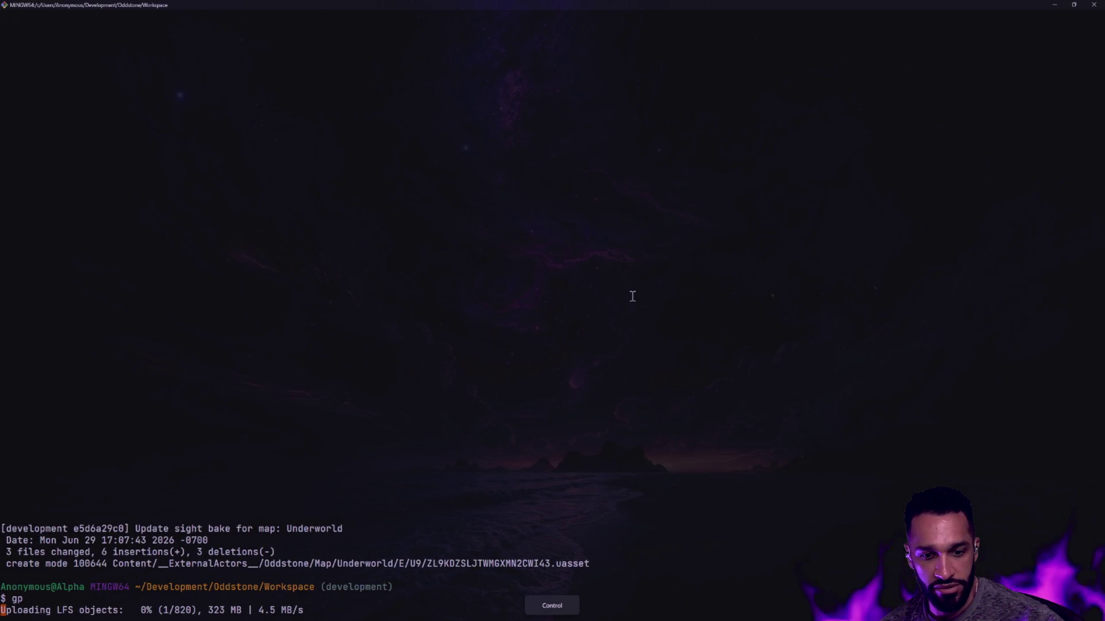
- Cancel the LFS push, clear the terminal, and check git status
{"action": "key", "text": "ctrl+c"}
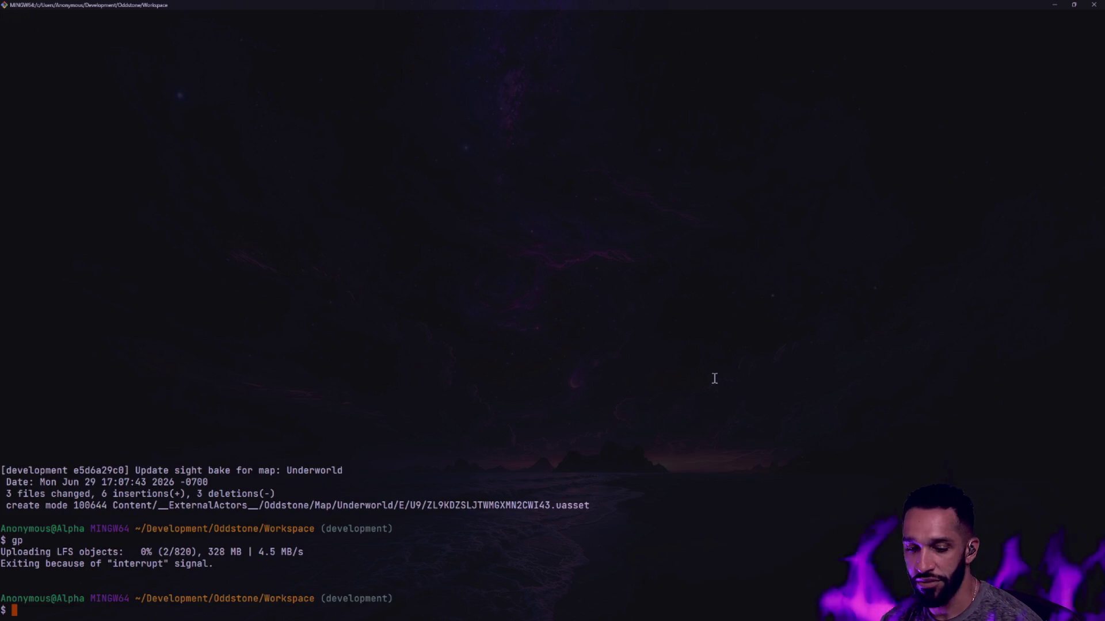
{"action": "type", "text": "clear"}
{"action": "key", "text": "Return"}
{"action": "type", "text": "gs"}
{"action": "key", "text": "Return"}
- Review the commit history with gl, recheck status, and return to the agents desktop
{"action": "type", "text": "glo"}
{"action": "key", "text": "Return"}
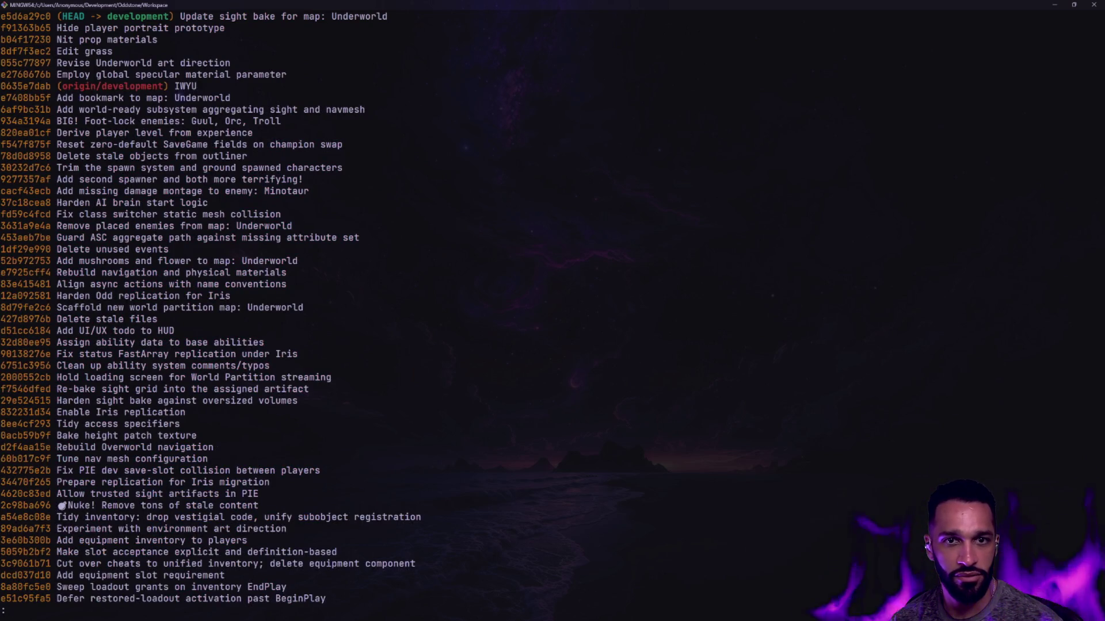
{"action": "type", "text": "qclear"}
{"action": "key", "text": "Return"}
{"action": "type", "text": "gs"}
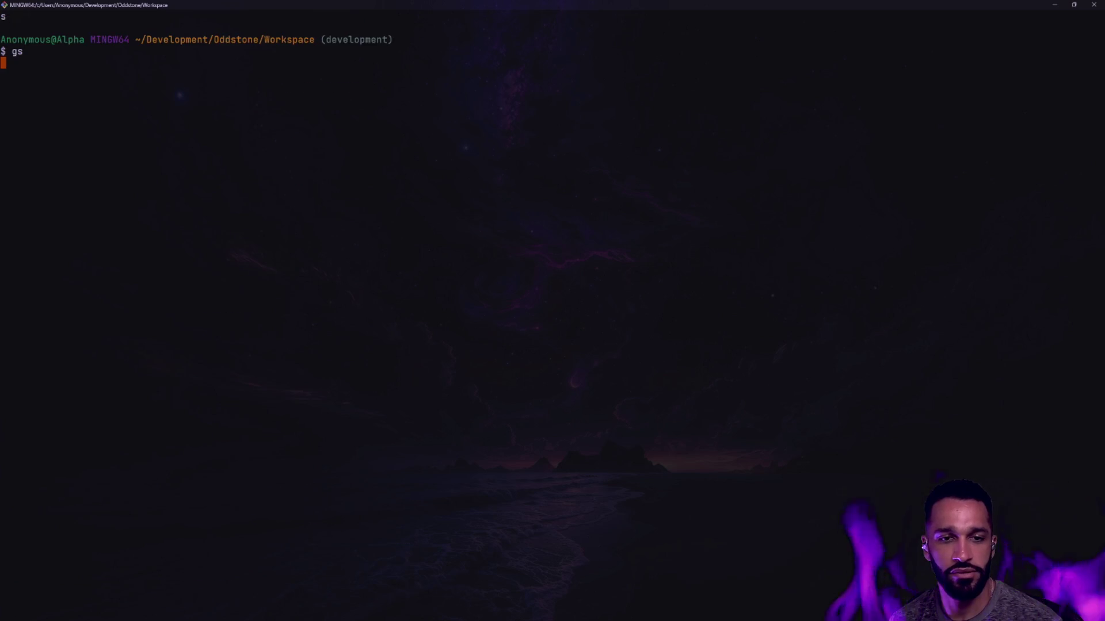
{"action": "key", "text": "Return"}
{"action": "key", "text": "alt+Tab"}
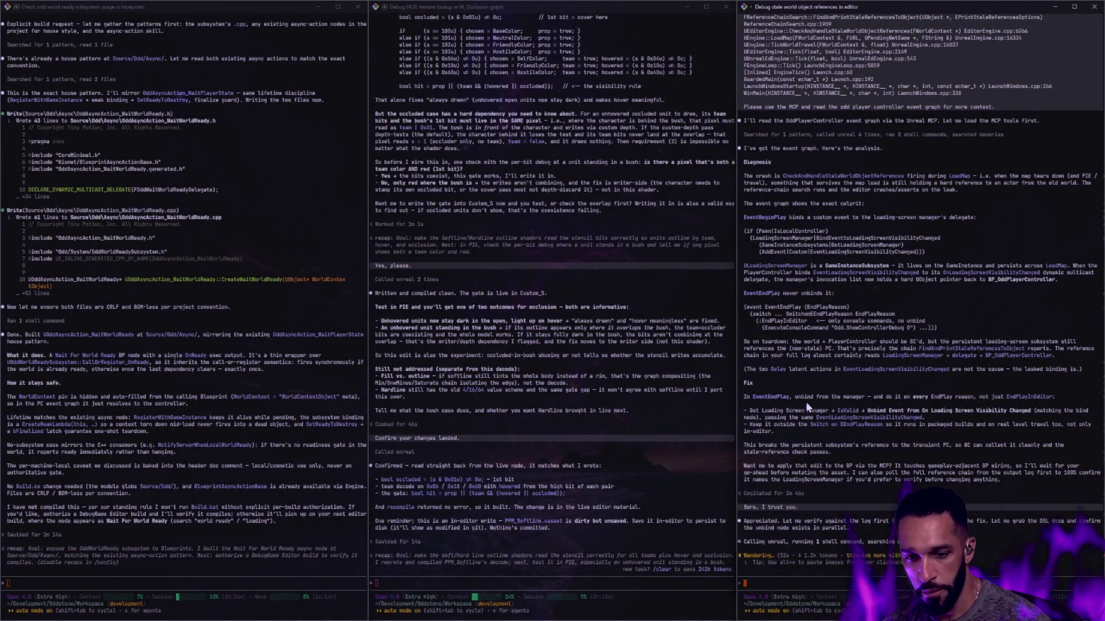
- Zoom and pan the EventGraph to inspect the BeginPlay and console command nodes
{"action": "key", "text": "alt+Tab"}
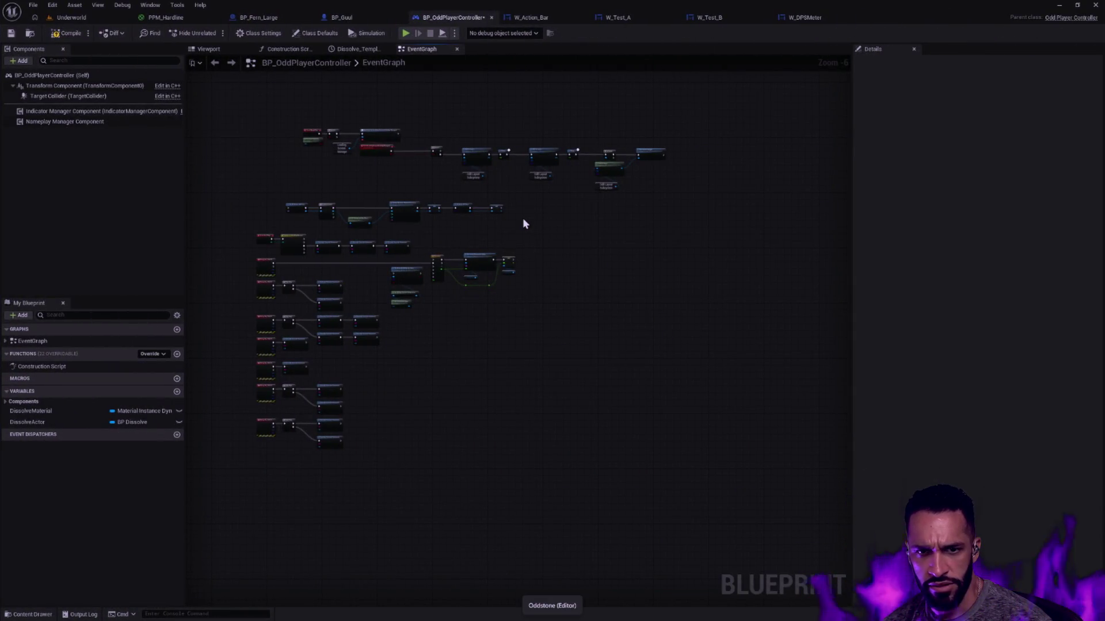
{"action": "scroll", "coordinate": [662, 317], "scroll_direction": "up", "scroll_amount": 3}
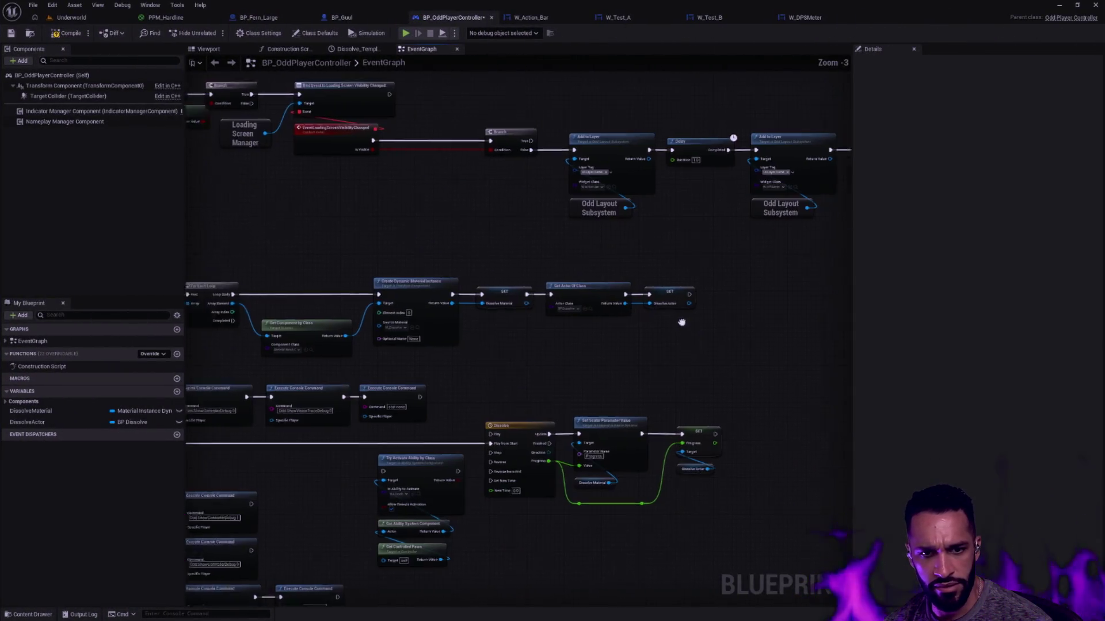
{"action": "left_click_drag", "start_coordinate": [665, 318], "coordinate": [865, 342]}
{"action": "left_click_drag", "start_coordinate": [392, 416], "coordinate": [453, 356]}
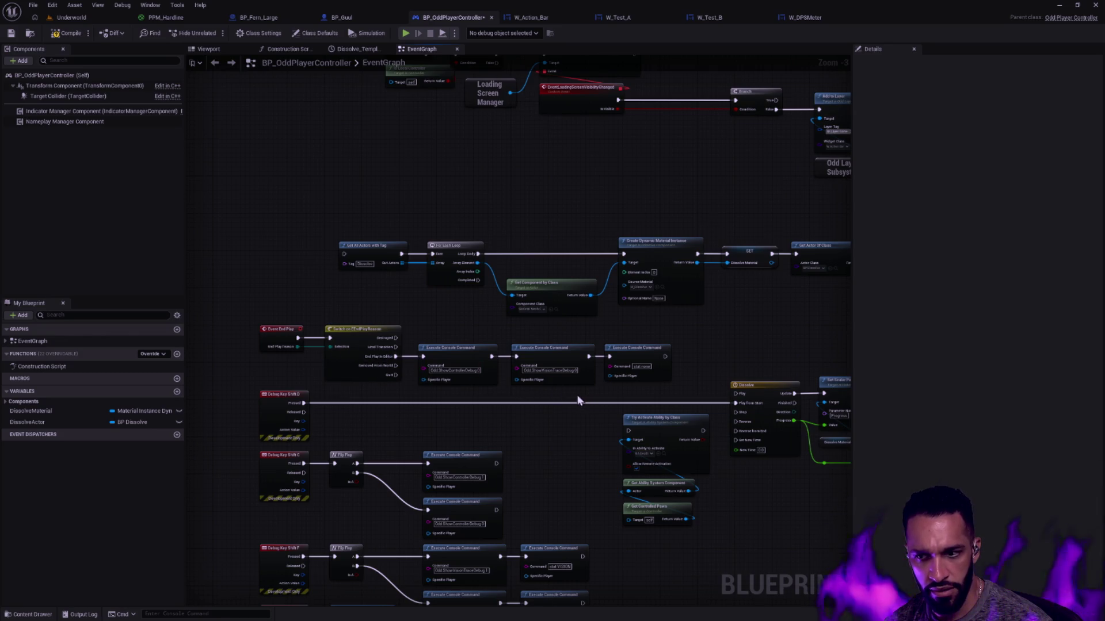
{"action": "scroll", "coordinate": [581, 402], "scroll_direction": "down", "scroll_amount": 3}
{"action": "left_click_drag", "start_coordinate": [550, 438], "coordinate": [539, 424]}
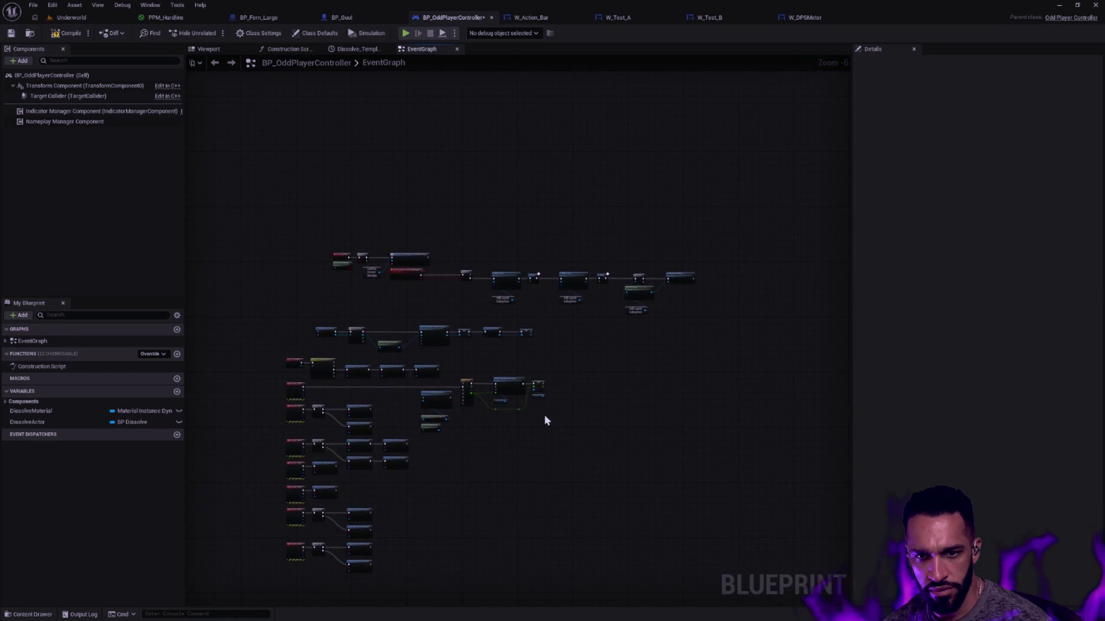
{"action": "scroll", "coordinate": [375, 295], "scroll_direction": "up", "scroll_amount": 4}
{"action": "left_click_drag", "start_coordinate": [329, 252], "coordinate": [383, 344]}
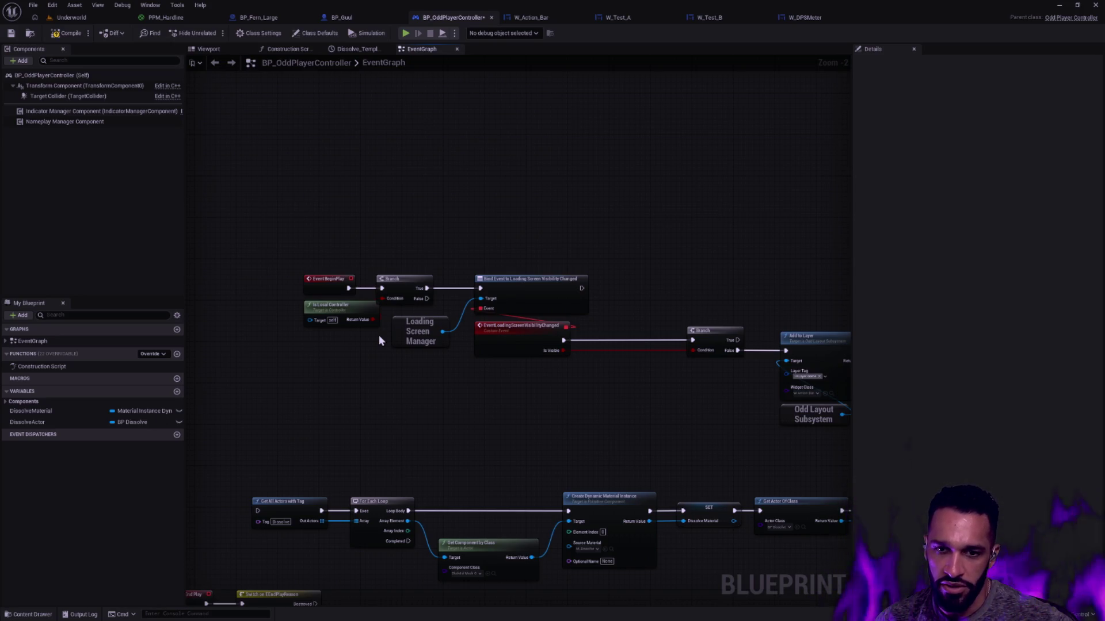
- Glance at the agent terminals, then pan to the Debug Key nodes above BeginPlay
{"action": "key", "text": "ctrl+super+Left"}
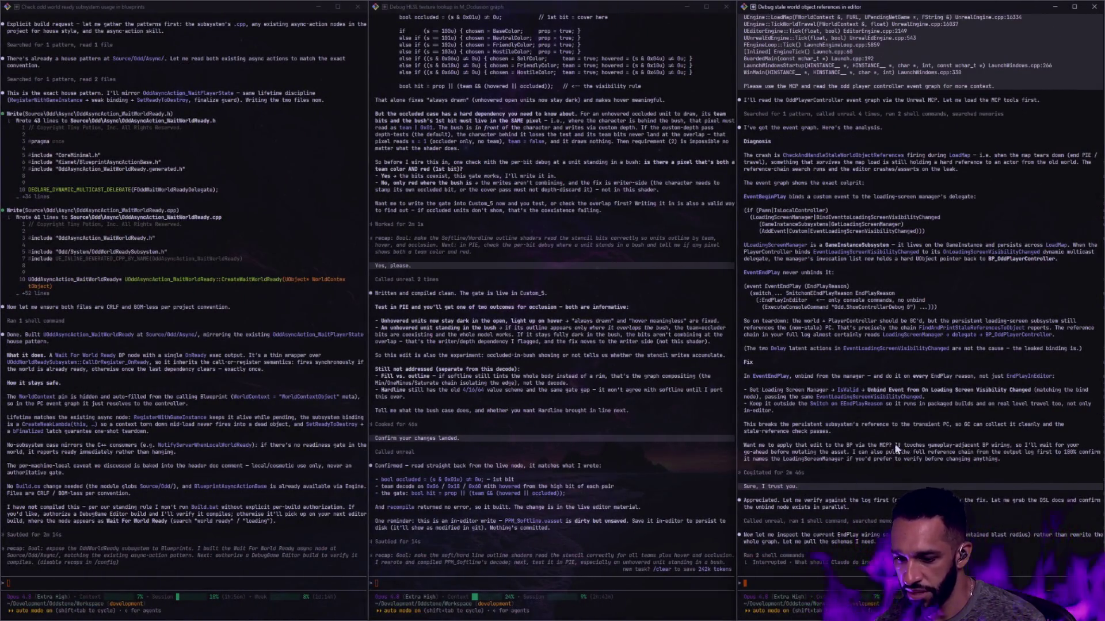
{"action": "key", "text": "ctrl+super+Right"}
{"action": "mouse_move", "coordinate": [505, 400]}
{"action": "left_mouse_down"}
{"action": "mouse_move", "coordinate": [604, 207]}
{"action": "mouse_move", "coordinate": [548, 98]}
{"action": "mouse_move", "coordinate": [585, 334]}
{"action": "mouse_move", "coordinate": [560, 327]}
{"action": "left_mouse_up"}
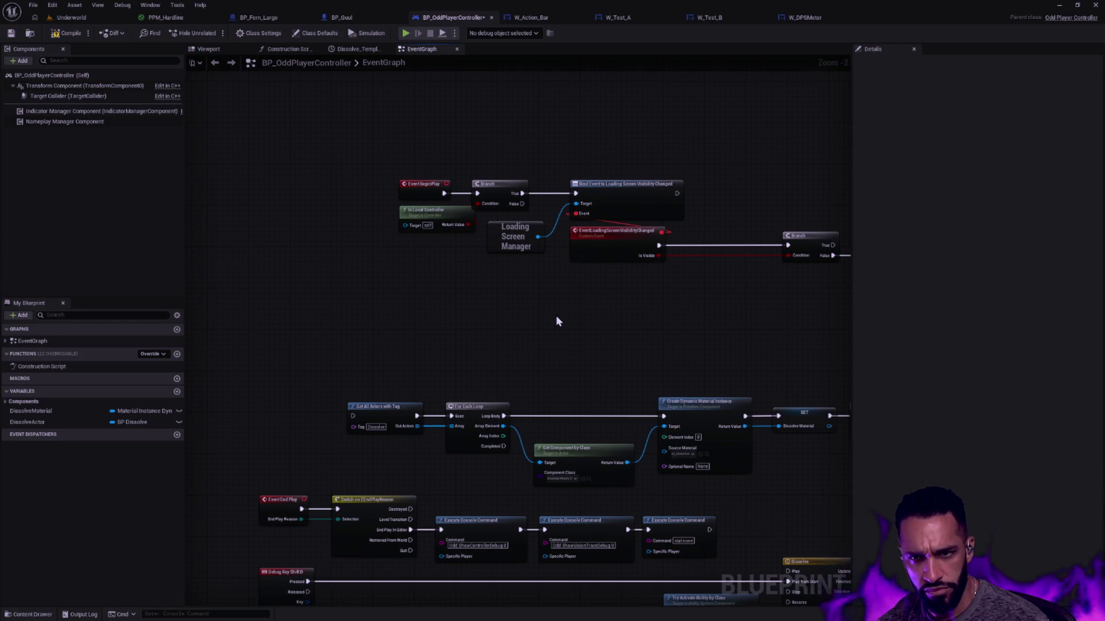
{"action": "left_click_drag", "start_coordinate": [557, 313], "coordinate": [454, 364]}
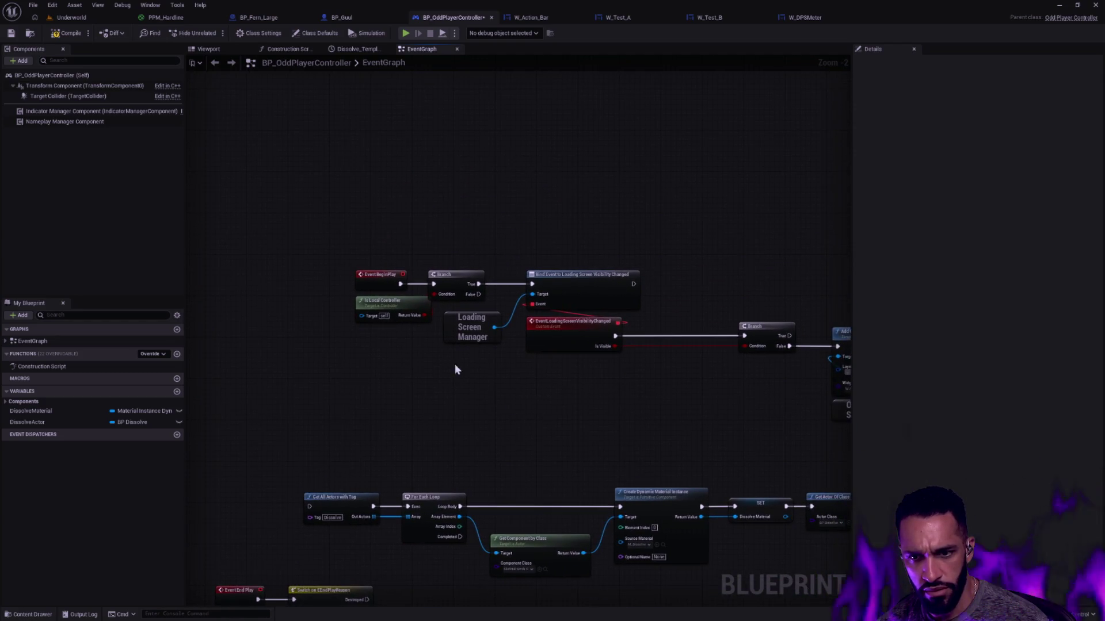
- Add an Event On Possess node and a Get Class node from its Possessed Pawn
{"action": "right_click", "coordinate": [326, 226]}
{"action": "type", "text": "ON POSS"}
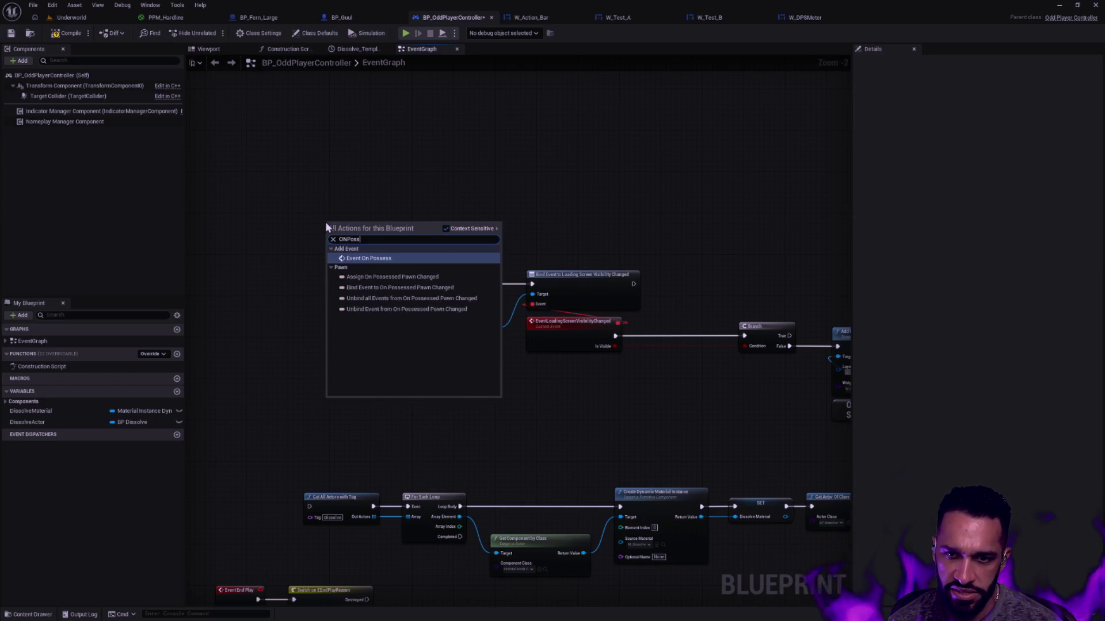
{"action": "key", "text": "Return"}
{"action": "left_click_drag", "start_coordinate": [371, 242], "coordinate": [412, 238]}
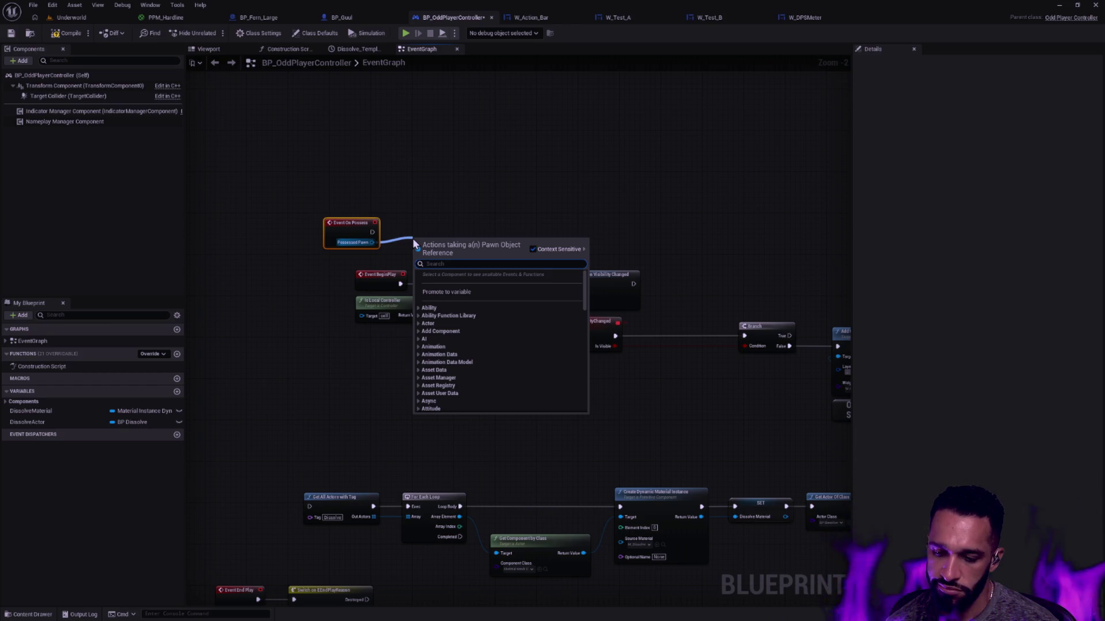
{"action": "type", "text": "class"}
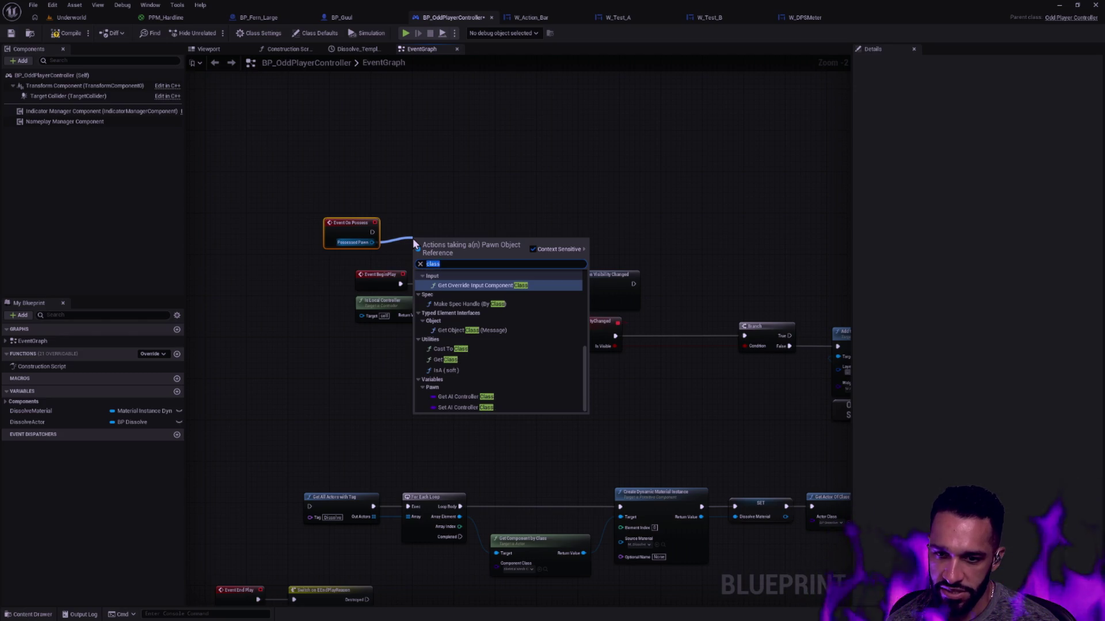
{"action": "left_click", "coordinate": [446, 359]}
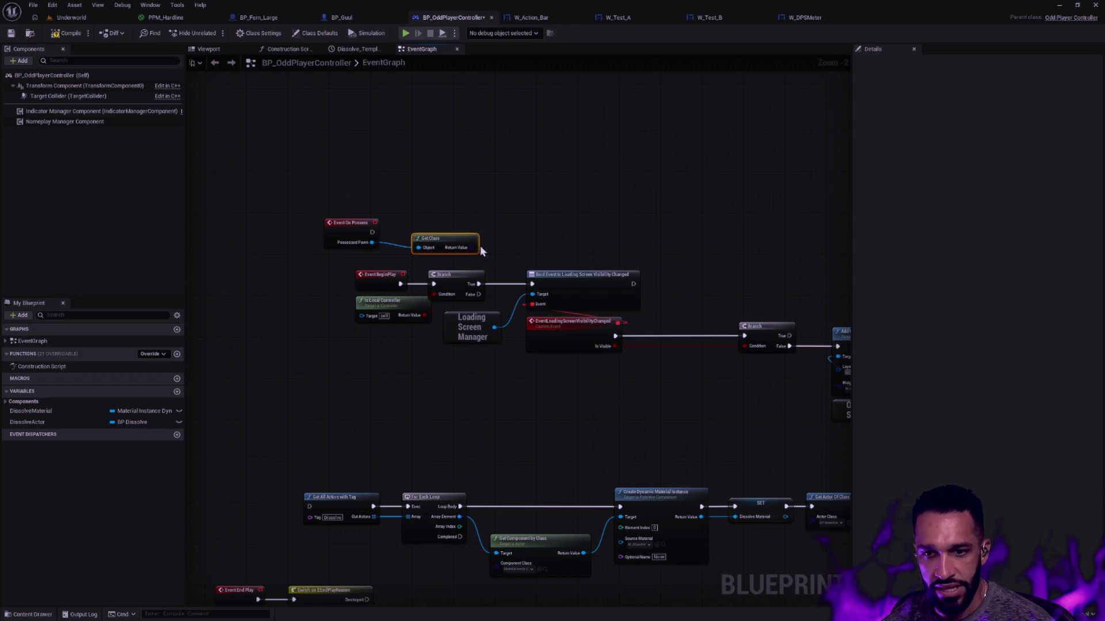
- Add a != class comparison node set to BP_Wisp
{"action": "left_click_drag", "start_coordinate": [471, 247], "coordinate": [513, 241]}
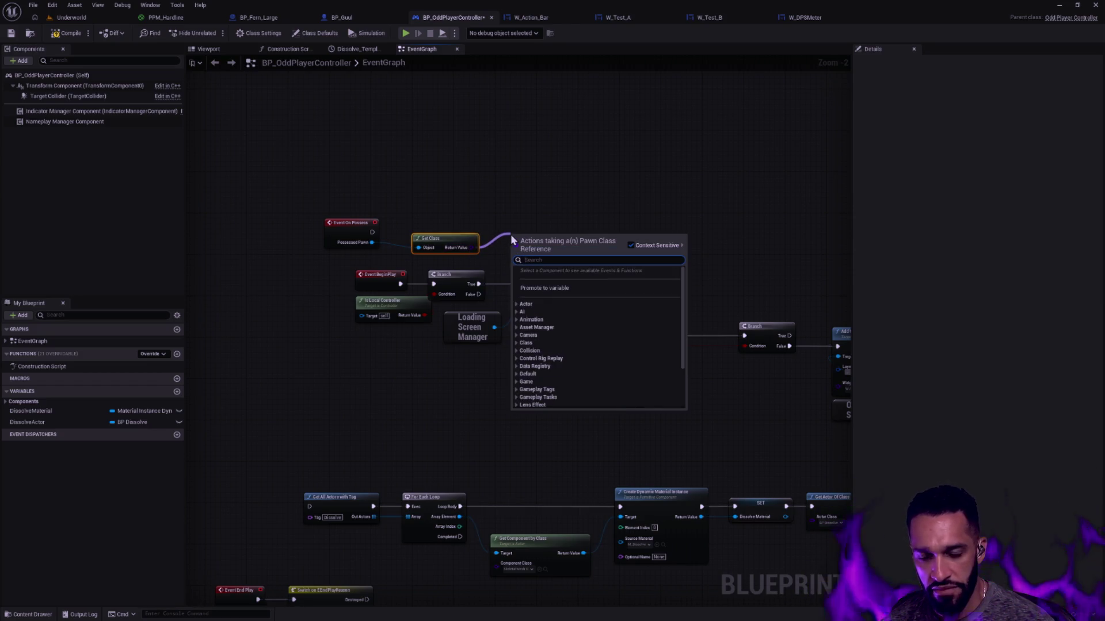
{"action": "type", "text": "=="}
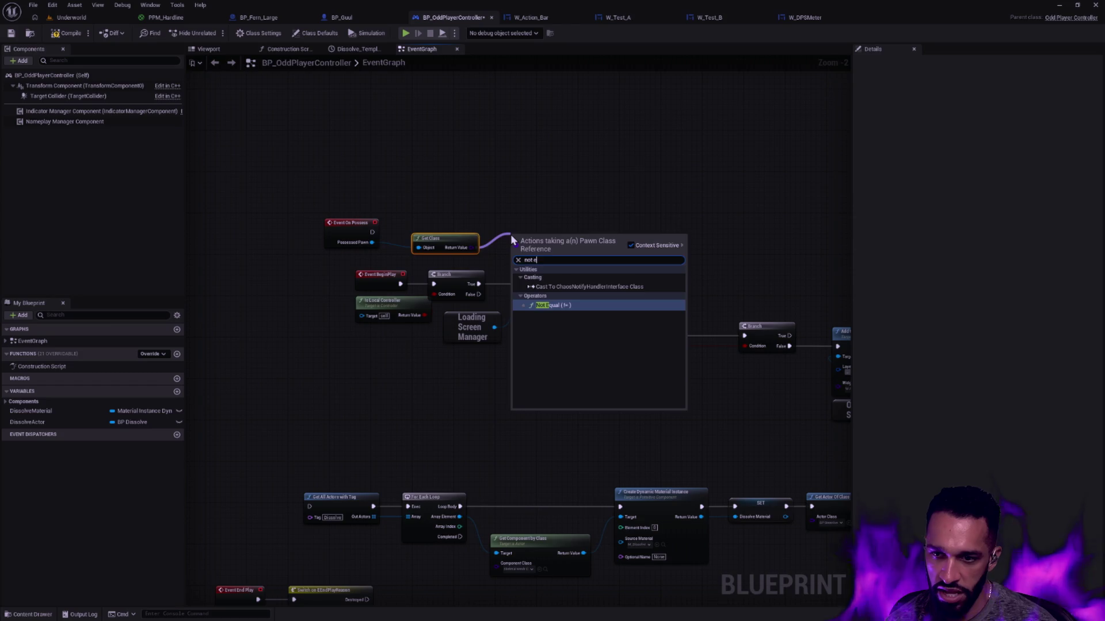
{"action": "key", "text": "Return"}
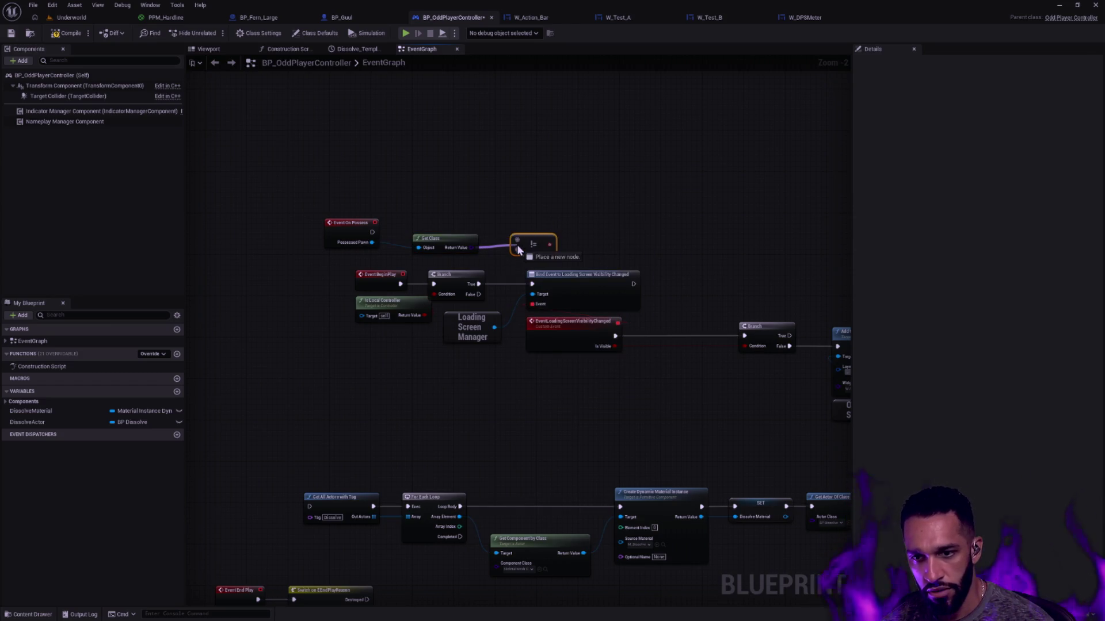
{"action": "left_click_drag", "start_coordinate": [536, 242], "coordinate": [541, 238]}
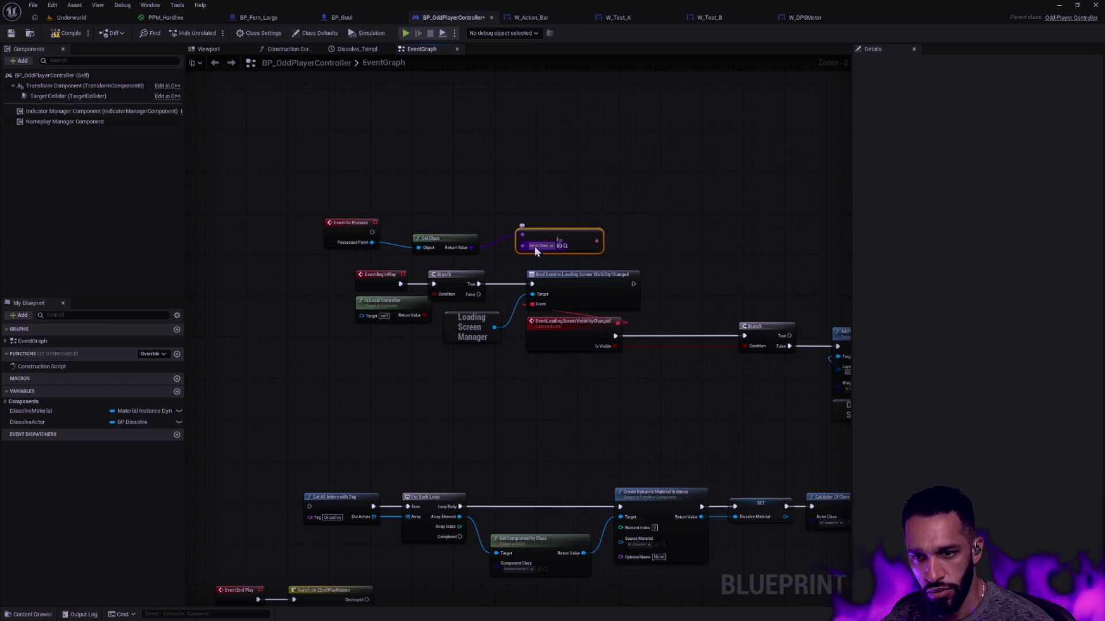
{"action": "left_click", "coordinate": [538, 246]}
{"action": "type", "text": "wisp"}
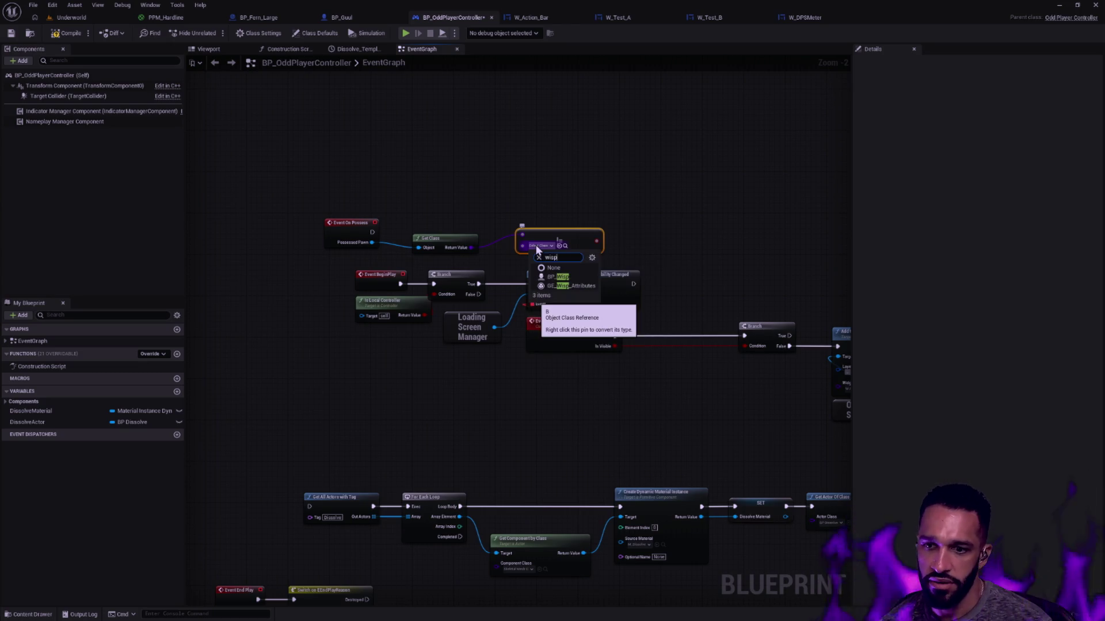
{"action": "left_click", "coordinate": [558, 278]}
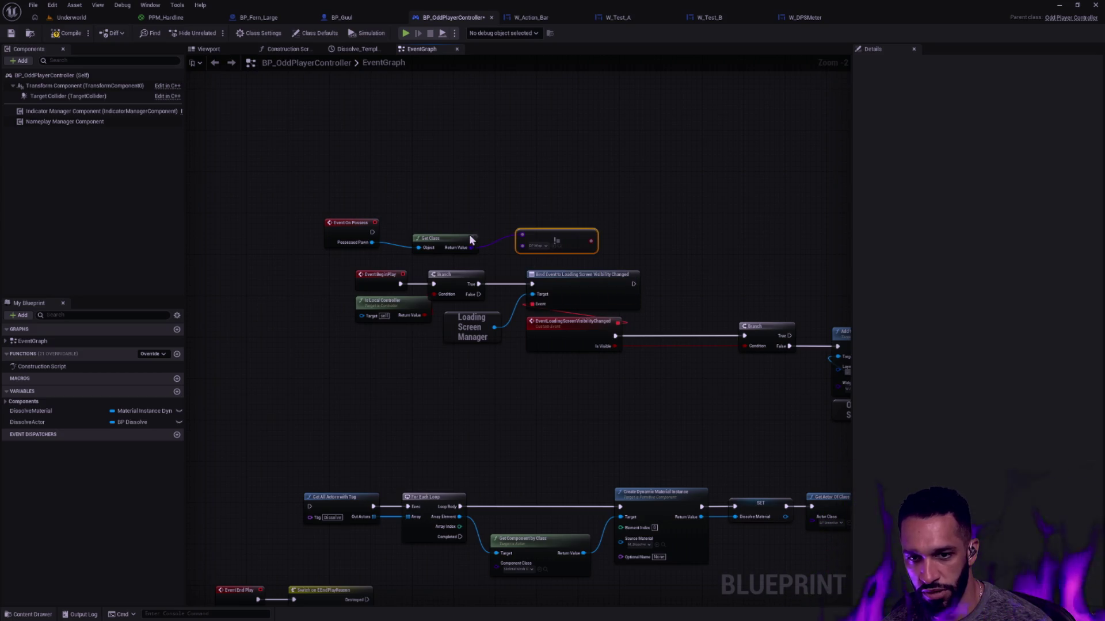
- Arrange the new nodes beside the Branch and delete Event BeginPlay
{"action": "left_click_drag", "start_coordinate": [450, 238], "coordinate": [455, 233]}
{"action": "left_click_drag", "start_coordinate": [371, 225], "coordinate": [381, 214]}
{"action": "mouse_move", "coordinate": [551, 239]}
{"action": "left_mouse_down"}
{"action": "mouse_move", "coordinate": [551, 229]}
{"action": "mouse_move", "coordinate": [632, 216]}
{"action": "mouse_move", "coordinate": [420, 241]}
{"action": "mouse_move", "coordinate": [383, 221]}
{"action": "left_mouse_up"}
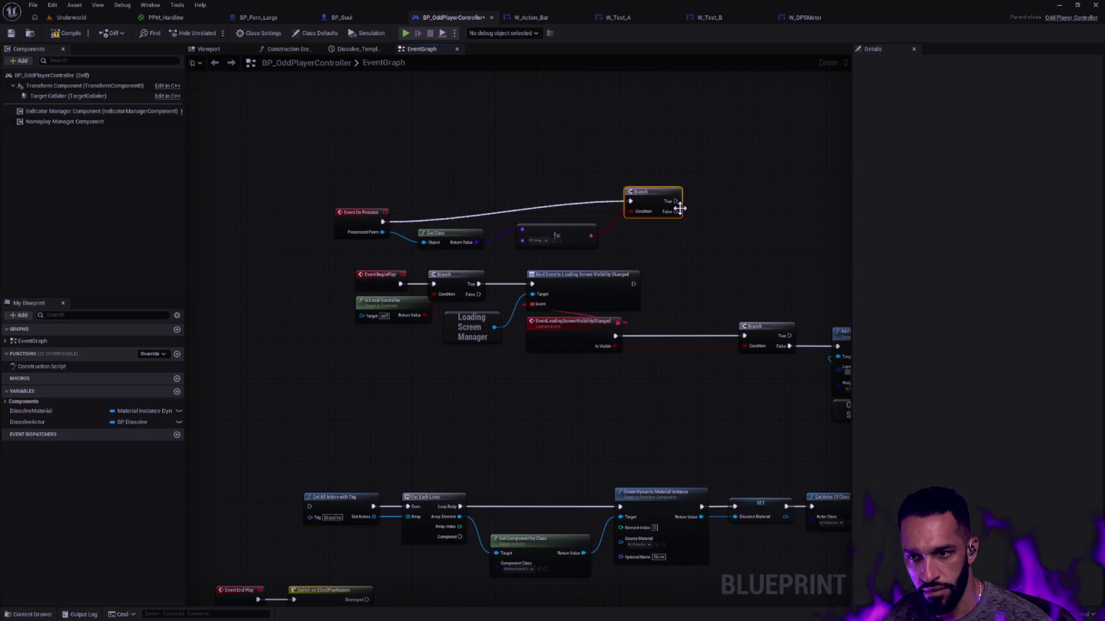
{"action": "mouse_move", "coordinate": [680, 209]}
{"action": "left_mouse_down"}
{"action": "mouse_move", "coordinate": [456, 253]}
{"action": "mouse_move", "coordinate": [560, 210]}
{"action": "mouse_move", "coordinate": [599, 213]}
{"action": "mouse_move", "coordinate": [417, 286]}
{"action": "mouse_move", "coordinate": [432, 281]}
{"action": "left_mouse_up"}
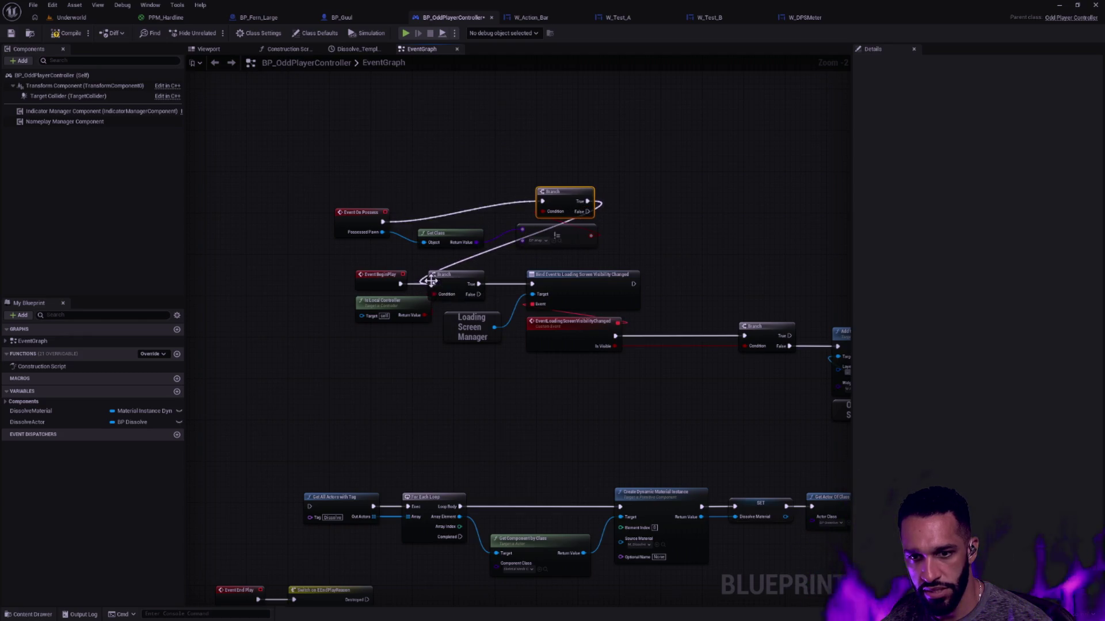
{"action": "left_click", "coordinate": [369, 275]}
{"action": "key", "text": "Delete"}
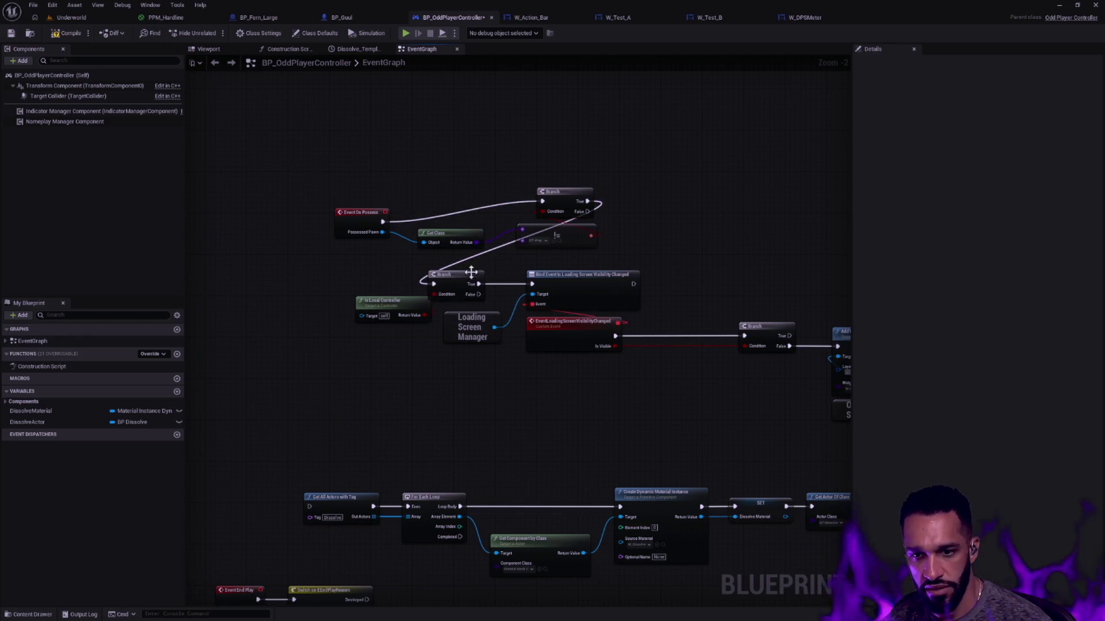
- Line up the On Possess chain, compile the blueprint, and return to the Underworld level
{"action": "scroll", "coordinate": [469, 276], "scroll_direction": "down", "scroll_amount": 1}
{"action": "left_click_drag", "start_coordinate": [641, 263], "coordinate": [340, 192]}
{"action": "mouse_move", "coordinate": [542, 242]}
{"action": "left_mouse_down"}
{"action": "mouse_move", "coordinate": [278, 318]}
{"action": "mouse_move", "coordinate": [338, 316]}
{"action": "mouse_move", "coordinate": [321, 320]}
{"action": "mouse_move", "coordinate": [343, 299]}
{"action": "left_mouse_up"}
{"action": "left_click_drag", "start_coordinate": [419, 326], "coordinate": [428, 326]}
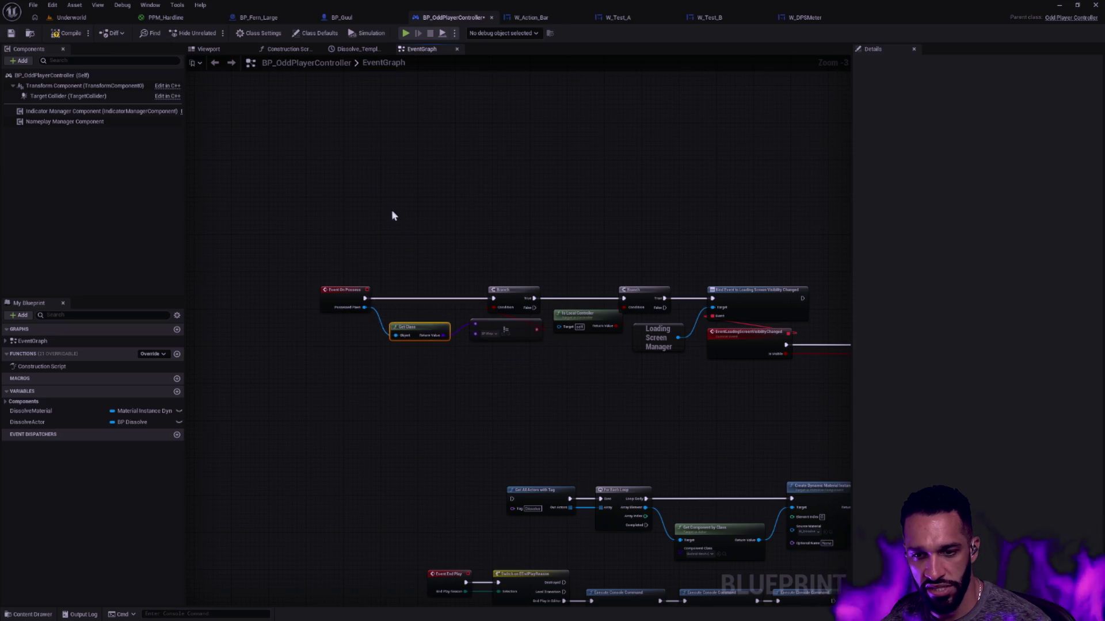
{"action": "left_click", "coordinate": [67, 33]}
{"action": "left_click", "coordinate": [72, 17]}
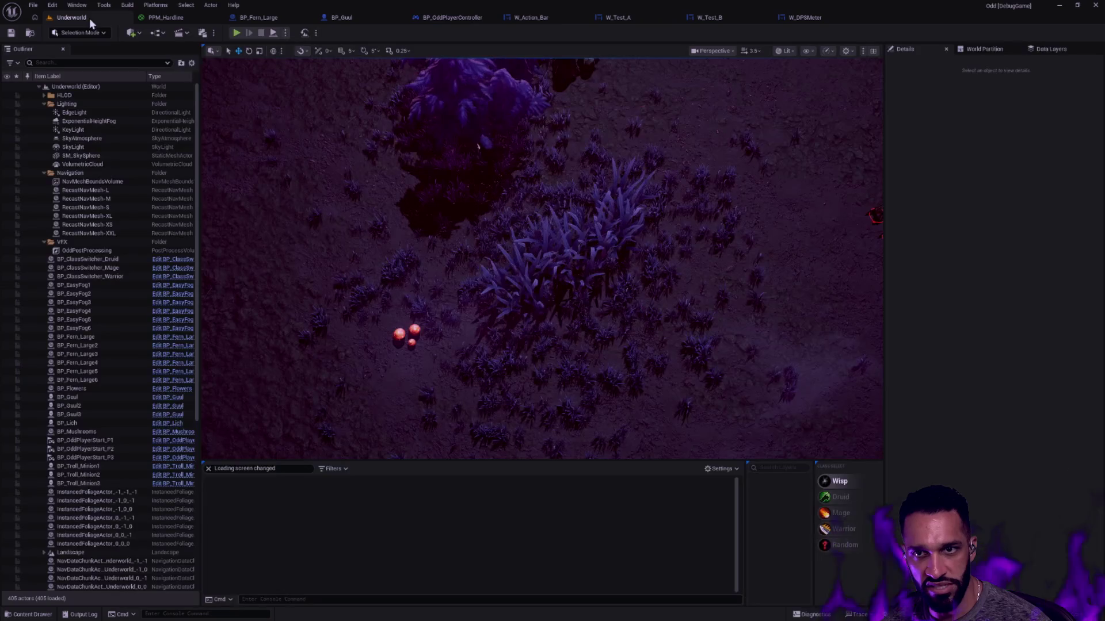
- Run a play-in-editor test, resume past the ensure breakpoint, and return to BP_OddPlayerController's graph
{"action": "left_click", "coordinate": [237, 33]}
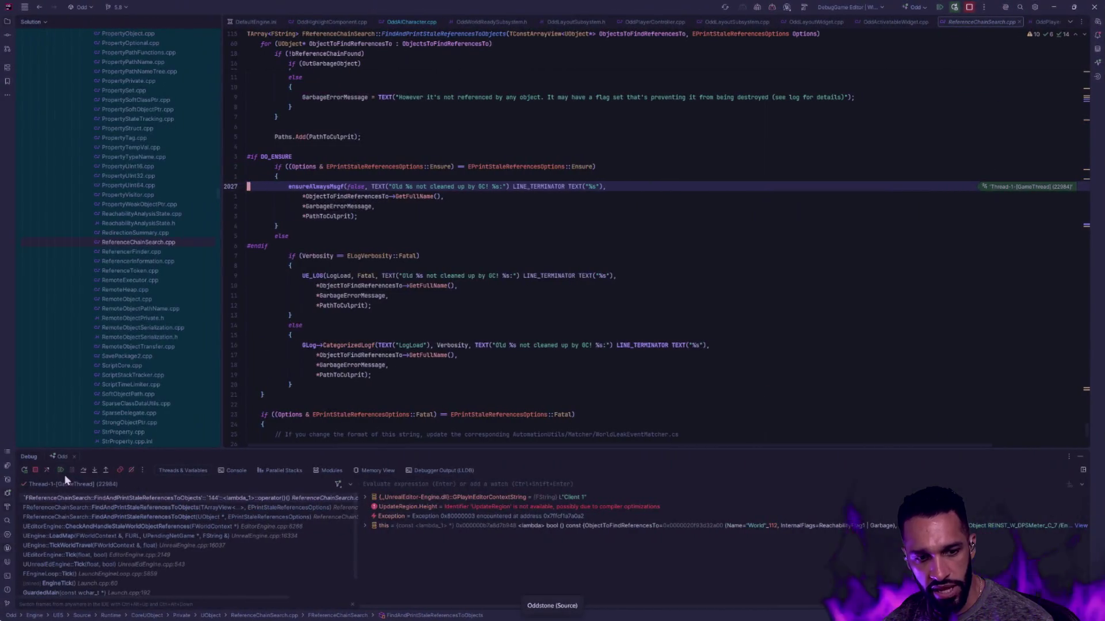
{"action": "left_click", "coordinate": [65, 472]}
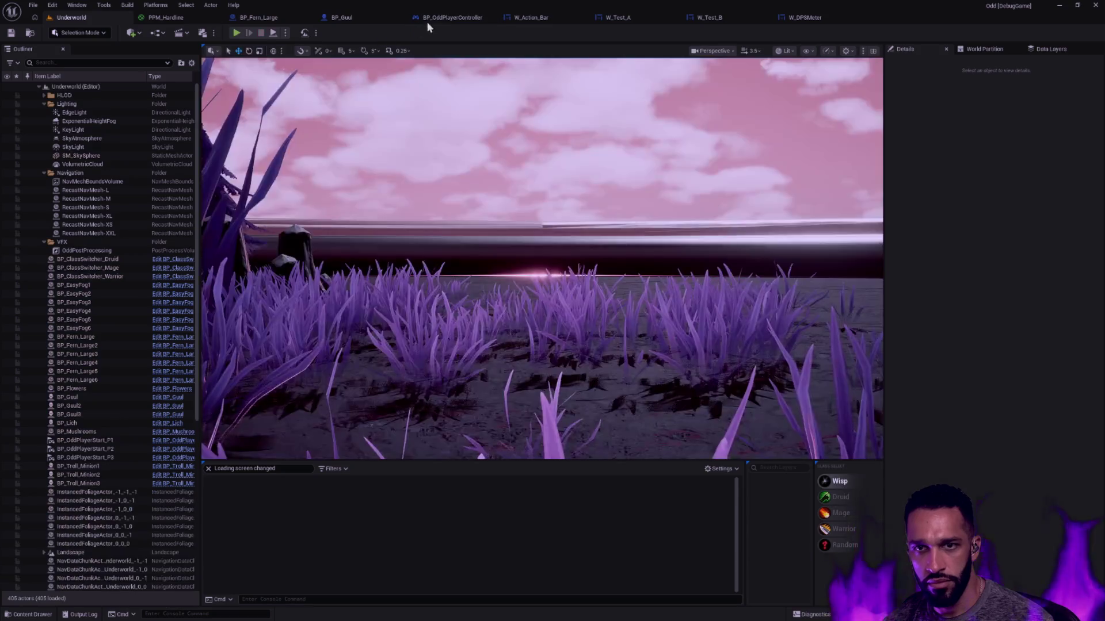
{"action": "left_click", "coordinate": [427, 22]}
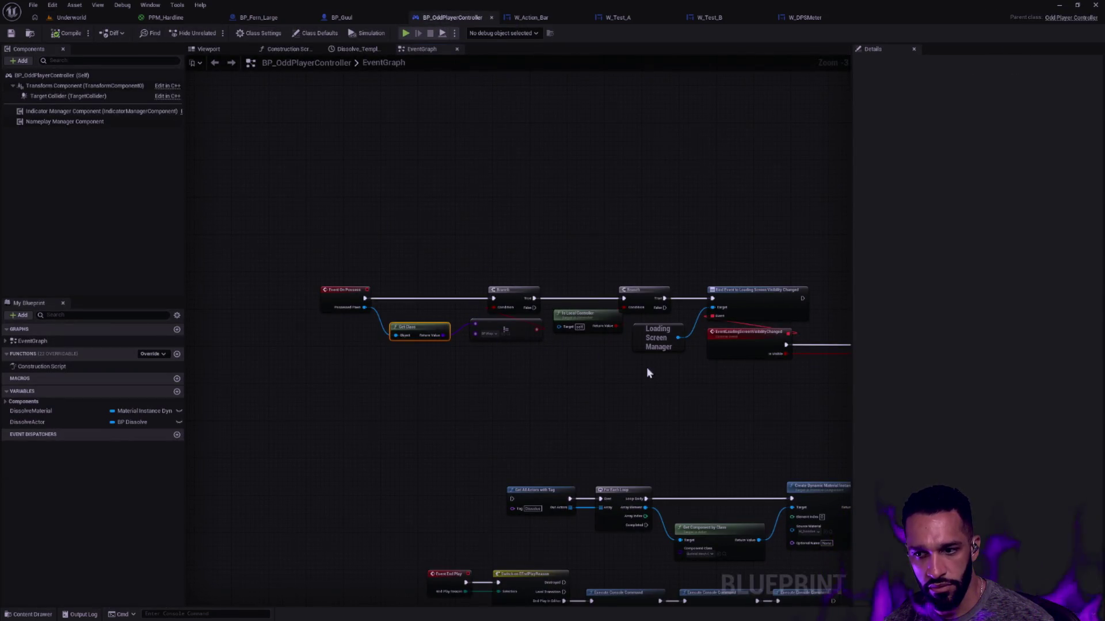
- Delete the not-equal check in the On Possess chain
{"action": "left_click_drag", "start_coordinate": [647, 370], "coordinate": [507, 326]}
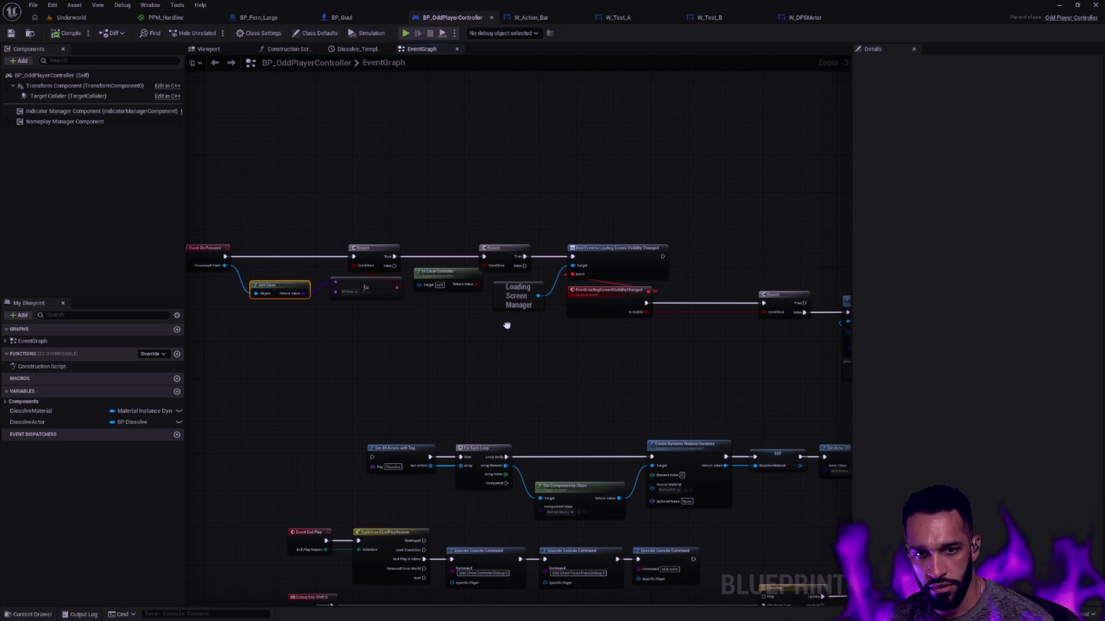
{"action": "scroll", "coordinate": [507, 325], "scroll_direction": "up", "scroll_amount": 3}
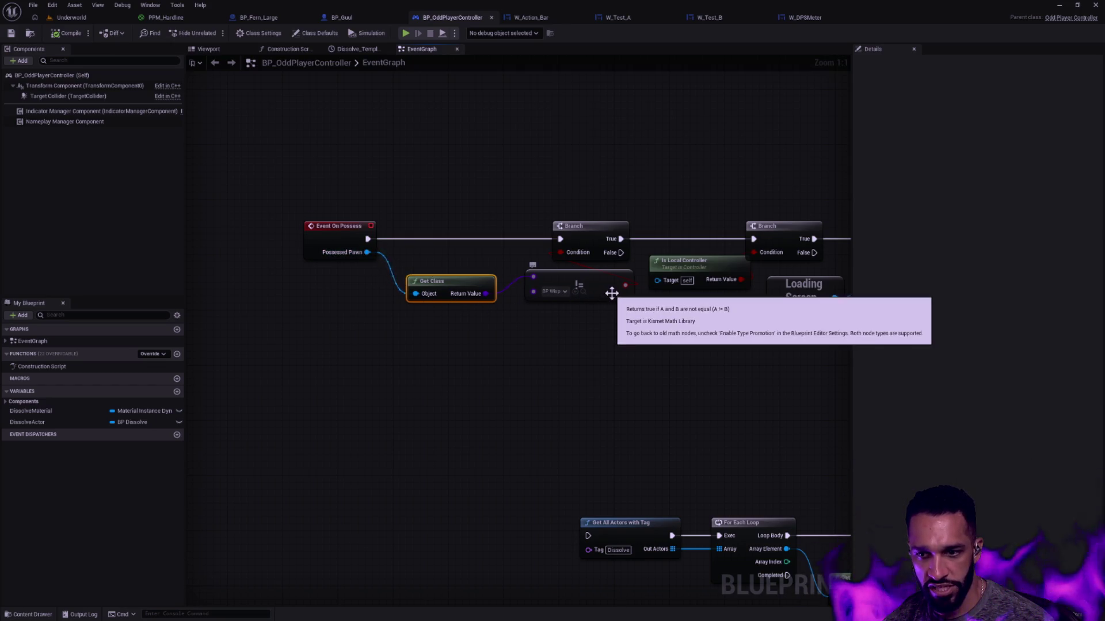
{"action": "left_click_drag", "start_coordinate": [629, 323], "coordinate": [488, 317]}
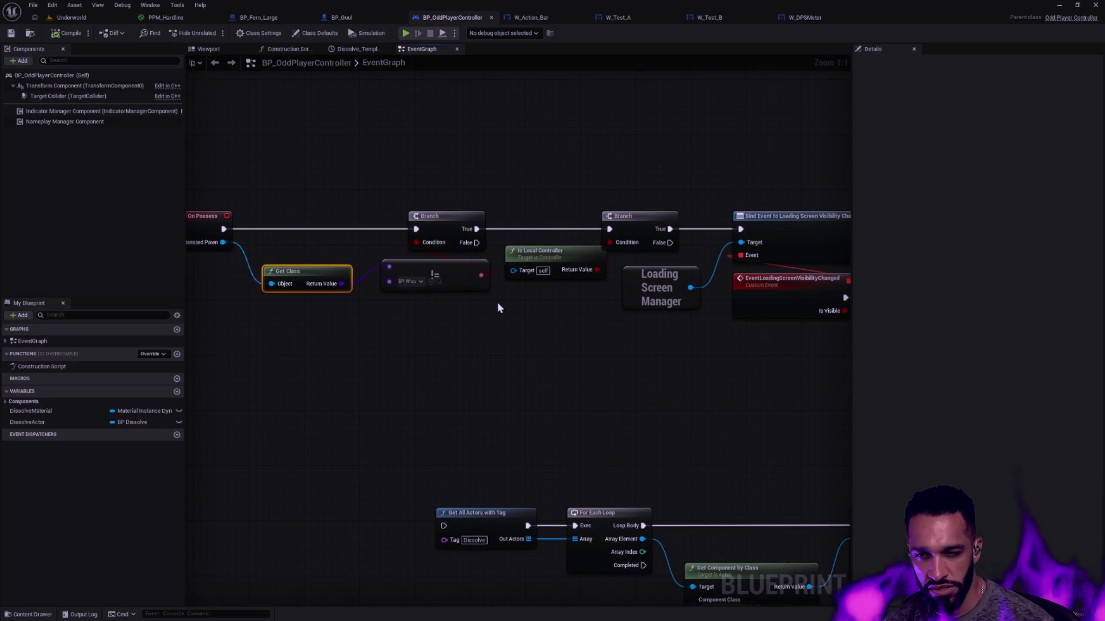
{"action": "scroll", "coordinate": [498, 309], "scroll_direction": "down", "scroll_amount": 1}
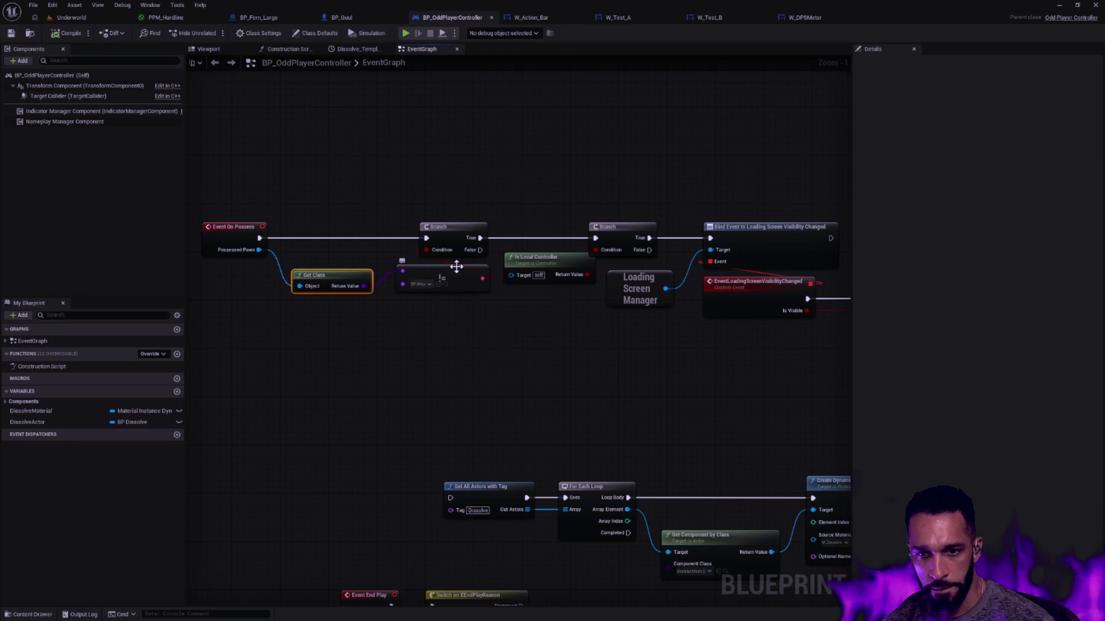
{"action": "left_click_drag", "start_coordinate": [475, 289], "coordinate": [474, 301]}
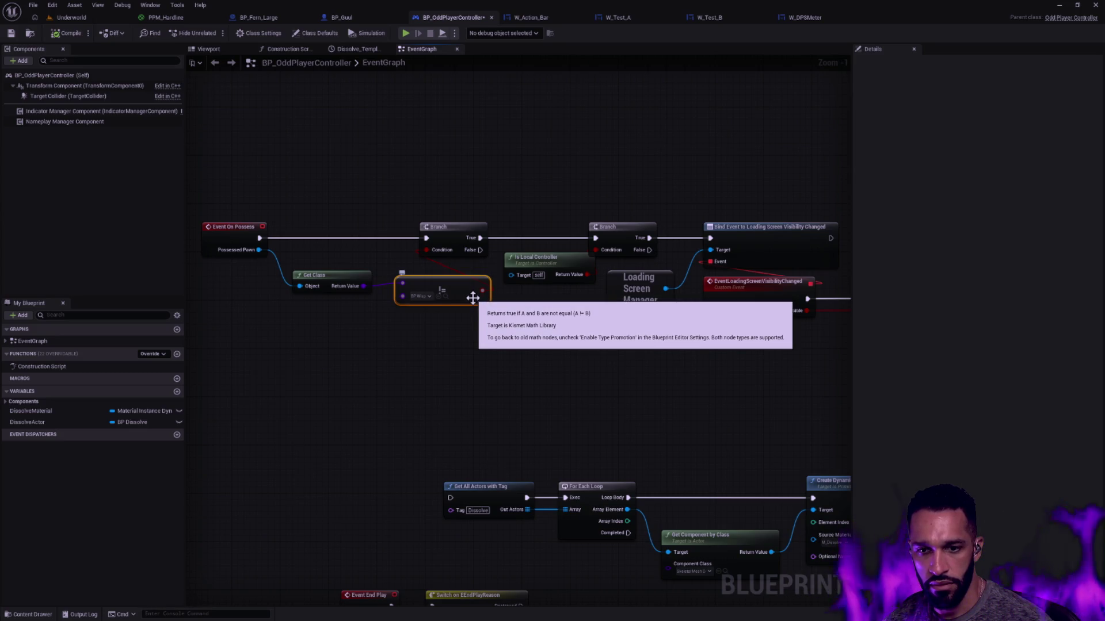
{"action": "key", "text": "Delete"}
- Compare Get Class's return value to BP_Warrior with an == node, then show the Underworld level
{"action": "left_click_drag", "start_coordinate": [364, 286], "coordinate": [403, 331]}
{"action": "type", "text": "=="}
{"action": "key", "text": "Return"}
{"action": "left_click", "coordinate": [437, 345]}
{"action": "type", "text": "BP_Warrio"}
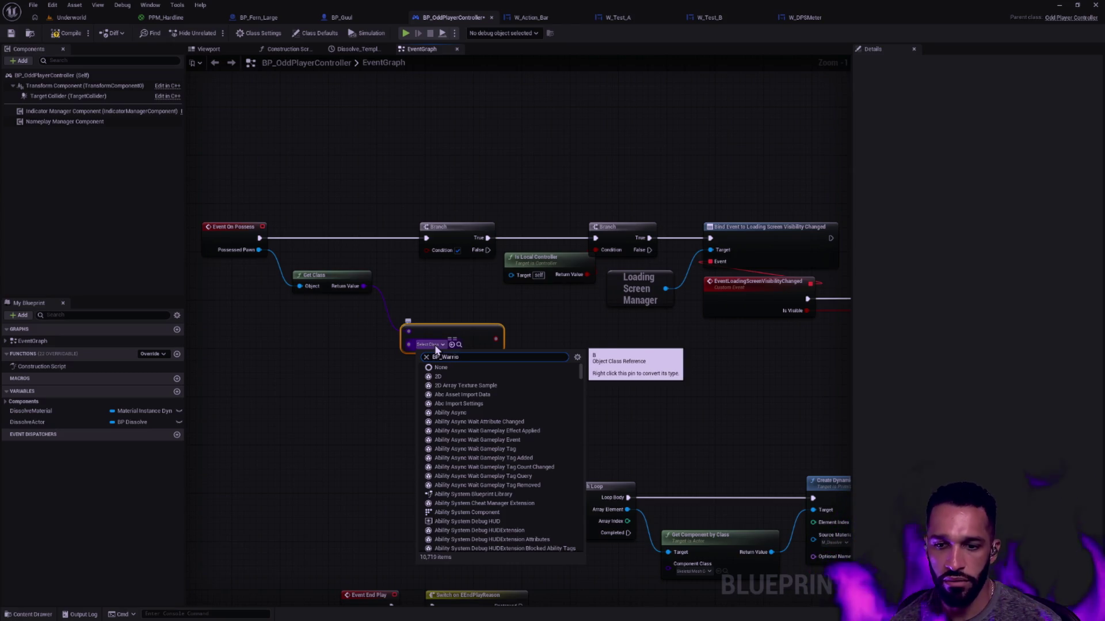
{"action": "key", "text": "Return"}
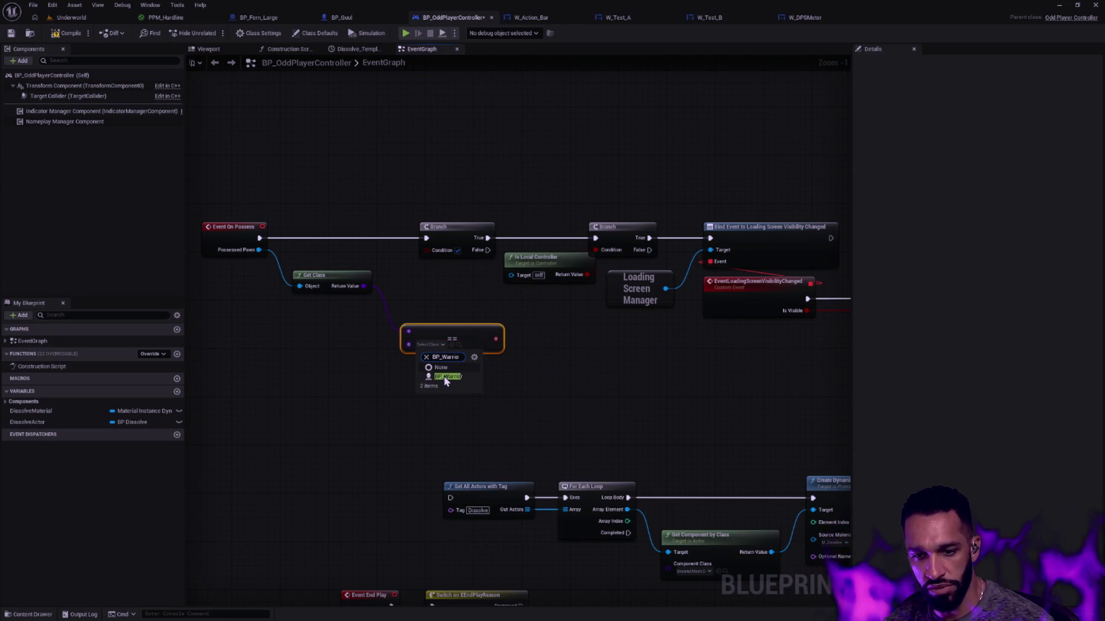
{"action": "mouse_move", "coordinate": [448, 336]}
{"action": "left_mouse_down"}
{"action": "mouse_move", "coordinate": [430, 317]}
{"action": "mouse_move", "coordinate": [426, 250]}
{"action": "left_mouse_up"}
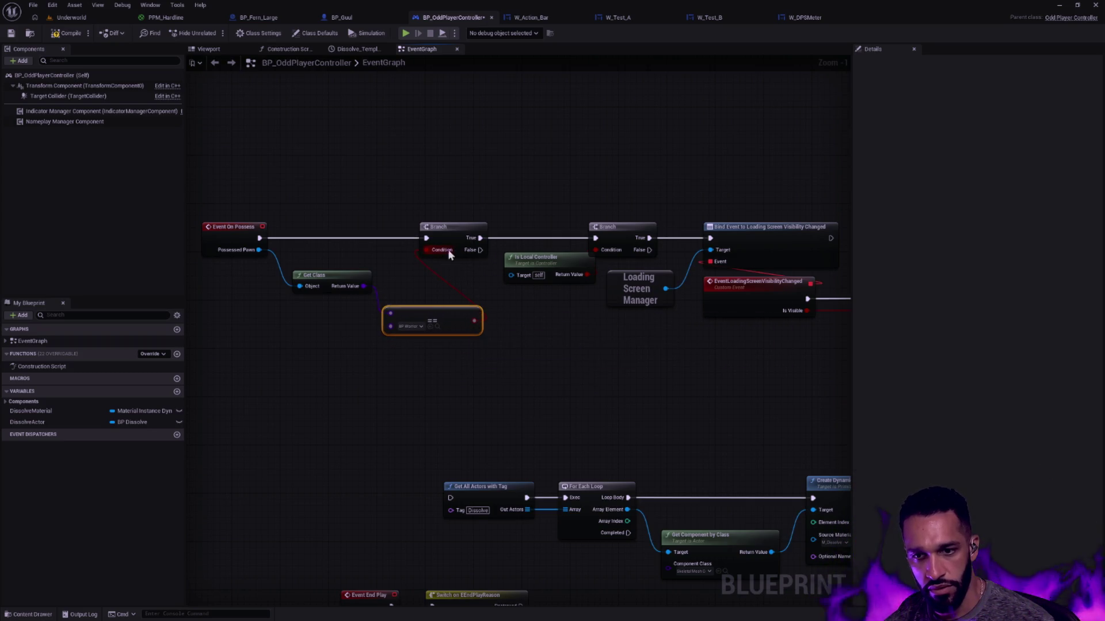
{"action": "left_click", "coordinate": [73, 20]}
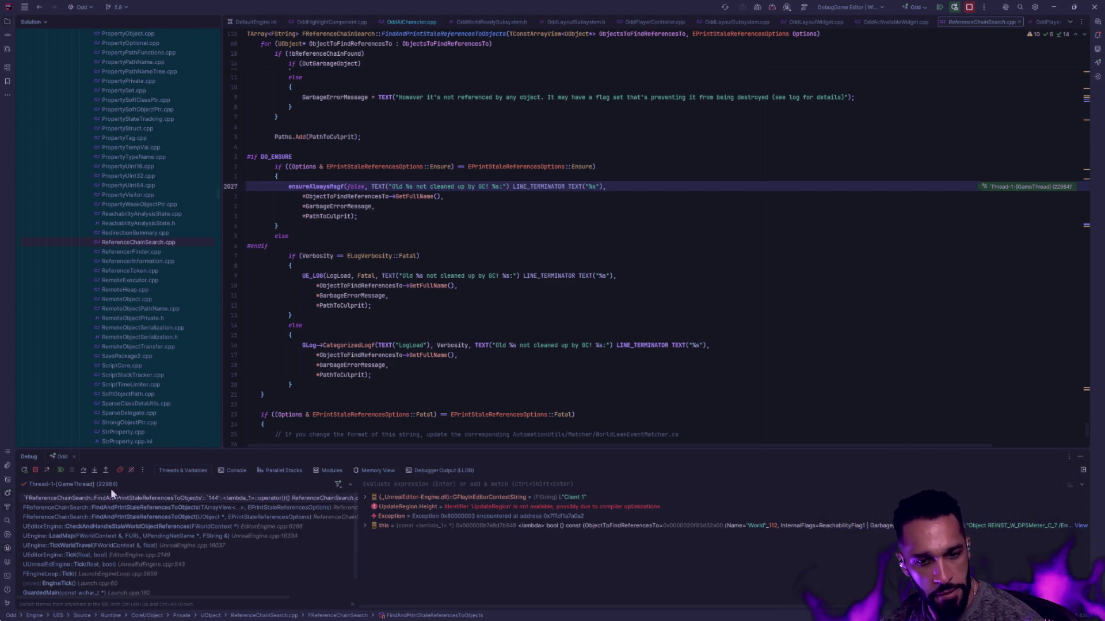
- Resume execution in Rider past the ensure breakpoint at line 2027
{"action": "left_click", "coordinate": [61, 470]}
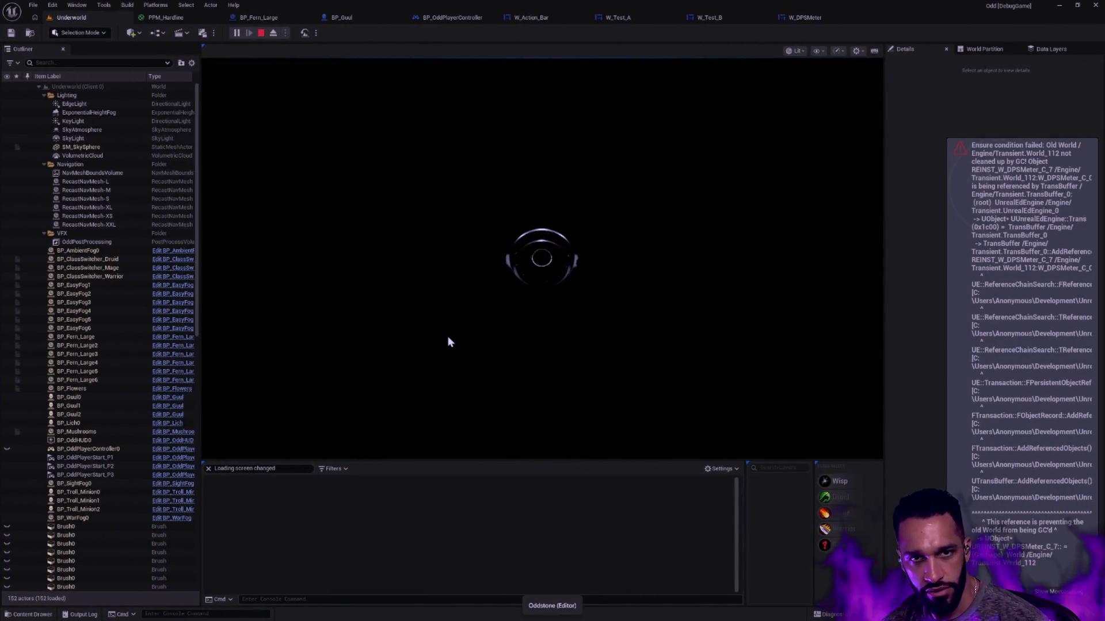
- Stop the play session, clear the Output Log filter, and bring up W_DPSMeter's event graph
{"action": "key", "text": "Escape"}
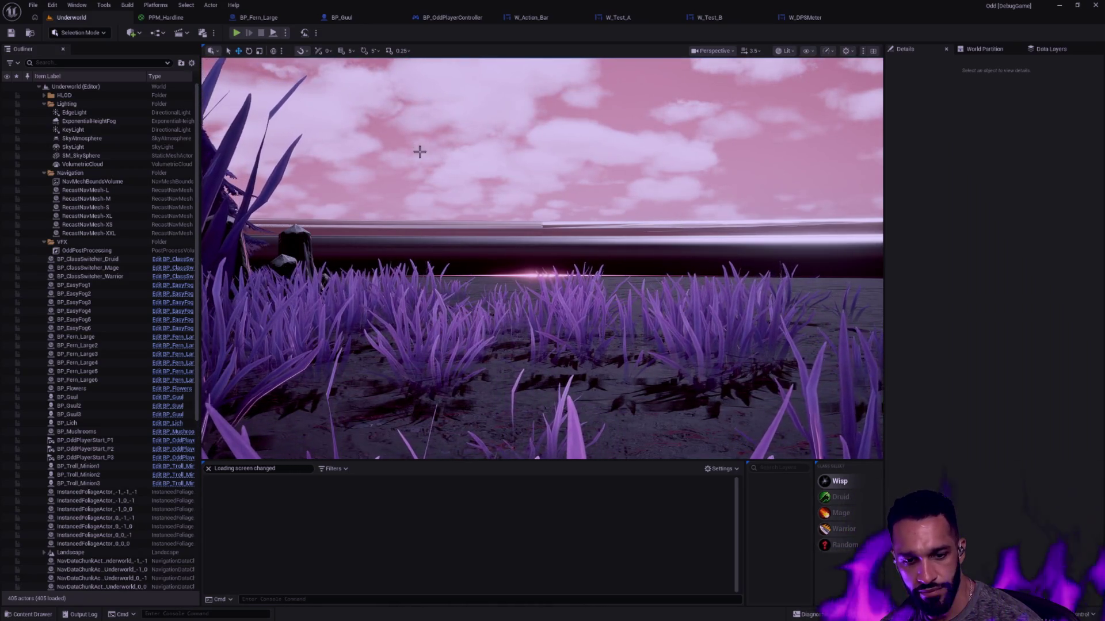
{"action": "left_click", "coordinate": [208, 469]}
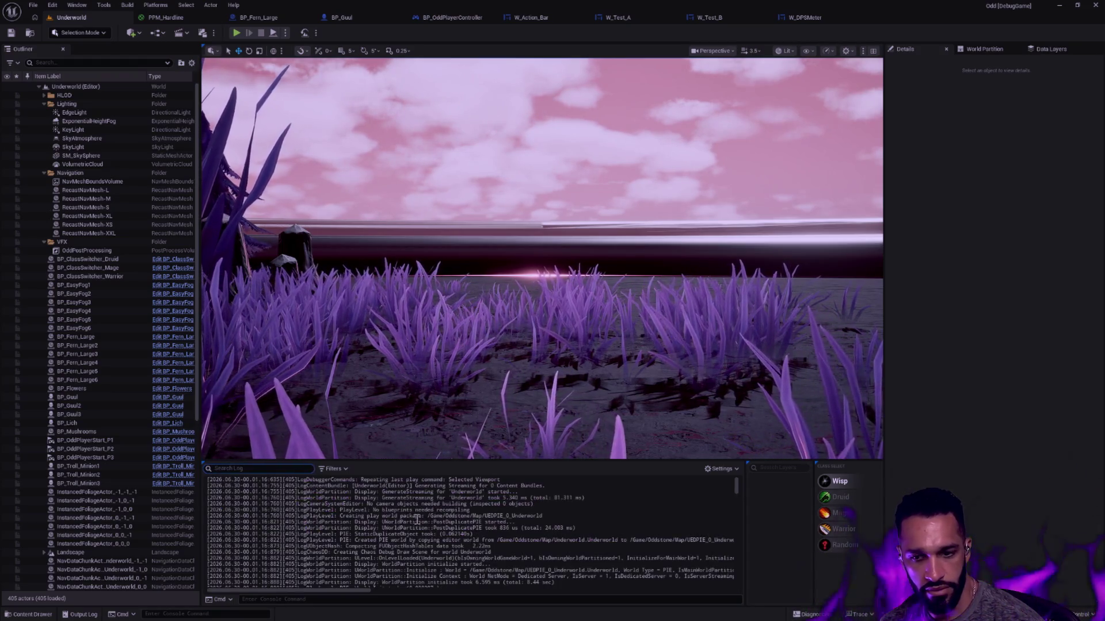
{"action": "right_click", "coordinate": [600, 301]}
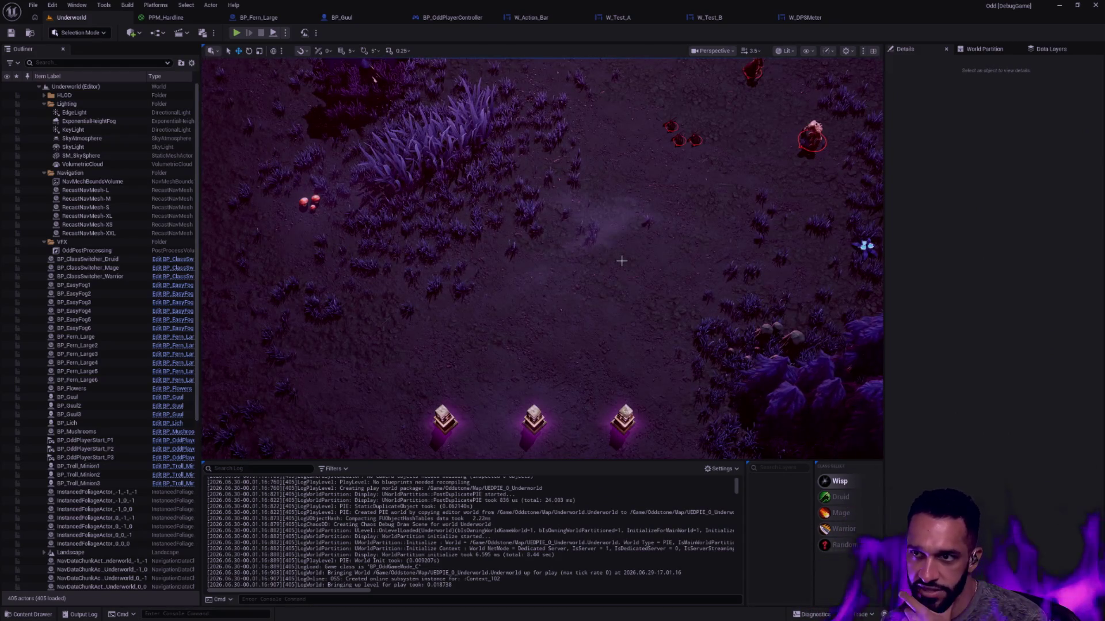
{"action": "left_click", "coordinate": [803, 18]}
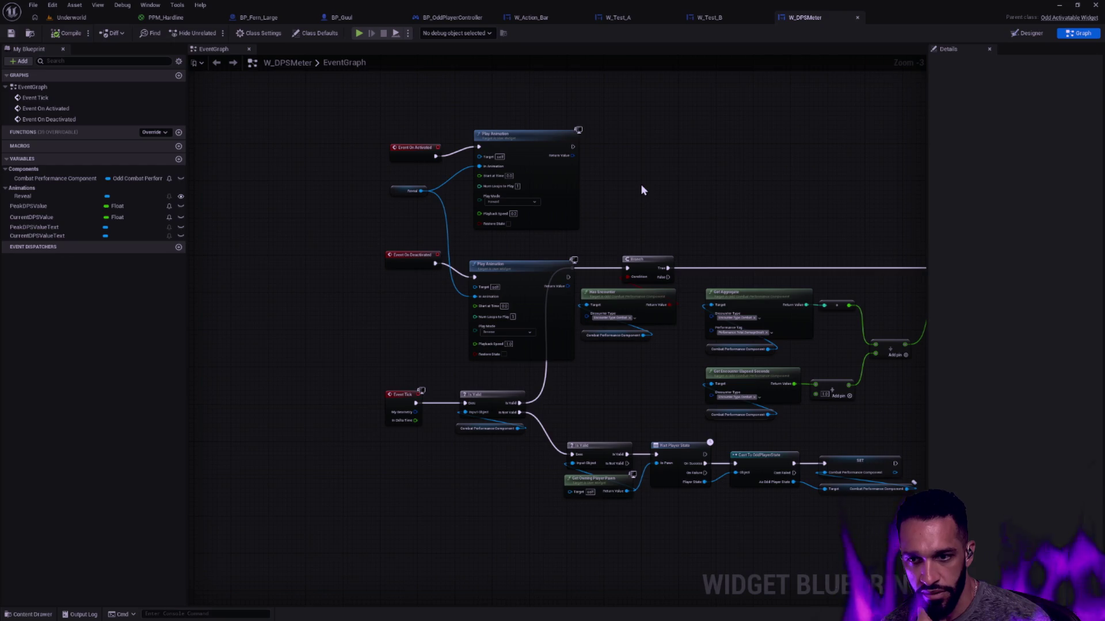
- Stack the two Play Animation nodes with their events, move the group above the tick logic, and switch to Rider
{"action": "mouse_move", "coordinate": [528, 261]}
{"action": "left_mouse_down"}
{"action": "mouse_move", "coordinate": [512, 264]}
{"action": "mouse_move", "coordinate": [523, 246]}
{"action": "left_mouse_up"}
{"action": "left_click_drag", "start_coordinate": [385, 278], "coordinate": [518, 127]}
{"action": "left_click_drag", "start_coordinate": [515, 238], "coordinate": [518, 139]}
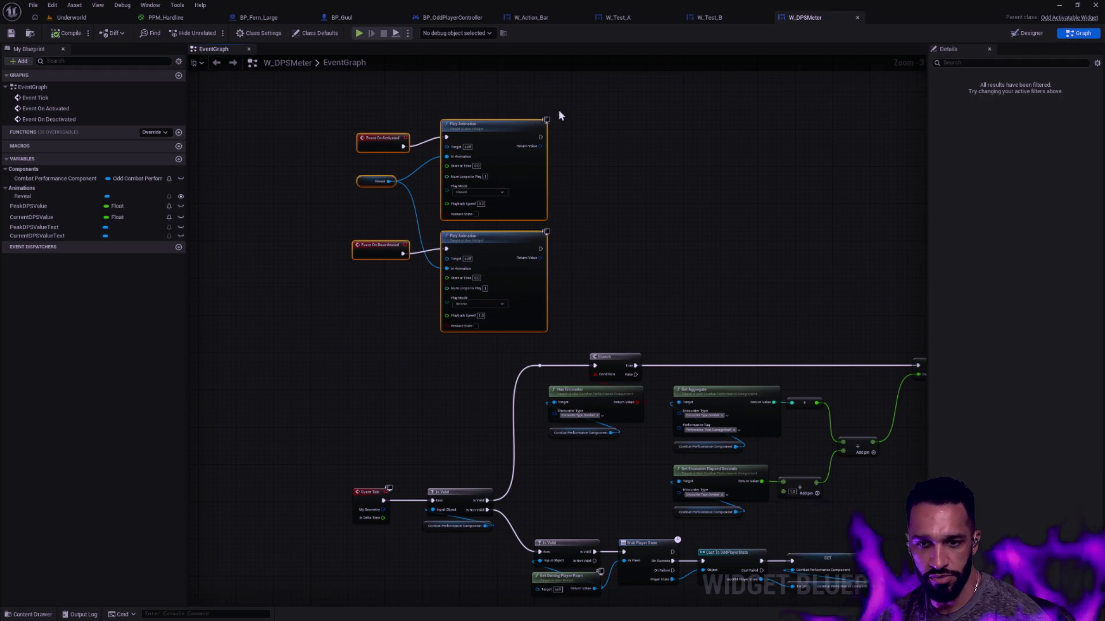
{"action": "key", "text": "alt+Tab"}
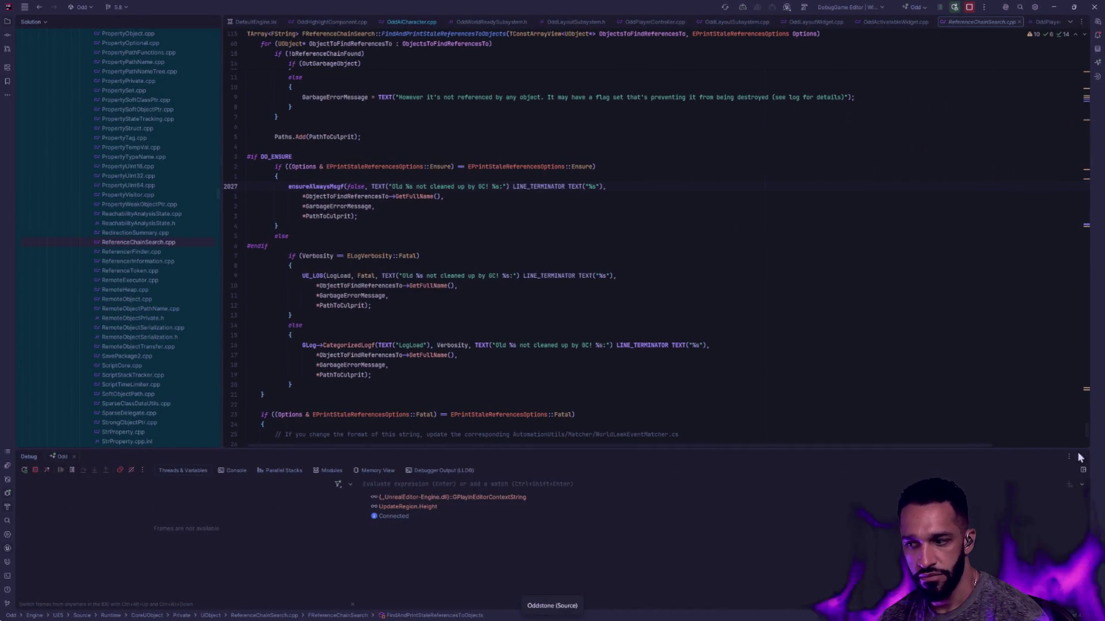
- Bring up OddAICharacter.cpp in Rider and scroll through it
{"action": "left_click", "coordinate": [405, 21]}
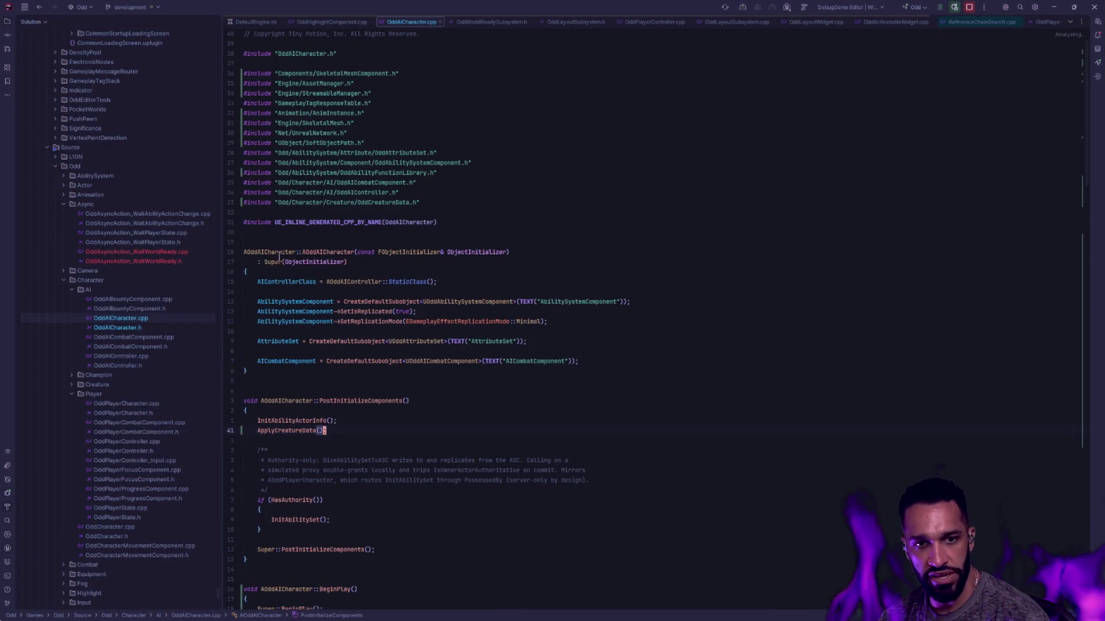
{"action": "scroll", "coordinate": [173, 296], "scroll_direction": "up", "scroll_amount": 3}
{"action": "scroll", "coordinate": [164, 285], "scroll_direction": "down", "scroll_amount": 15}
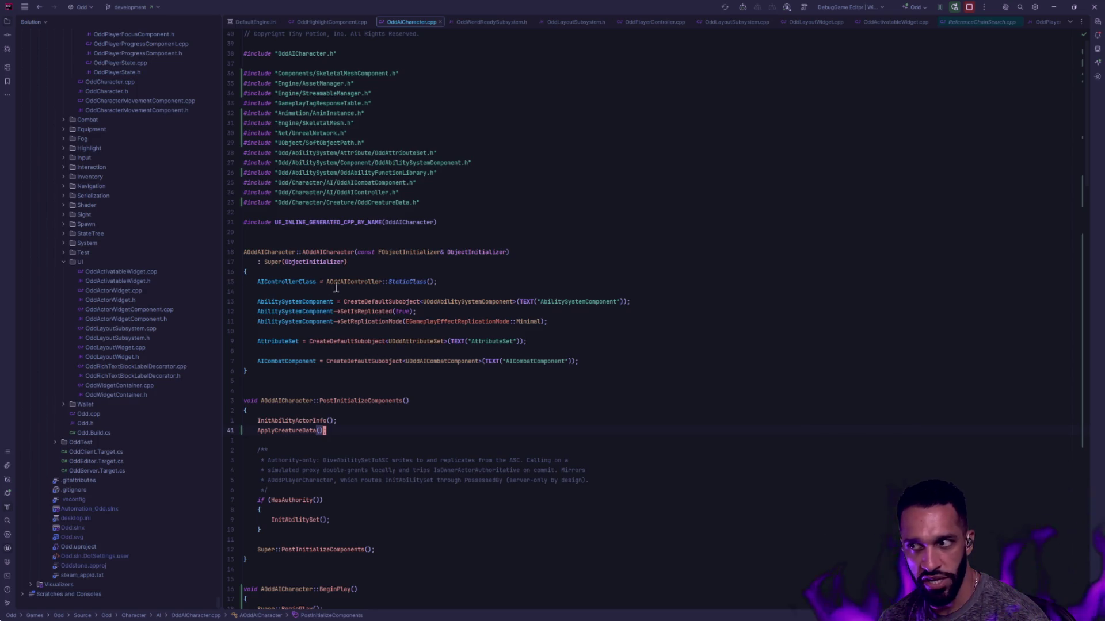
- Return to Unreal and pan W_DPSMeter's graph around the SET and Select Float chain
{"action": "key", "text": "alt+Tab"}
{"action": "mouse_move", "coordinate": [790, 353]}
{"action": "left_mouse_down"}
{"action": "mouse_move", "coordinate": [616, 154]}
{"action": "mouse_move", "coordinate": [498, 227]}
{"action": "mouse_move", "coordinate": [429, 306]}
{"action": "mouse_move", "coordinate": [516, 272]}
{"action": "mouse_move", "coordinate": [231, 260]}
{"action": "mouse_move", "coordinate": [739, 232]}
{"action": "left_mouse_up"}
{"action": "mouse_move", "coordinate": [539, 224]}
{"action": "left_mouse_down"}
{"action": "mouse_move", "coordinate": [580, 234]}
{"action": "mouse_move", "coordinate": [648, 298]}
{"action": "mouse_move", "coordinate": [629, 249]}
{"action": "mouse_move", "coordinate": [628, 195]}
{"action": "left_mouse_up"}
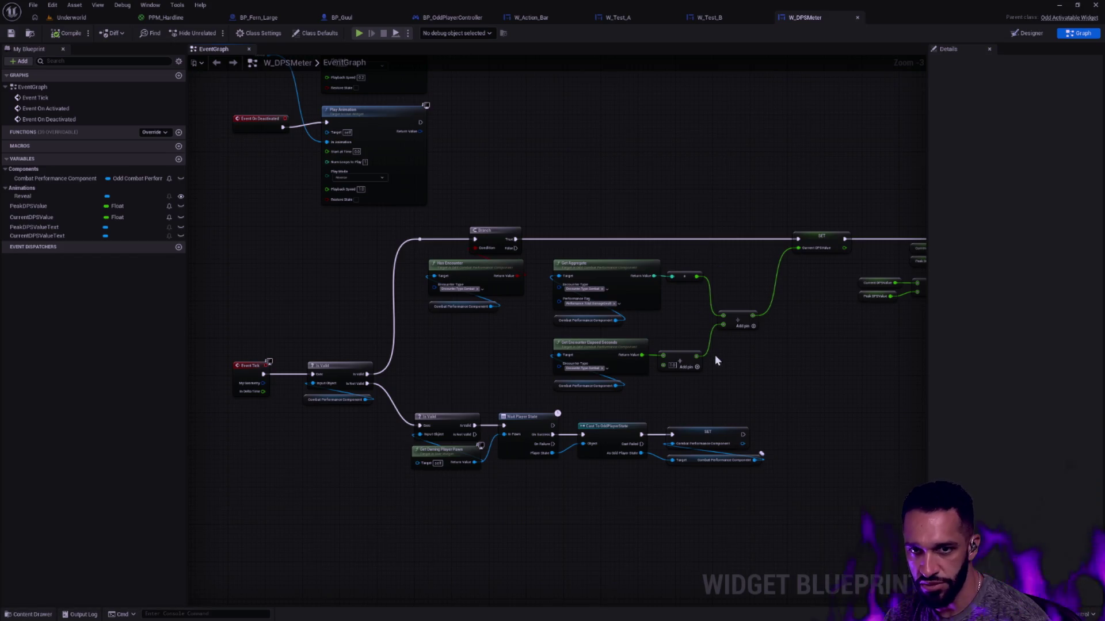
{"action": "scroll", "coordinate": [716, 361], "scroll_direction": "up", "scroll_amount": 3}
{"action": "left_click_drag", "start_coordinate": [720, 354], "coordinate": [356, 385]}
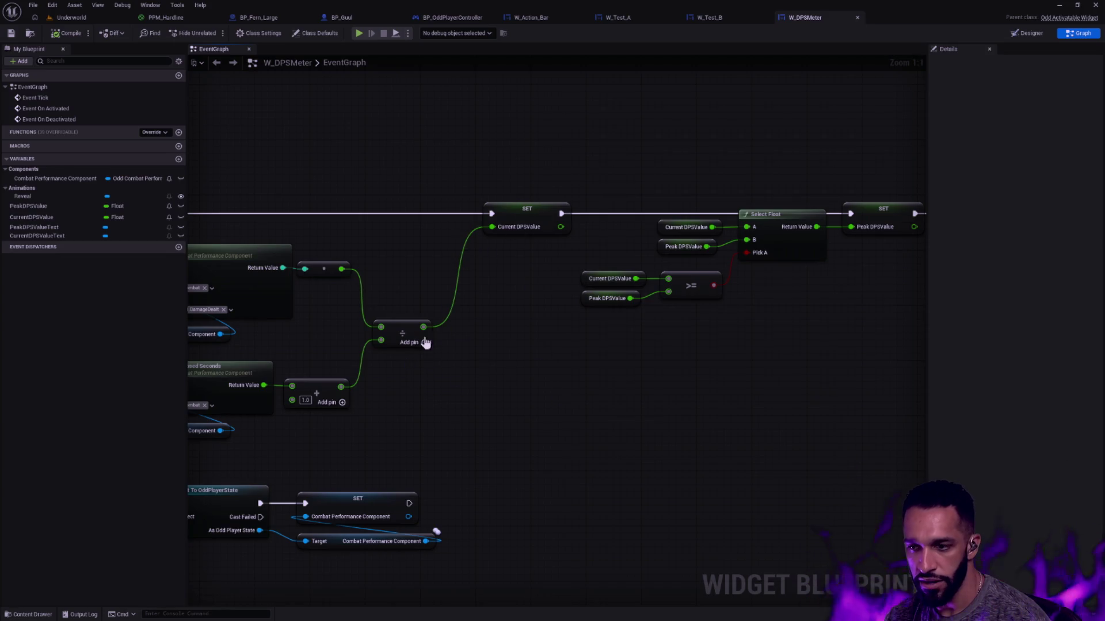
{"action": "left_click_drag", "start_coordinate": [490, 326], "coordinate": [619, 336]}
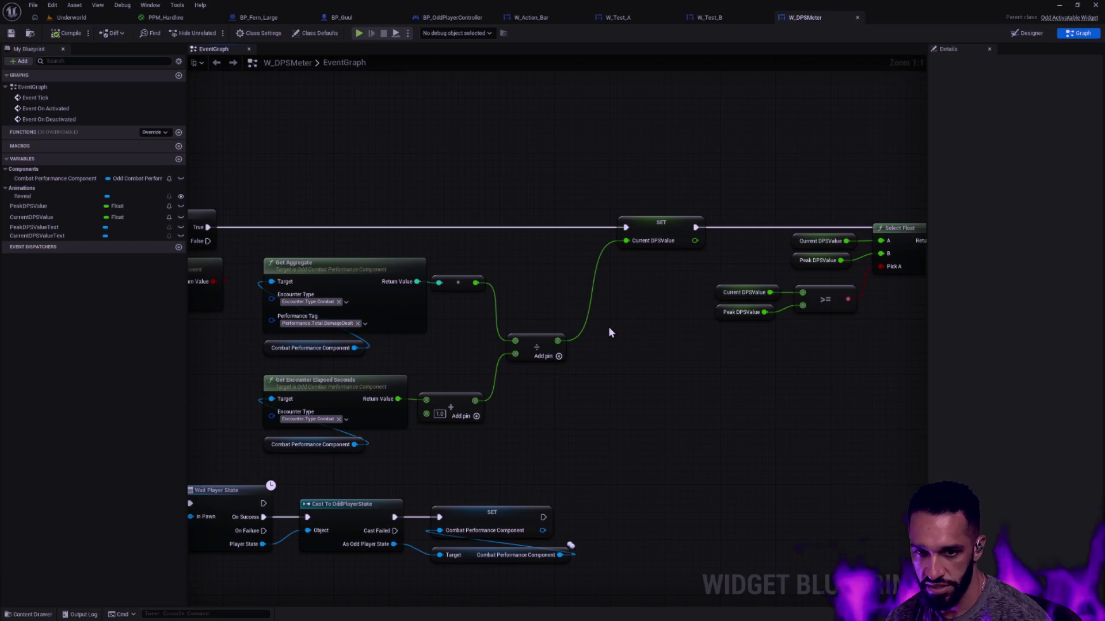
{"action": "scroll", "coordinate": [609, 328], "scroll_direction": "down", "scroll_amount": 1}
{"action": "left_click_drag", "start_coordinate": [461, 203], "coordinate": [711, 292]}
{"action": "mouse_move", "coordinate": [503, 221]}
{"action": "left_mouse_down"}
{"action": "mouse_move", "coordinate": [636, 269]}
{"action": "mouse_move", "coordinate": [692, 358]}
{"action": "left_mouse_up"}
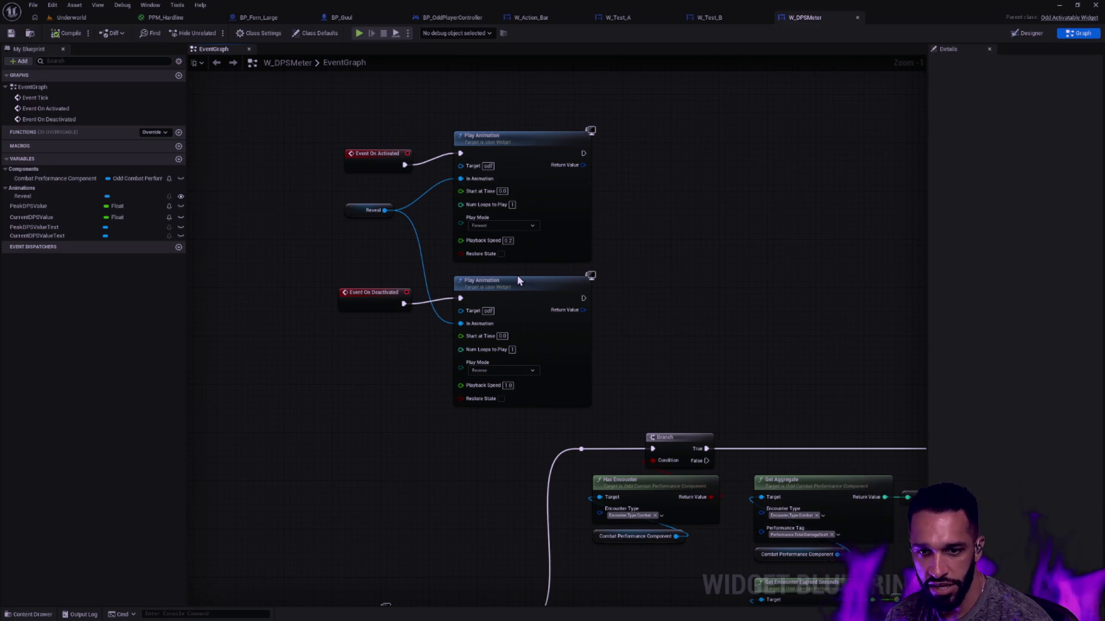
- Align Event On Activated, Event On Deactivated and Reveal with their Play Animation nodes
{"action": "left_click_drag", "start_coordinate": [371, 295], "coordinate": [385, 290]}
{"action": "left_click_drag", "start_coordinate": [385, 159], "coordinate": [384, 148]}
{"action": "left_click_drag", "start_coordinate": [379, 395], "coordinate": [510, 284]}
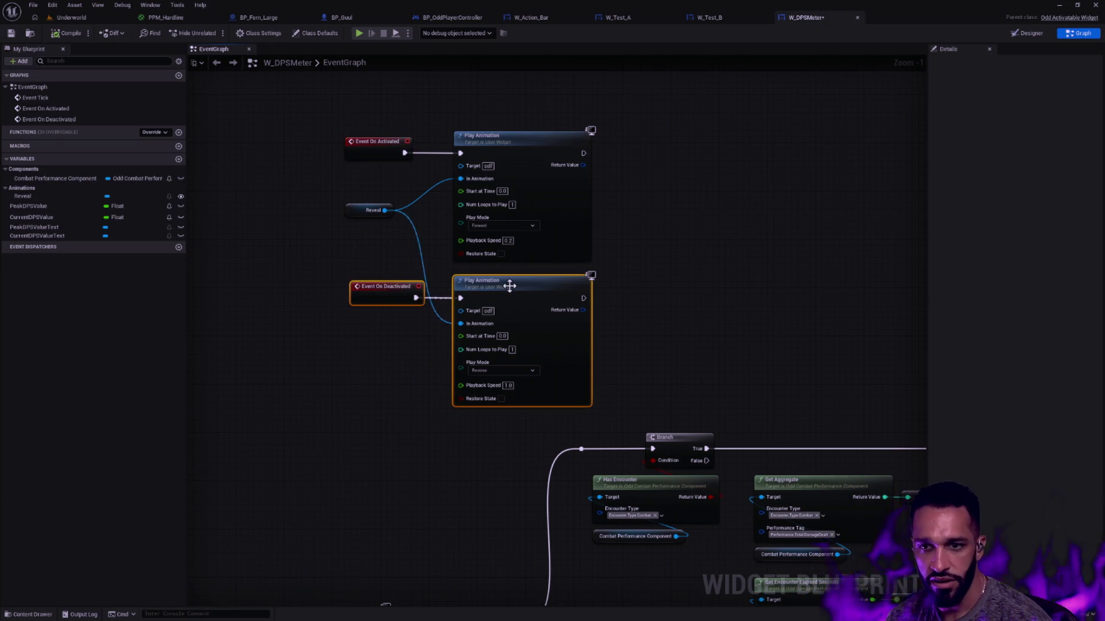
{"action": "left_click", "coordinate": [641, 284]}
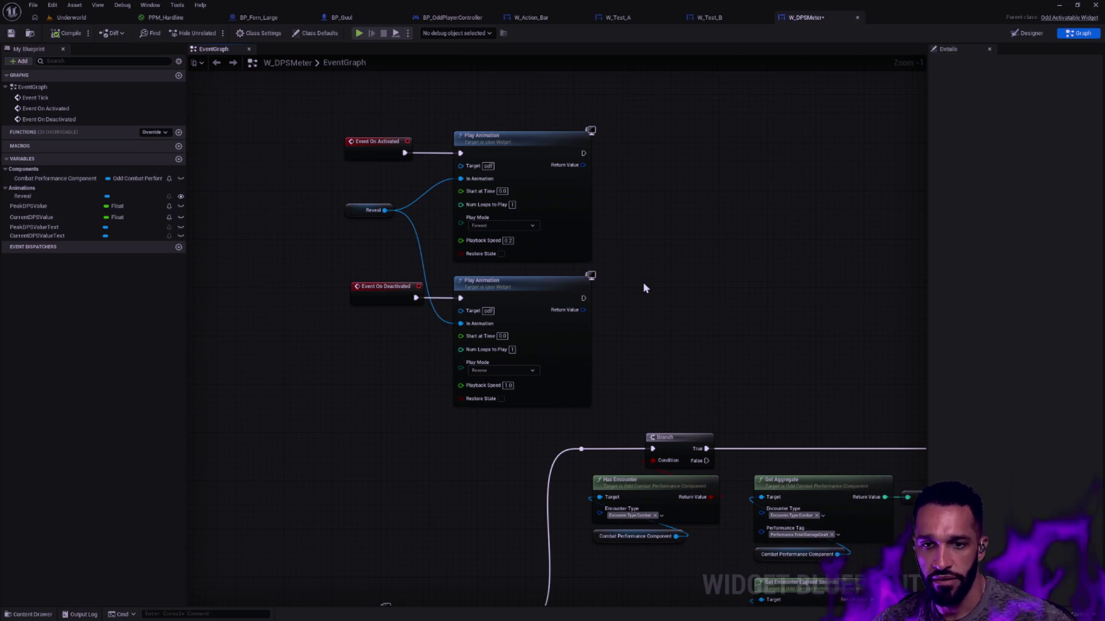
{"action": "mouse_move", "coordinate": [619, 352]}
{"action": "left_mouse_down"}
{"action": "mouse_move", "coordinate": [487, 314]}
{"action": "mouse_move", "coordinate": [374, 301]}
{"action": "left_mouse_up"}
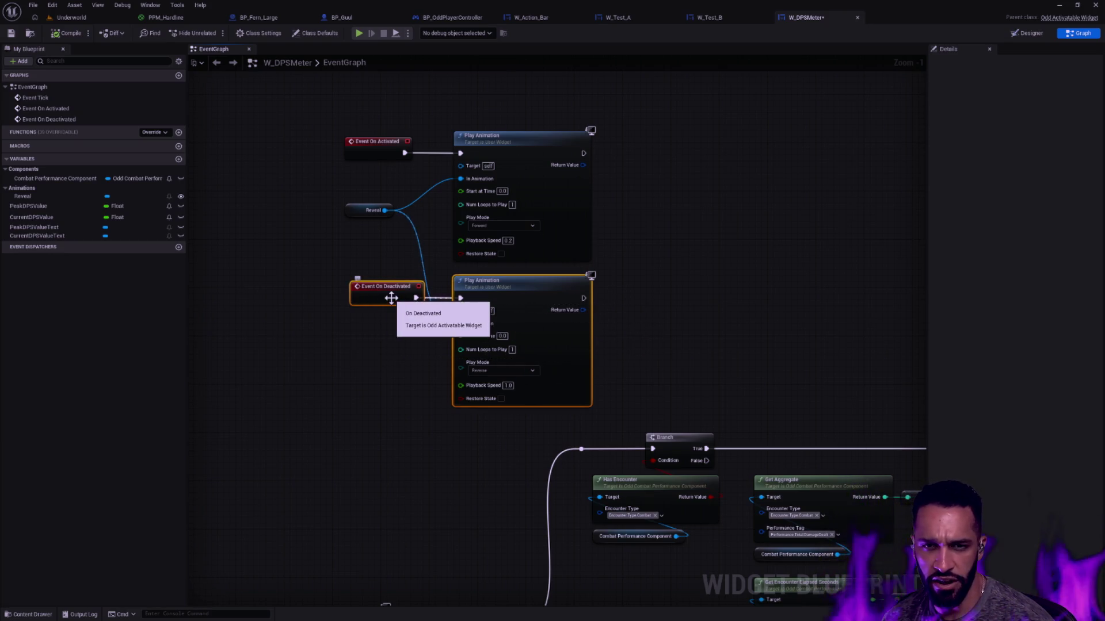
{"action": "left_click", "coordinate": [642, 299]}
{"action": "left_click_drag", "start_coordinate": [690, 390], "coordinate": [566, 233]}
{"action": "left_click", "coordinate": [673, 261]}
{"action": "left_click_drag", "start_coordinate": [362, 212], "coordinate": [367, 225]}
{"action": "left_click", "coordinate": [440, 229]}
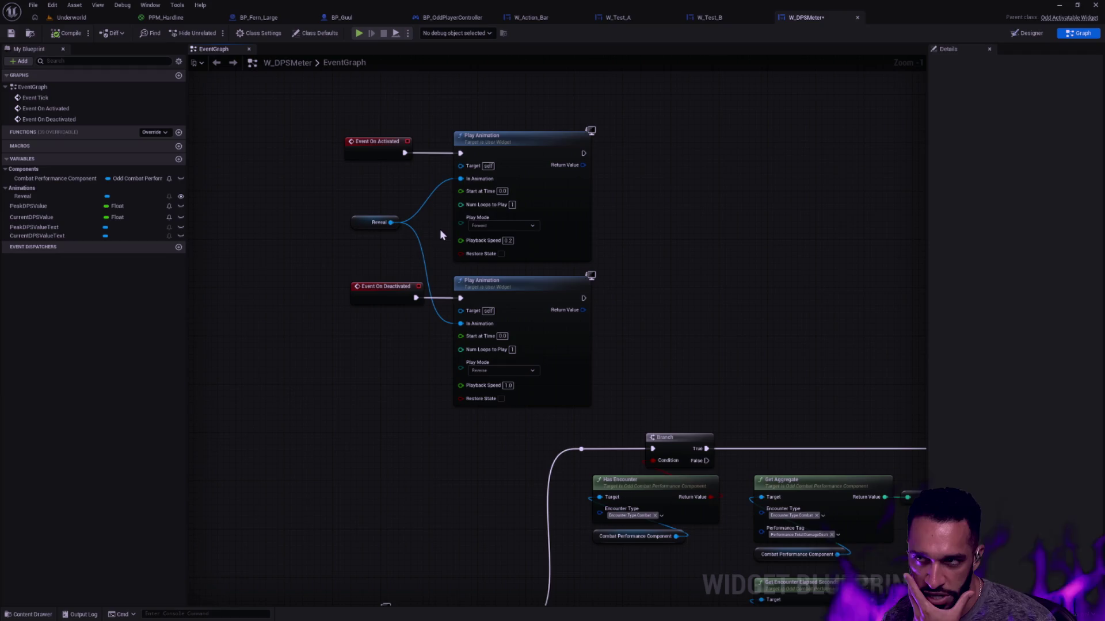
{"action": "scroll", "coordinate": [650, 220], "scroll_direction": "down", "scroll_amount": 4}
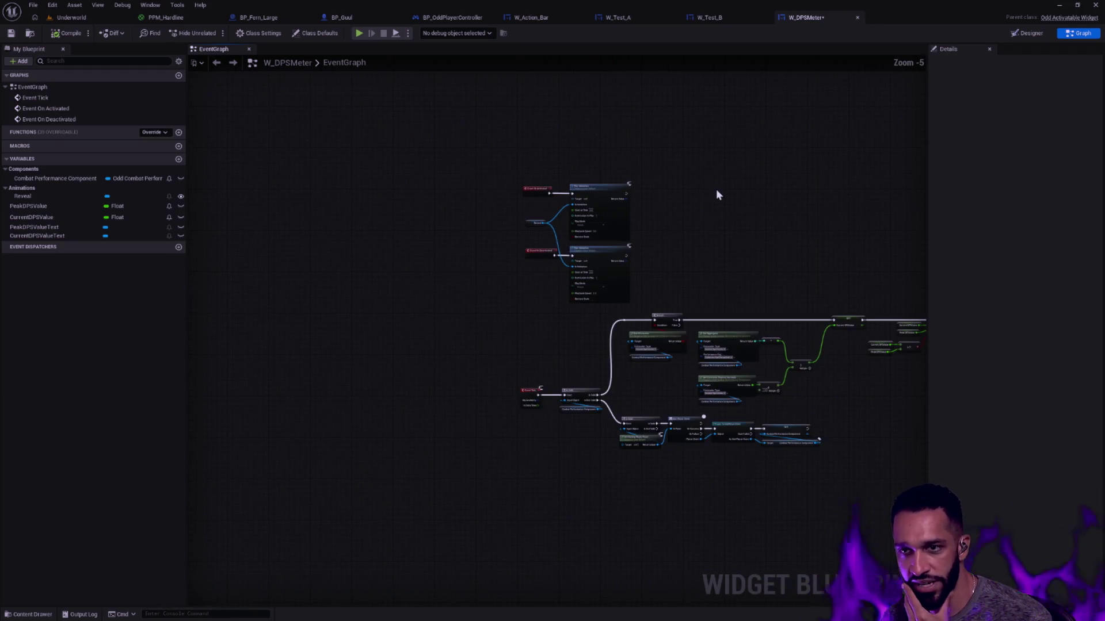
- Open W_Nameplate_Player through a Ctrl+P search for 'nameplate' and show its graph
{"action": "key", "text": "ctrl+p"}
{"action": "type", "text": "nameplate"}
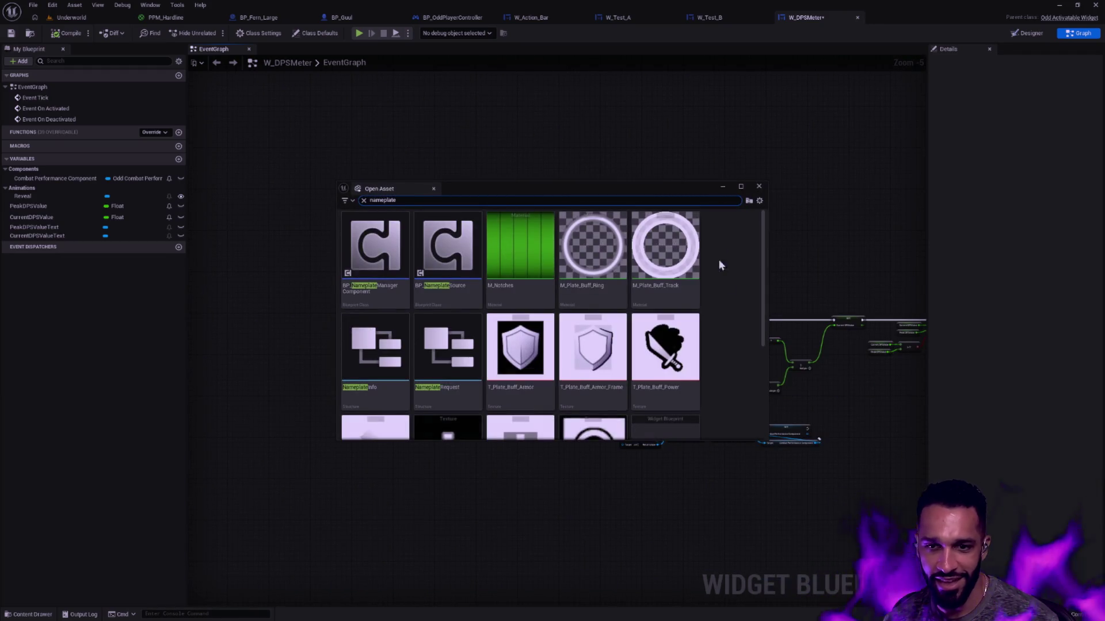
{"action": "scroll", "coordinate": [720, 322], "scroll_direction": "down", "scroll_amount": 3}
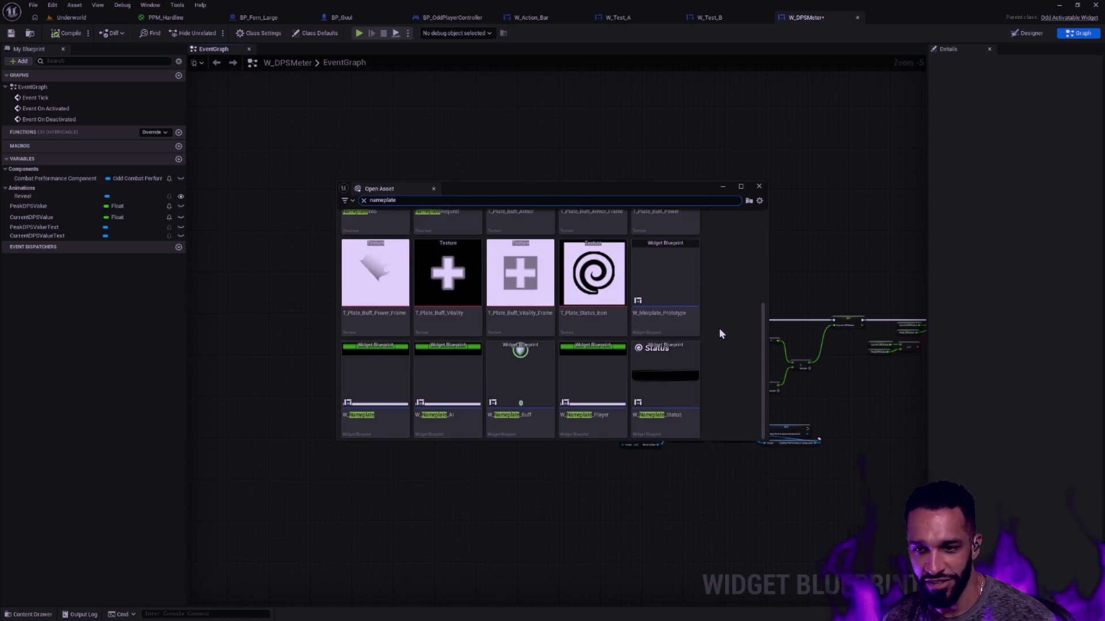
{"action": "left_click", "coordinate": [592, 377]}
{"action": "key", "text": "Return"}
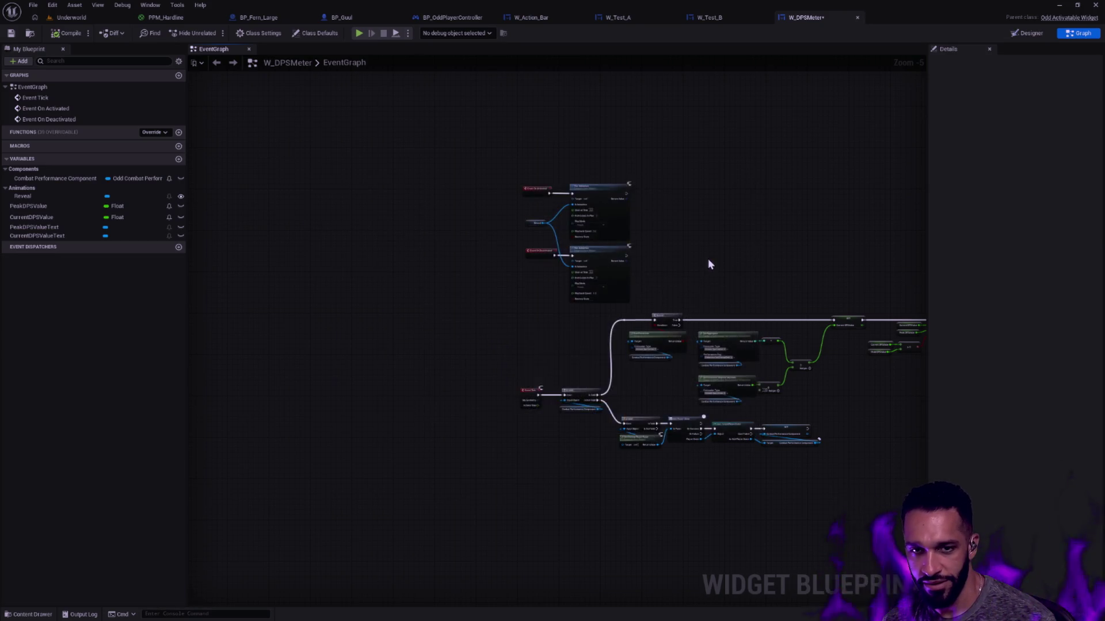
{"action": "left_click", "coordinate": [1085, 33]}
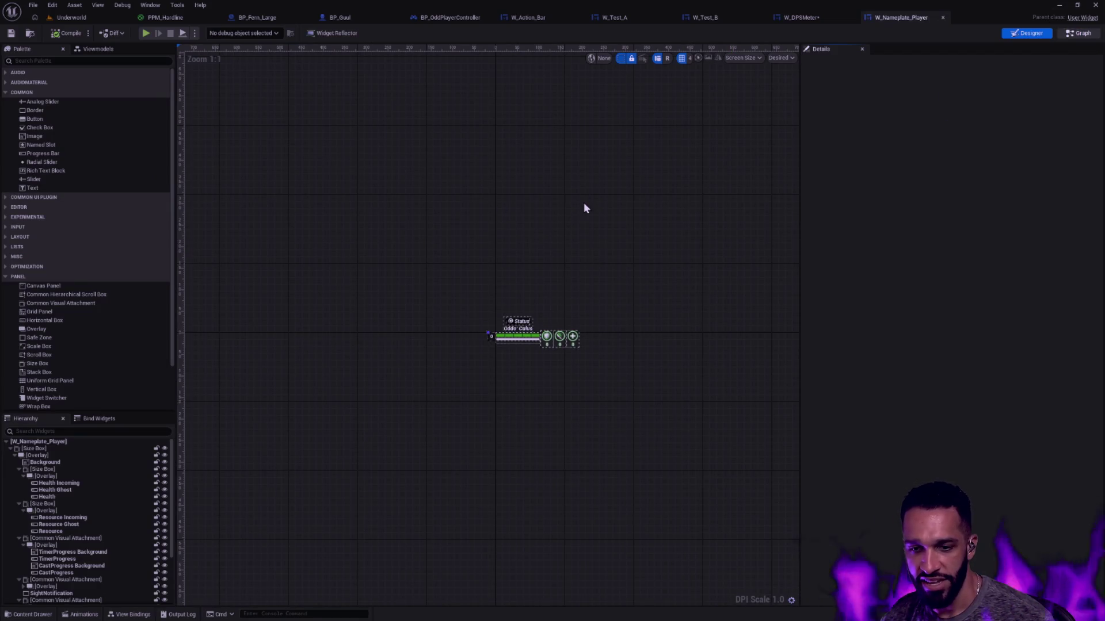
- Pan W_Nameplate_Player's event graph to bring the orange, Diff and New! comment groups into view
{"action": "scroll", "coordinate": [661, 204], "scroll_direction": "down", "scroll_amount": 8}
{"action": "scroll", "coordinate": [650, 193], "scroll_direction": "down", "scroll_amount": 2}
{"action": "mouse_move", "coordinate": [779, 274]}
{"action": "left_mouse_down"}
{"action": "mouse_move", "coordinate": [599, 249]}
{"action": "mouse_move", "coordinate": [658, 95]}
{"action": "mouse_move", "coordinate": [683, 217]}
{"action": "mouse_move", "coordinate": [634, 363]}
{"action": "mouse_move", "coordinate": [646, 267]}
{"action": "mouse_move", "coordinate": [211, 126]}
{"action": "left_mouse_up"}
{"action": "mouse_move", "coordinate": [533, 217]}
{"action": "left_mouse_down"}
{"action": "mouse_move", "coordinate": [484, 197]}
{"action": "mouse_move", "coordinate": [836, 209]}
{"action": "mouse_move", "coordinate": [923, 162]}
{"action": "mouse_move", "coordinate": [683, 183]}
{"action": "mouse_move", "coordinate": [451, 173]}
{"action": "mouse_move", "coordinate": [516, 147]}
{"action": "mouse_move", "coordinate": [564, 154]}
{"action": "mouse_move", "coordinate": [771, 76]}
{"action": "mouse_move", "coordinate": [715, 305]}
{"action": "left_mouse_up"}
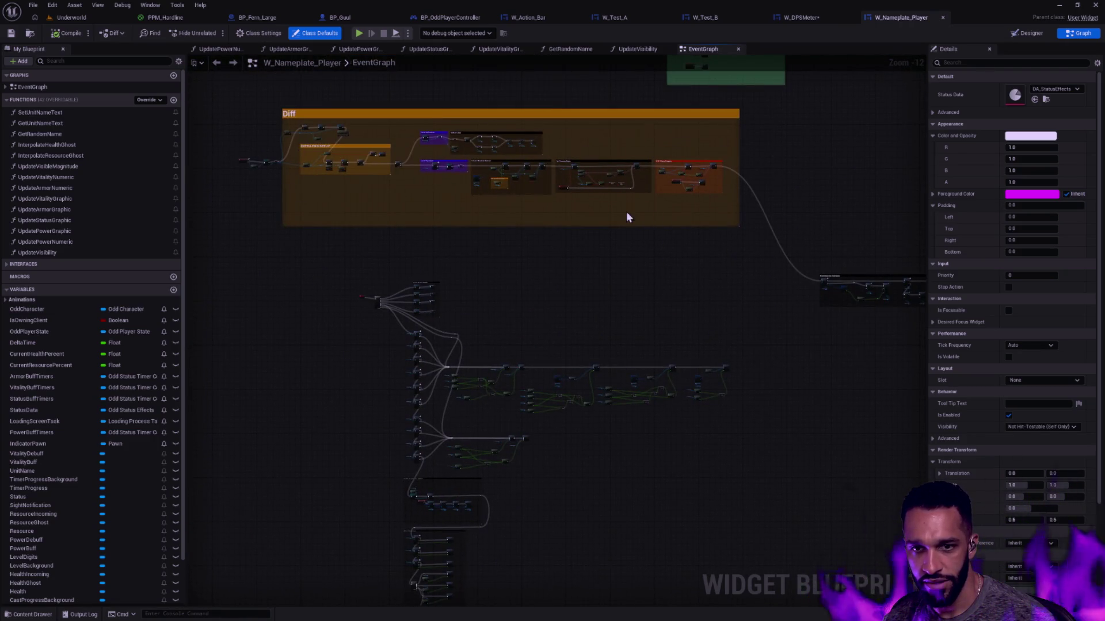
{"action": "left_click_drag", "start_coordinate": [626, 217], "coordinate": [639, 387]}
{"action": "mouse_move", "coordinate": [835, 341]}
{"action": "left_mouse_down"}
{"action": "mouse_move", "coordinate": [364, 192]}
{"action": "mouse_move", "coordinate": [740, 188]}
{"action": "left_mouse_up"}
{"action": "left_click_drag", "start_coordinate": [574, 284], "coordinate": [648, 250]}
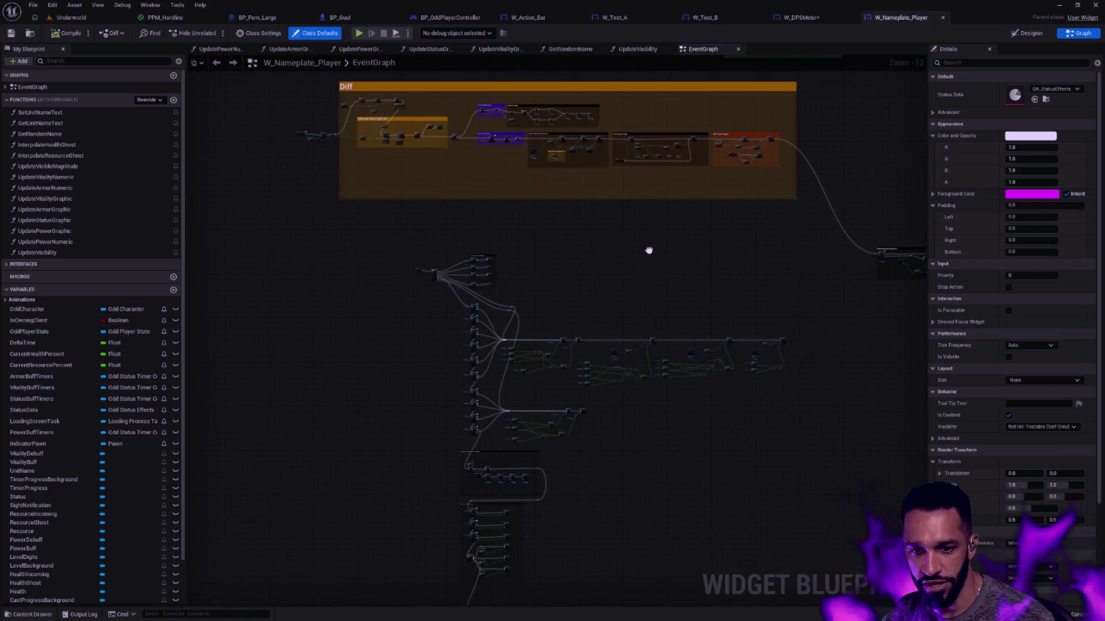
- Zoom in and pan across the buff/debuff node network to the left column of event nodes
{"action": "scroll", "coordinate": [664, 385], "scroll_direction": "up", "scroll_amount": 8}
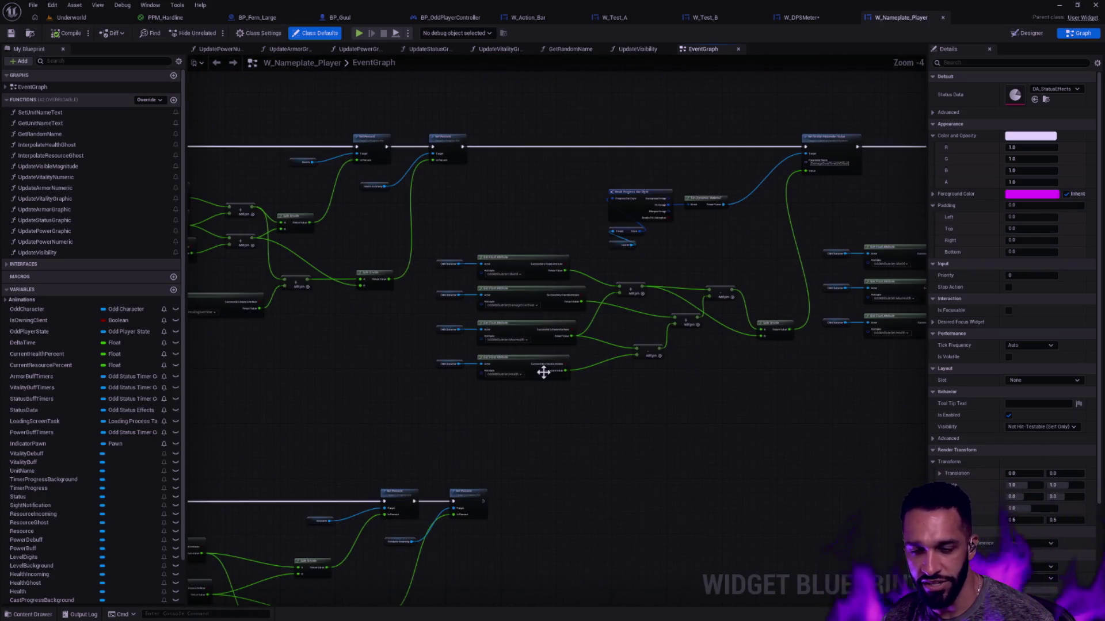
{"action": "scroll", "coordinate": [538, 370], "scroll_direction": "up", "scroll_amount": 1}
{"action": "scroll", "coordinate": [680, 369], "scroll_direction": "down", "scroll_amount": 2}
{"action": "scroll", "coordinate": [672, 371], "scroll_direction": "down", "scroll_amount": 2}
{"action": "scroll", "coordinate": [476, 294], "scroll_direction": "up", "scroll_amount": 3}
{"action": "mouse_move", "coordinate": [592, 340]}
{"action": "left_mouse_down"}
{"action": "mouse_move", "coordinate": [808, 364]}
{"action": "mouse_move", "coordinate": [476, 338]}
{"action": "mouse_move", "coordinate": [228, 351]}
{"action": "mouse_move", "coordinate": [915, 371]}
{"action": "mouse_move", "coordinate": [291, 353]}
{"action": "left_mouse_up"}
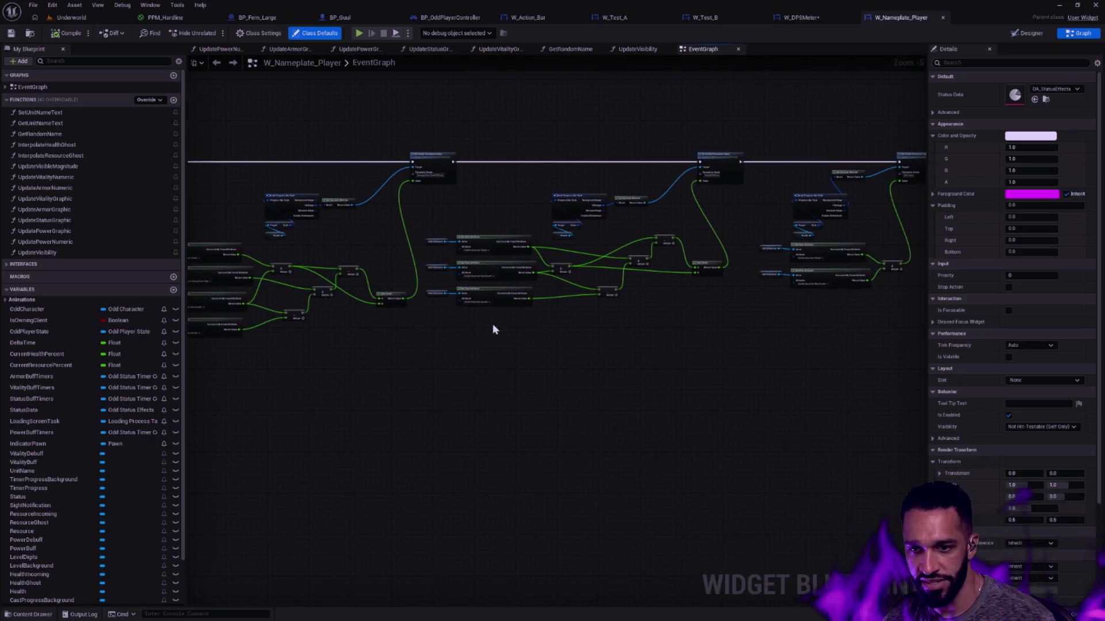
{"action": "mouse_move", "coordinate": [422, 370]}
{"action": "left_mouse_down"}
{"action": "mouse_move", "coordinate": [577, 358]}
{"action": "mouse_move", "coordinate": [546, 365]}
{"action": "left_mouse_up"}
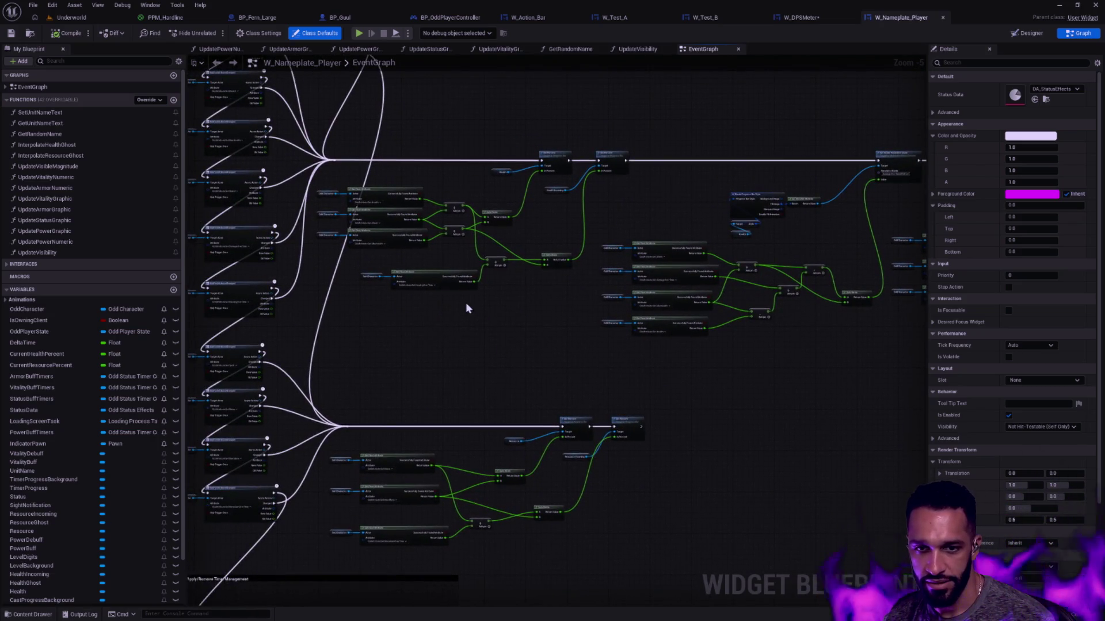
{"action": "scroll", "coordinate": [524, 299], "scroll_direction": "down", "scroll_amount": 7}
{"action": "mouse_move", "coordinate": [568, 197]}
{"action": "left_mouse_down"}
{"action": "mouse_move", "coordinate": [476, 329]}
{"action": "mouse_move", "coordinate": [436, 442]}
{"action": "left_mouse_up"}
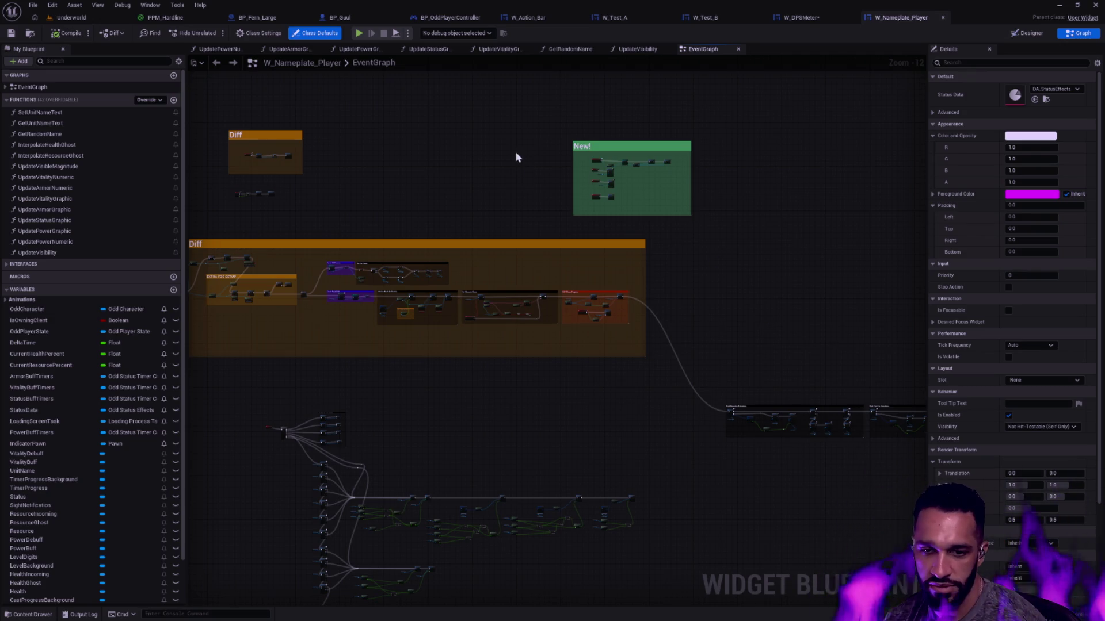
{"action": "left_click_drag", "start_coordinate": [429, 203], "coordinate": [695, 191]}
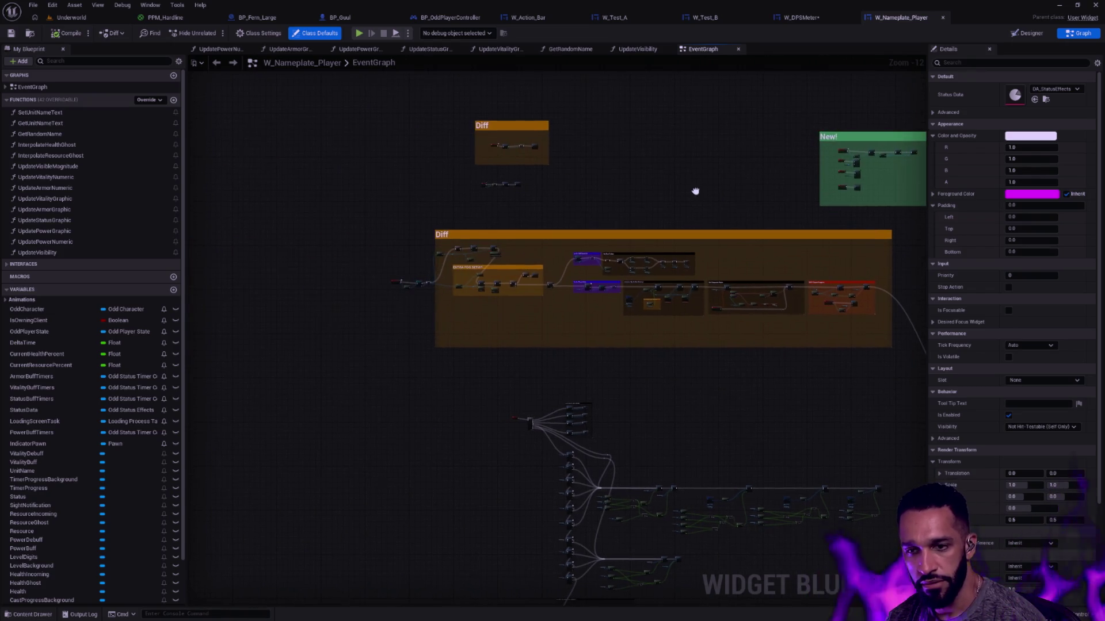